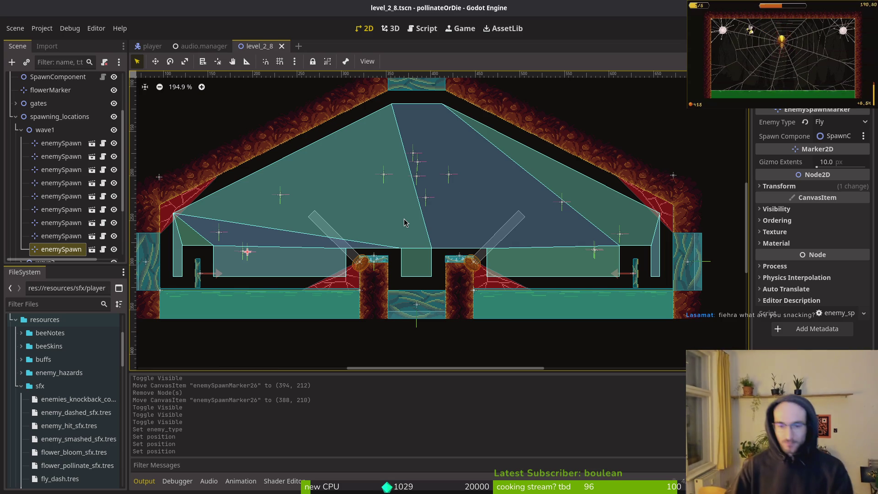
Close the level_2_8 and audio.manager scene tabs, keeping player.tscn, then switch to the GitLab browser
middle_click(262, 49)
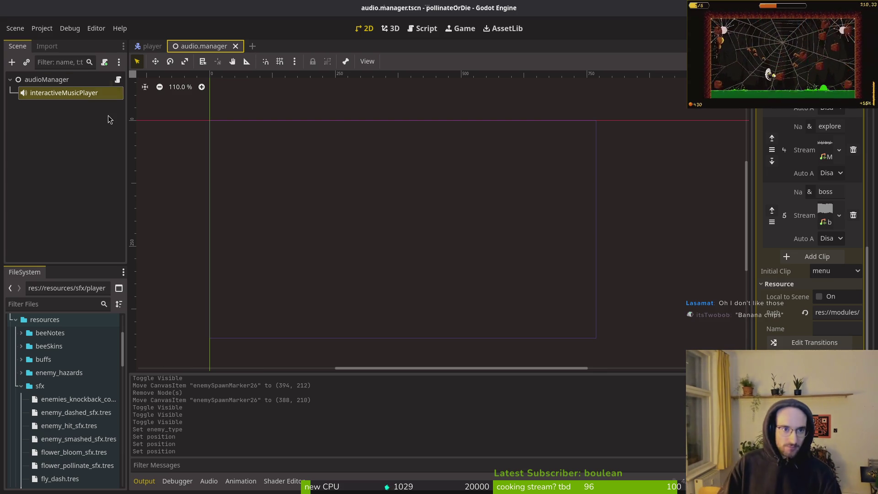
click(10, 80)
middle_click(205, 46)
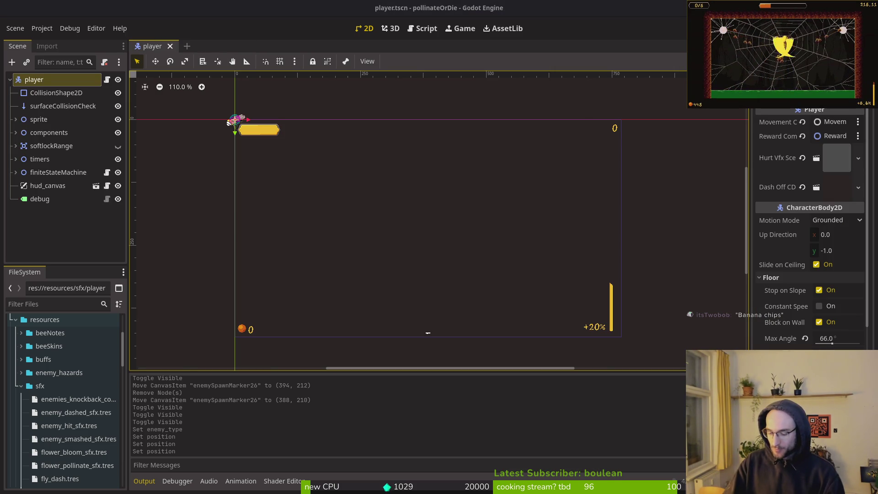
key(alt+Tab)
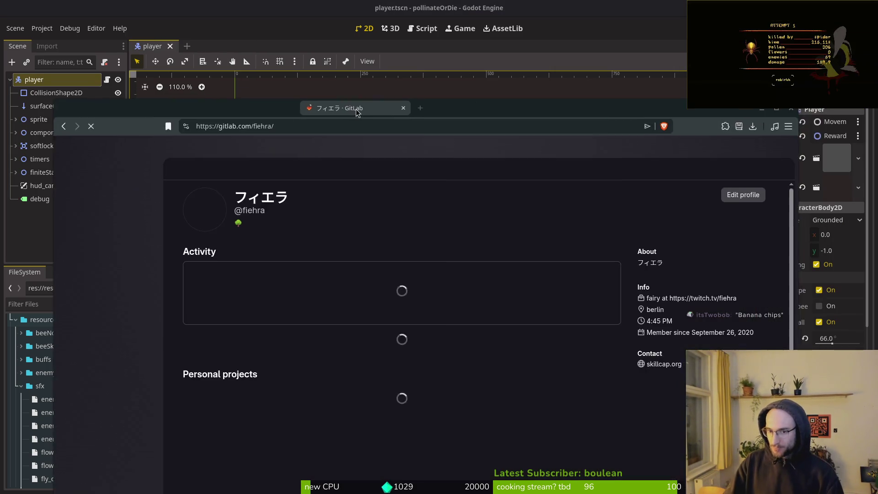
Open the pollinate-or-die project's Issues list showing 70 open and 694 closed issues
click(454, 274)
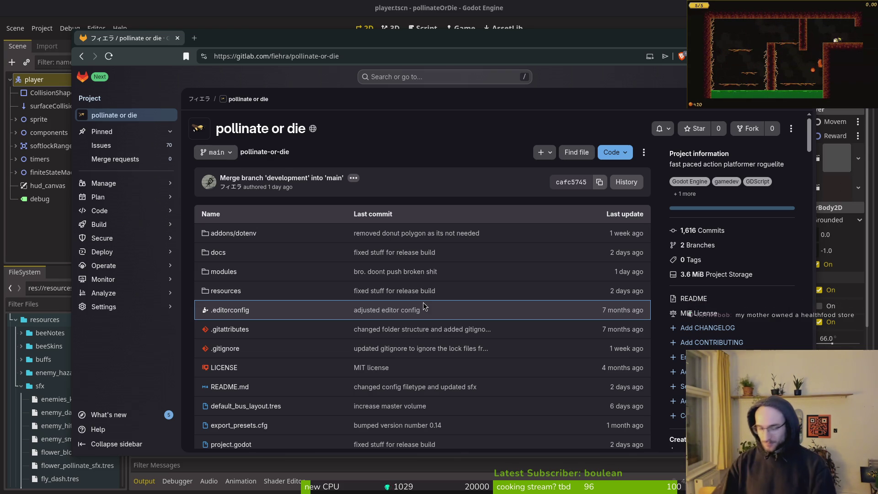
click(130, 147)
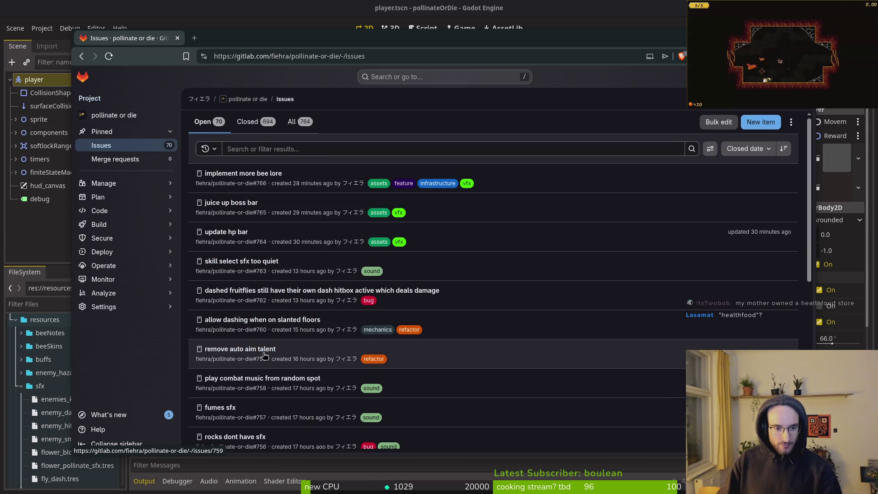
scroll(264, 355, down, 2)
Close issue #758 'play combat music from random spot' from its own tab
middle_click(287, 326)
key(ctrl+Tab)
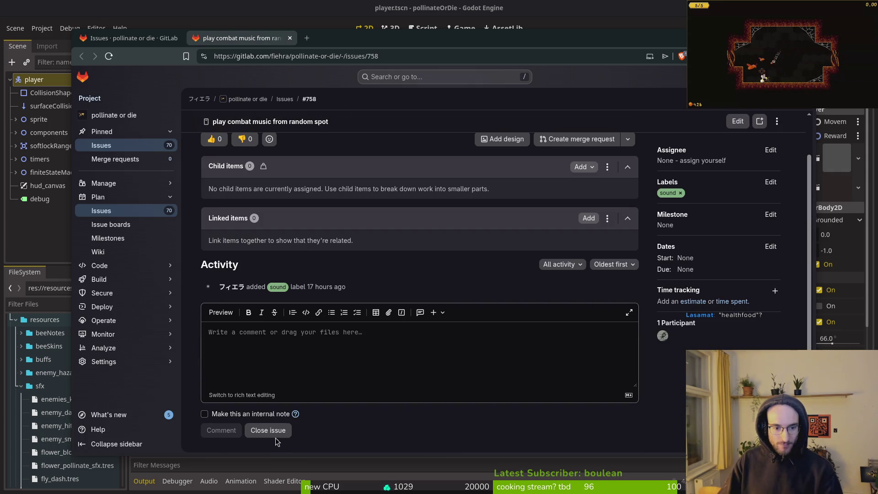
click(137, 41)
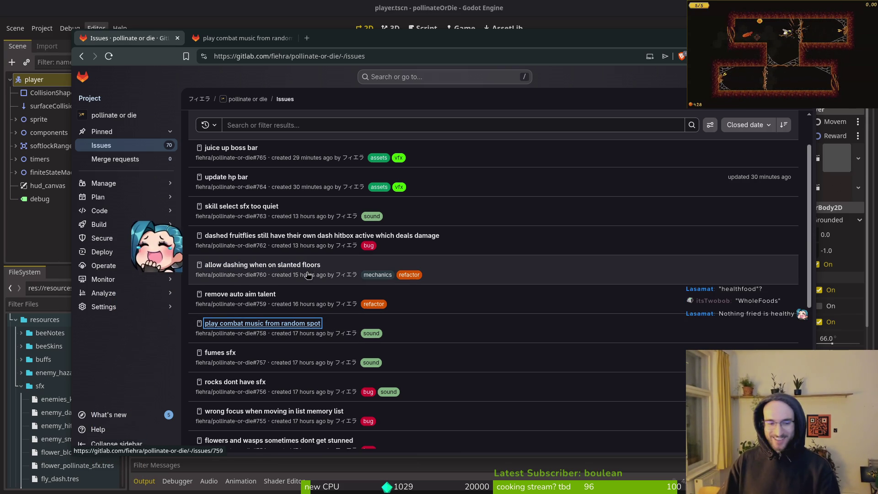
click(457, 109)
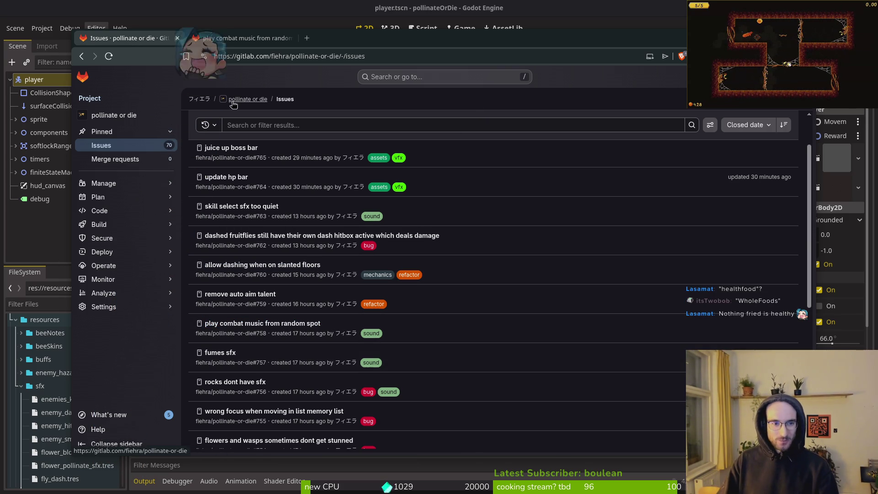
scroll(256, 360, down, 1)
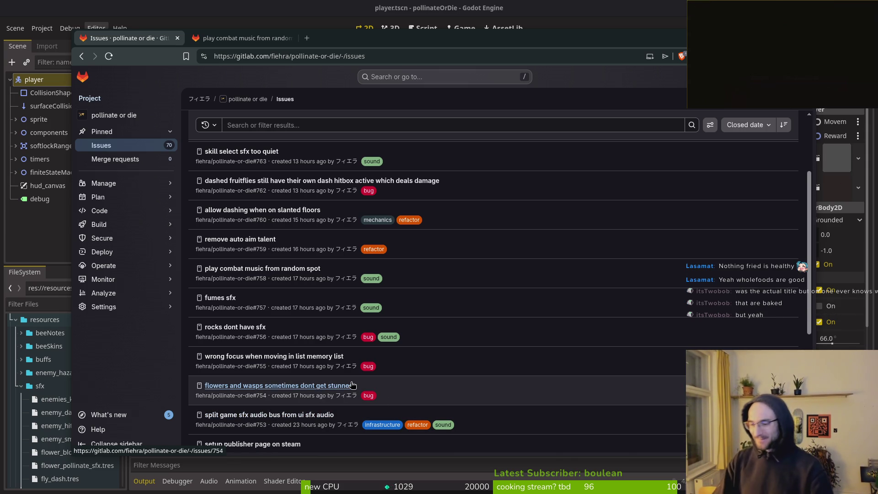
Close issue #755 'wrong focus when moving in list memory list'
mouse_move(340, 372)
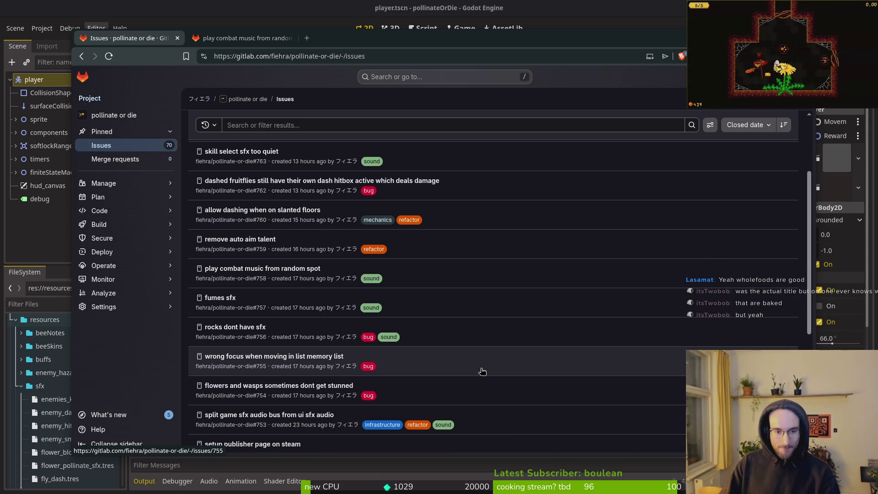
click(249, 358)
scroll(597, 407, down, 5)
click(577, 433)
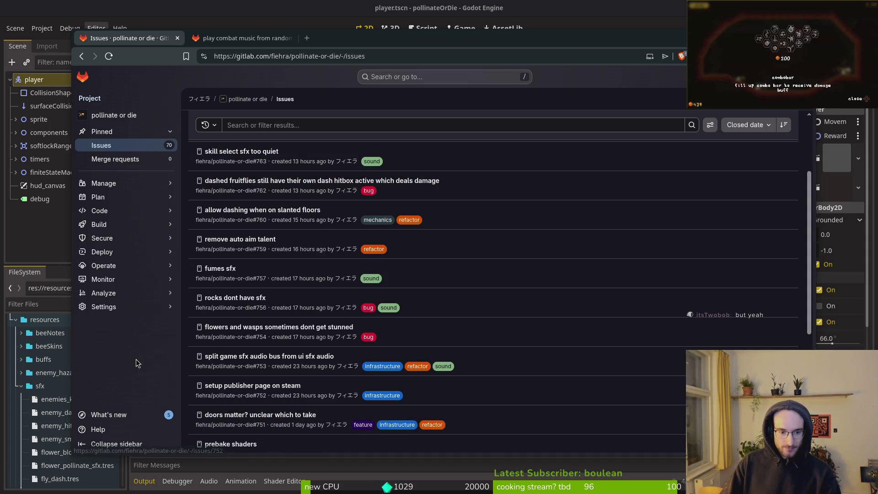
Set ui_select_skill_sfx.tres volume to 5.0 and save it
key(alt+Tab)
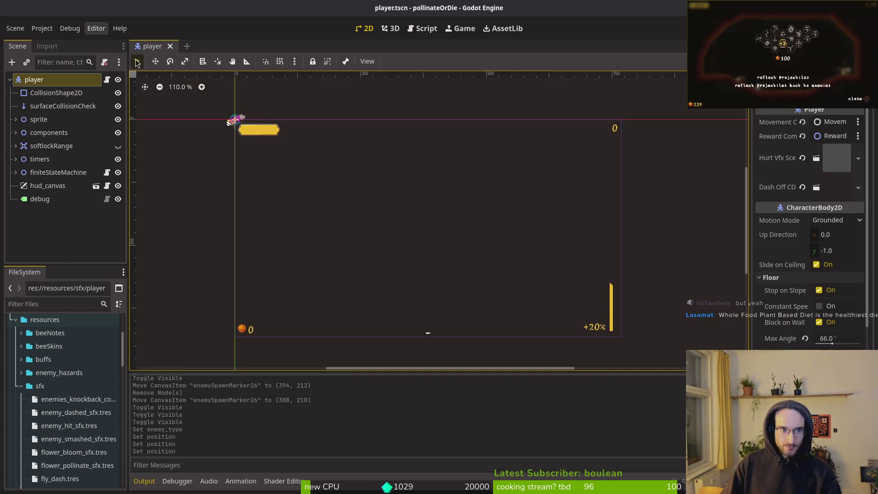
key(alt+shift+o)
key(Escape)
scroll(80, 415, down, 5)
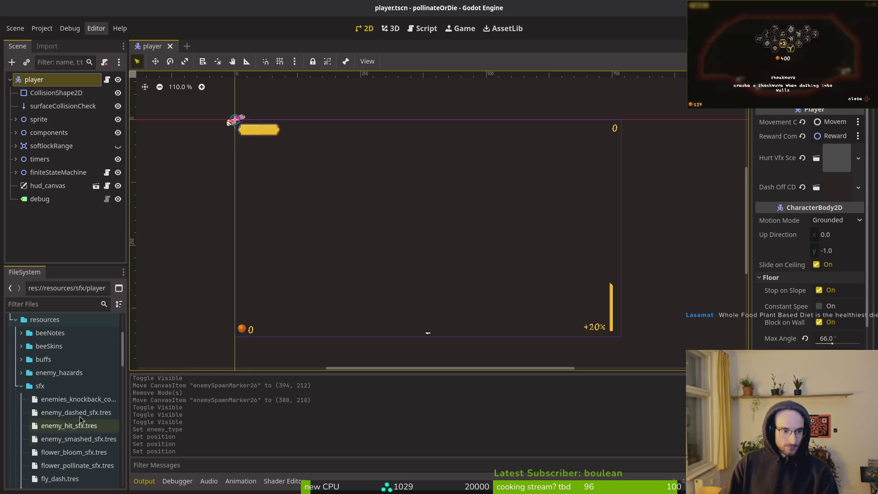
scroll(80, 414, down, 12)
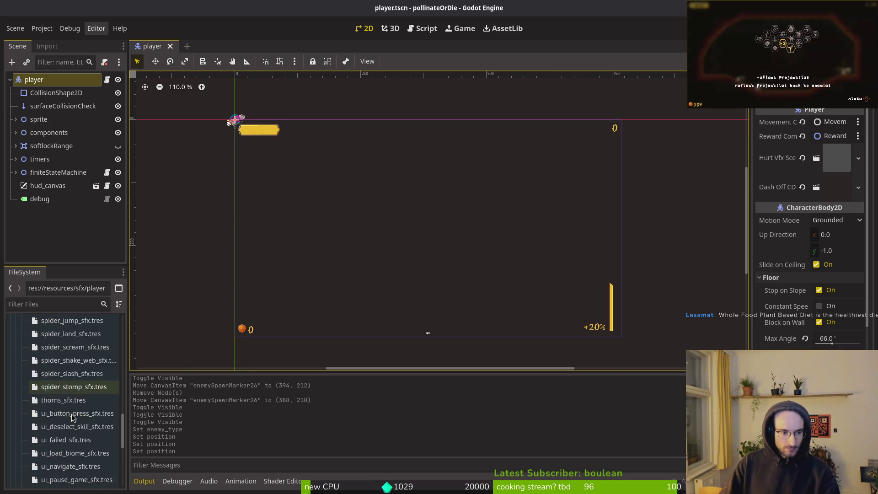
scroll(75, 414, down, 5)
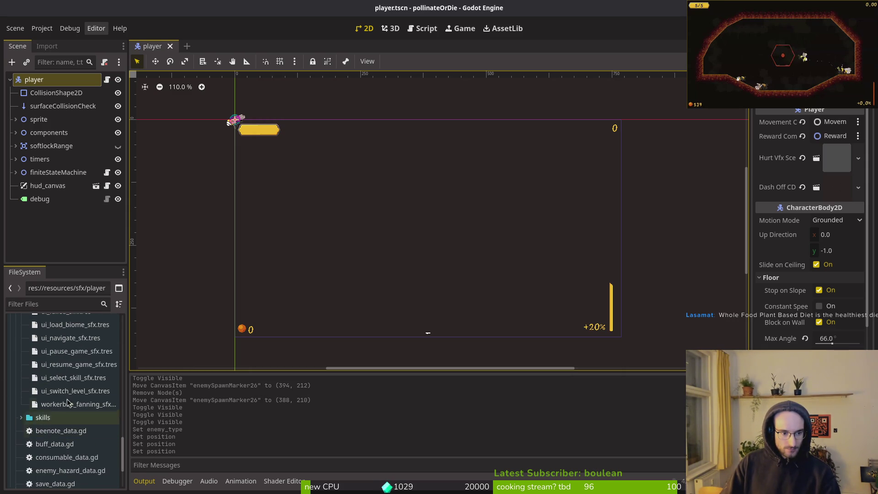
click(65, 377)
double_click(69, 381)
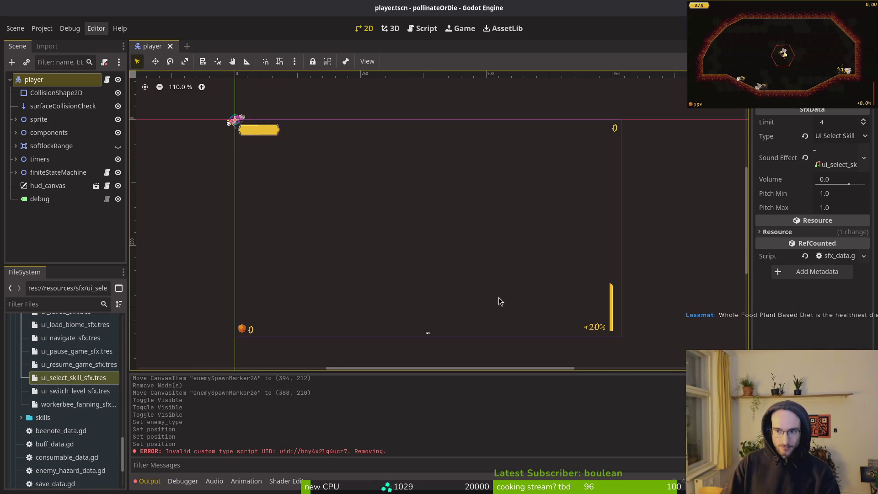
click(835, 157)
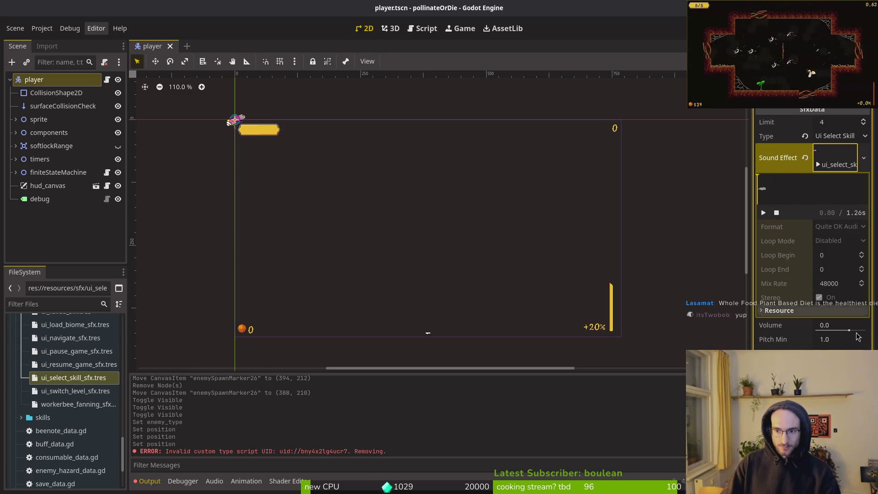
drag(843, 326, 853, 325)
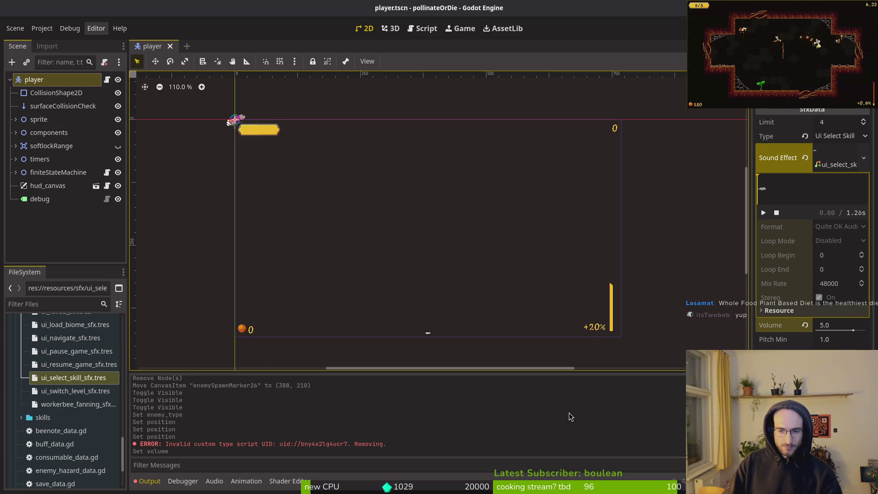
key(ctrl+s)
Set ui_deselect_skill_sfx.tres volume to 3.0, save, and launch the game
key(F5)
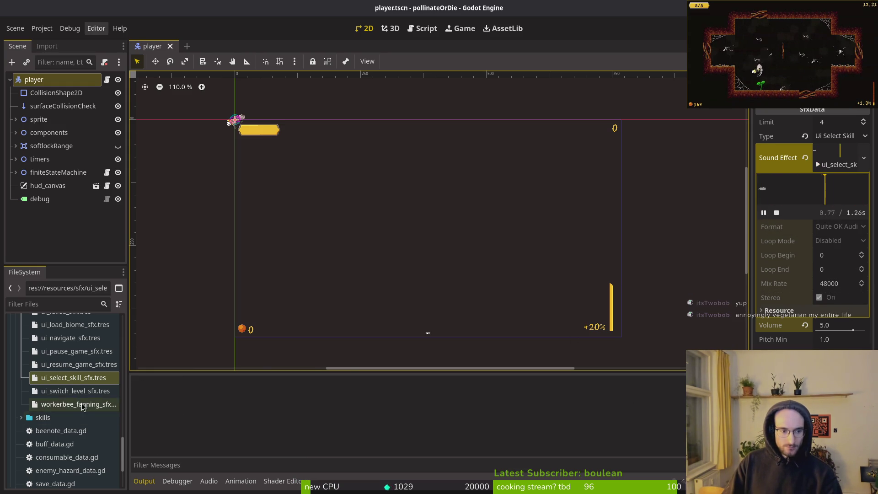
scroll(77, 370, up, 2)
scroll(77, 369, up, 3)
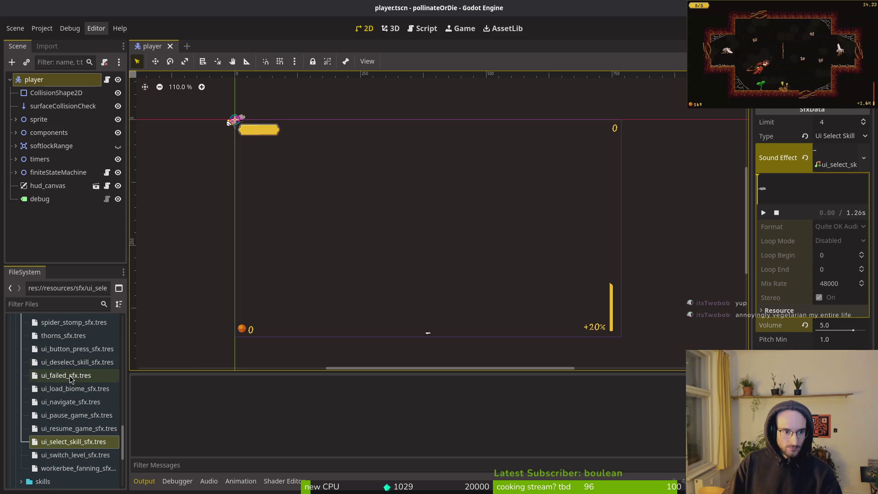
click(76, 361)
click(833, 170)
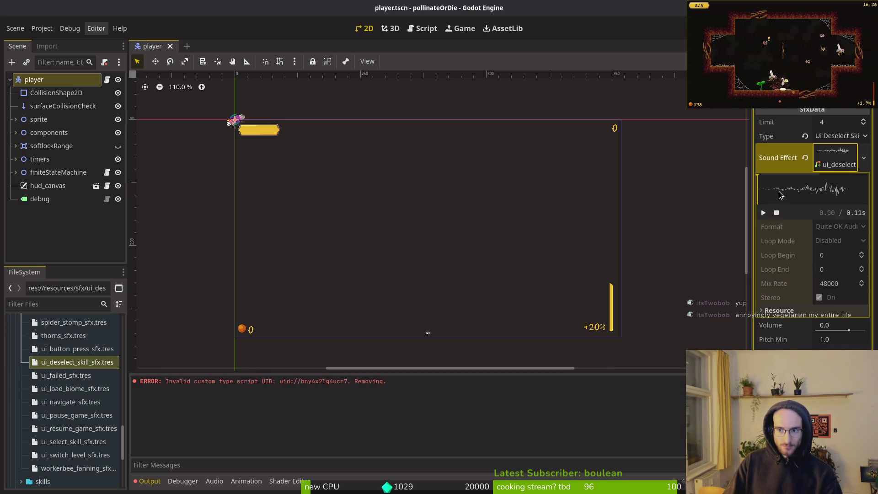
click(763, 212)
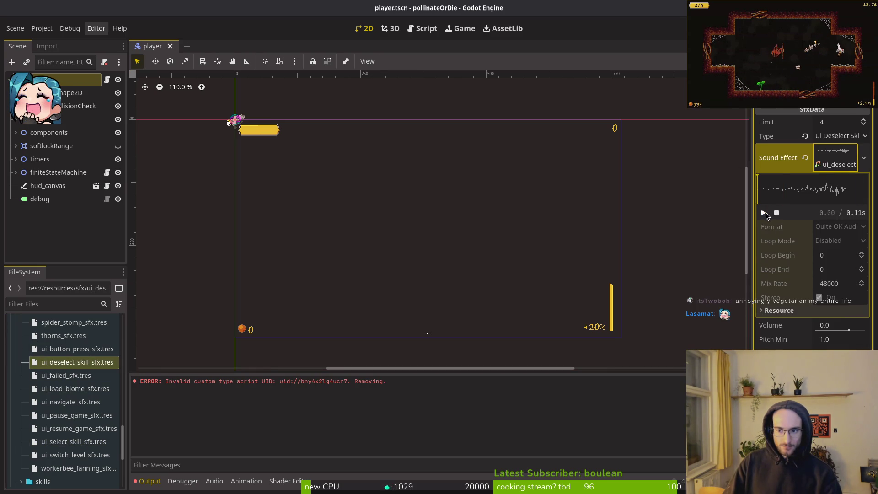
click(828, 325)
text(3)
key(Return)
key(ctrl+s)
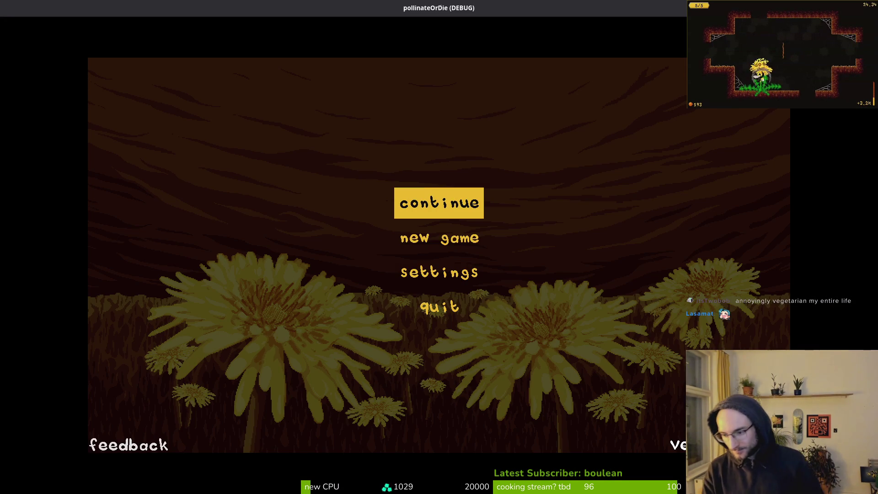
Continue the saved game into the hive and buy Vigor for 50, leaving 419 coins
key(Return)
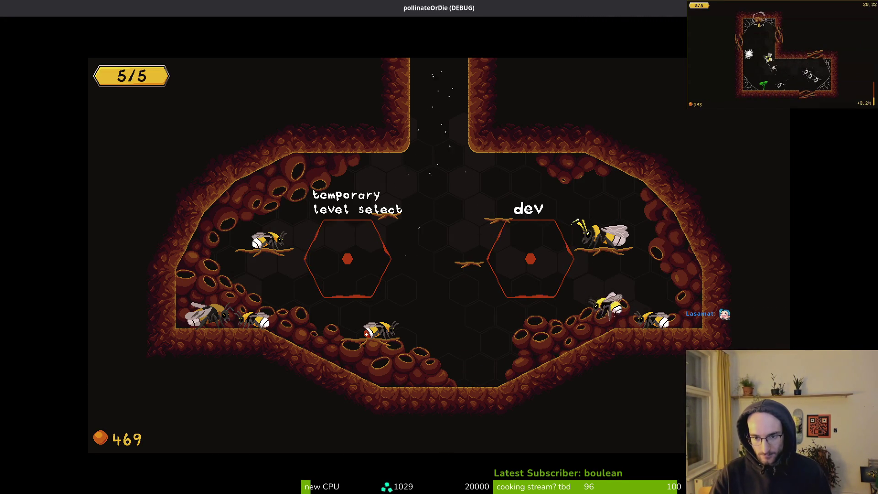
key(e)
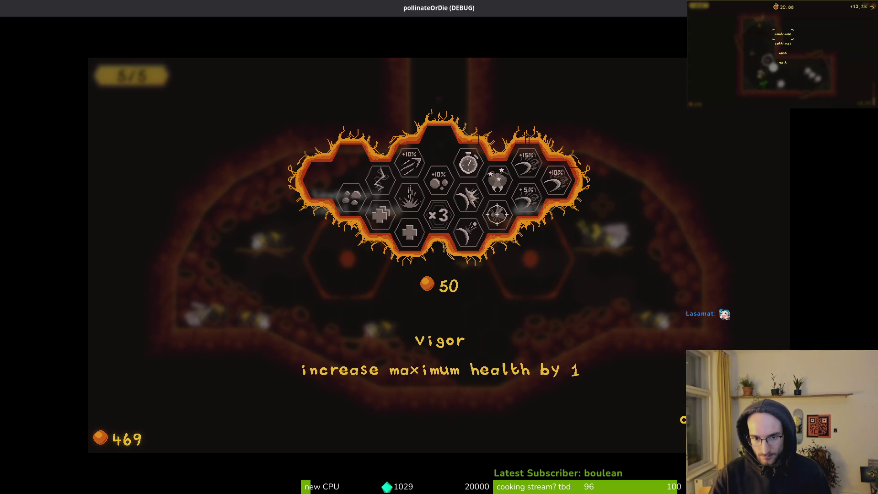
key(space)
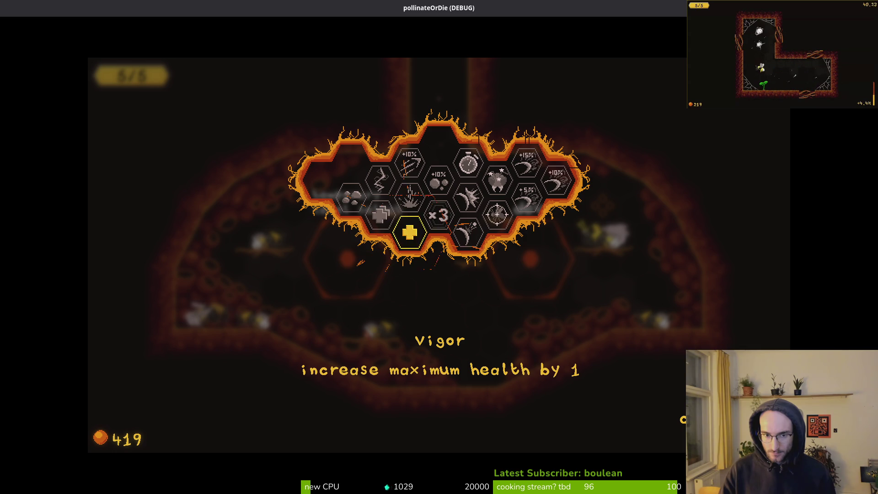
key(Escape)
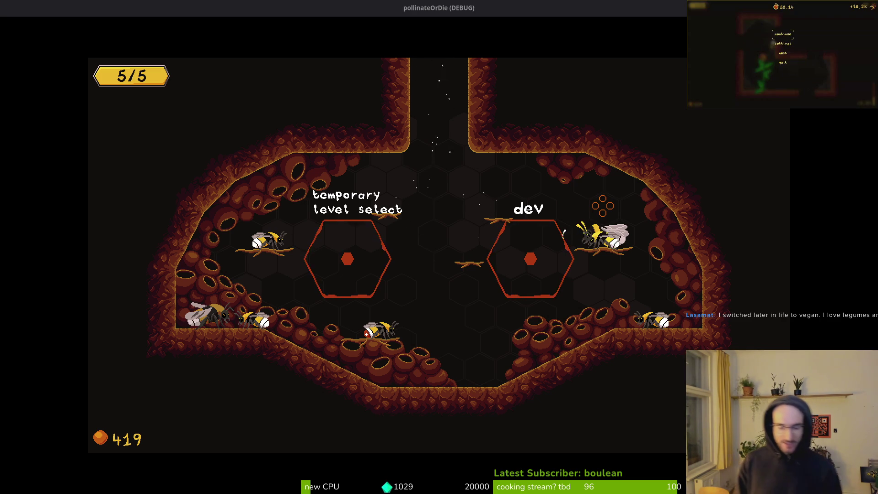
Pause and resume, then browse the upgrade grid across smasher, reflect, combobar and shockwave
key(Escape)
key(Return)
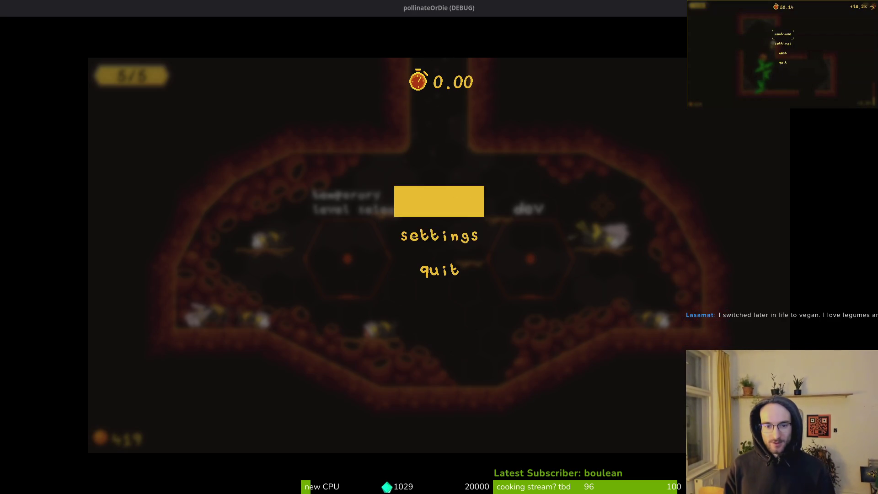
key(Tab)
key(Up)
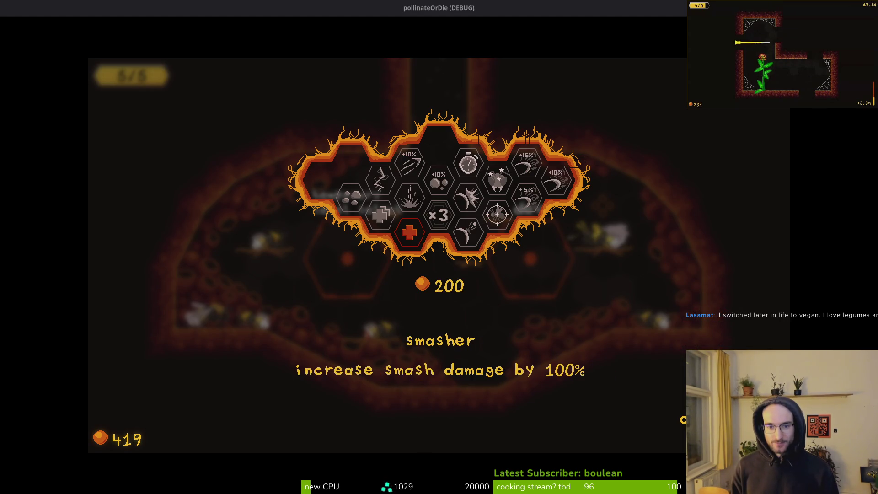
key(Right)
key(Down)
key(Return)
key(Left)
key(Return)
key(Left)
key(Down)
key(Up)
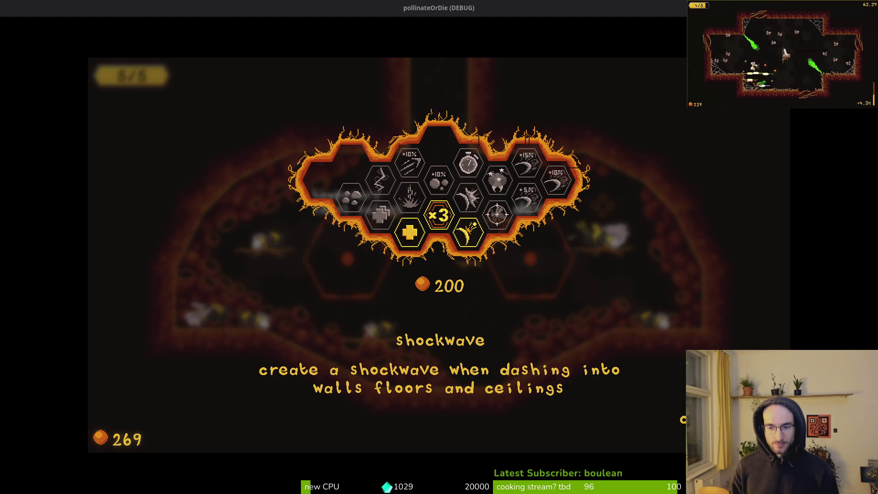
Buy the Shockwave upgrade for 200, leaving 69 coins, and fly into the desert level
key(Left)
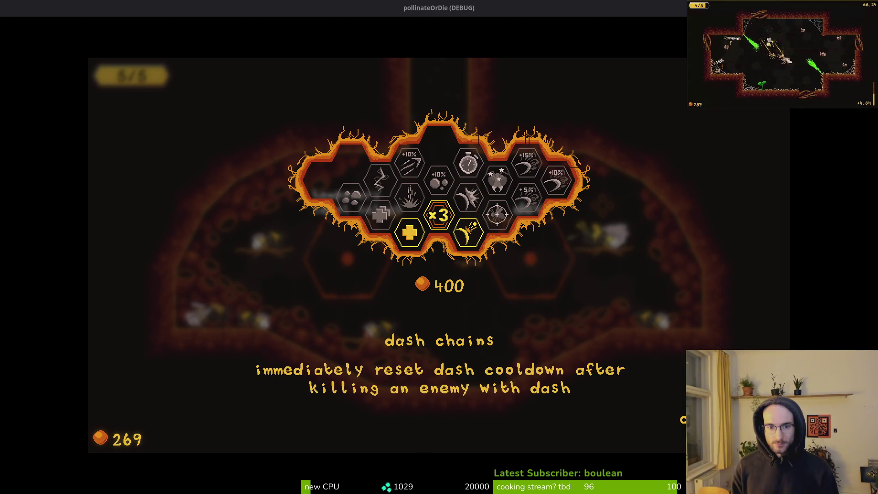
key(Down)
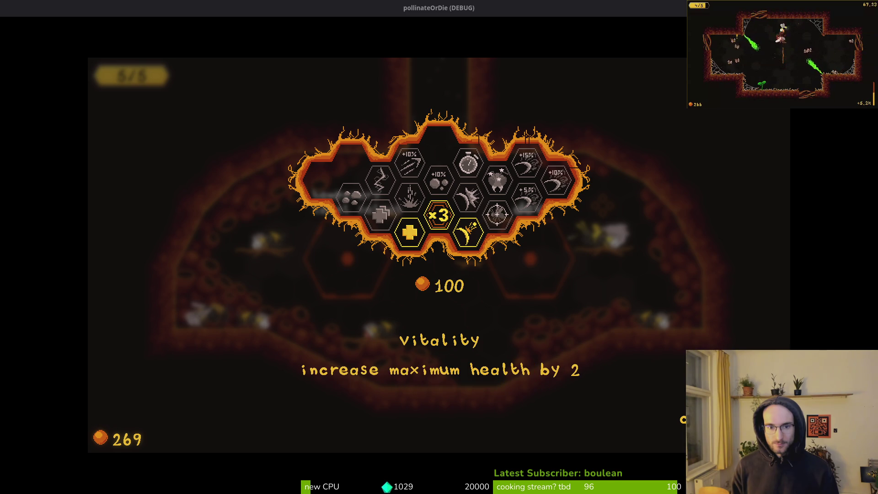
key(Right)
key(Right)
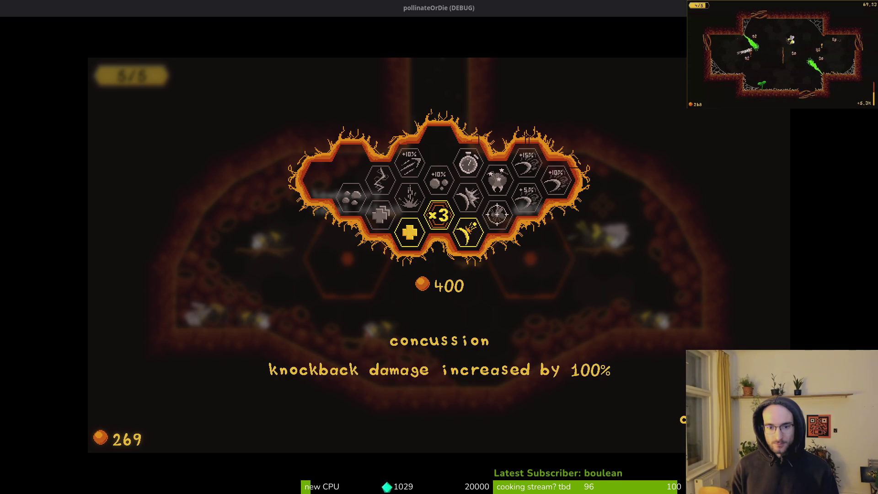
key(Right)
key(Left)
key(Left)
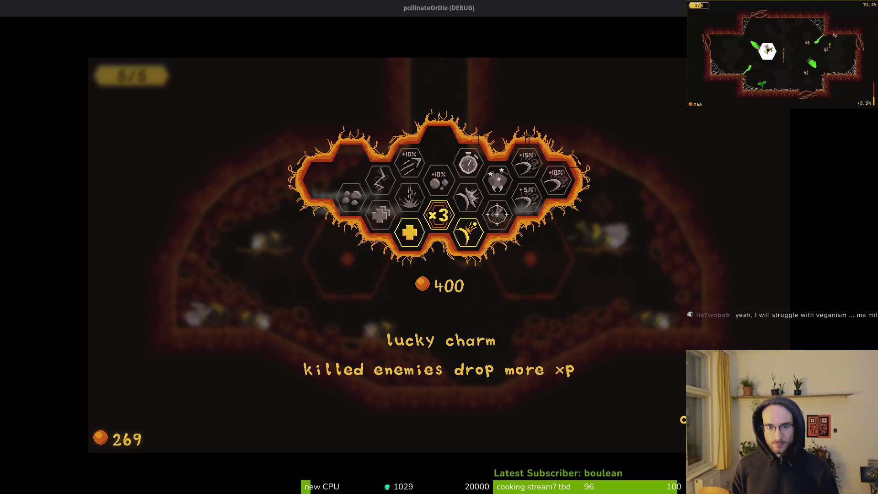
key(Up)
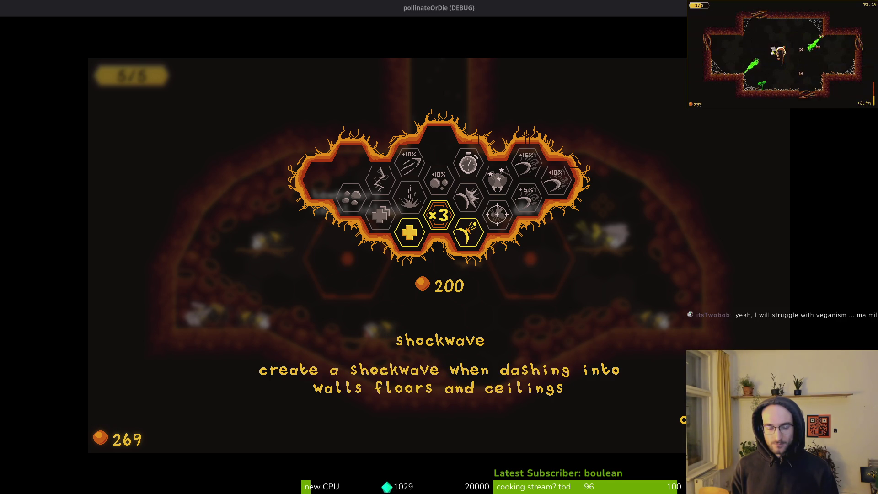
key(space)
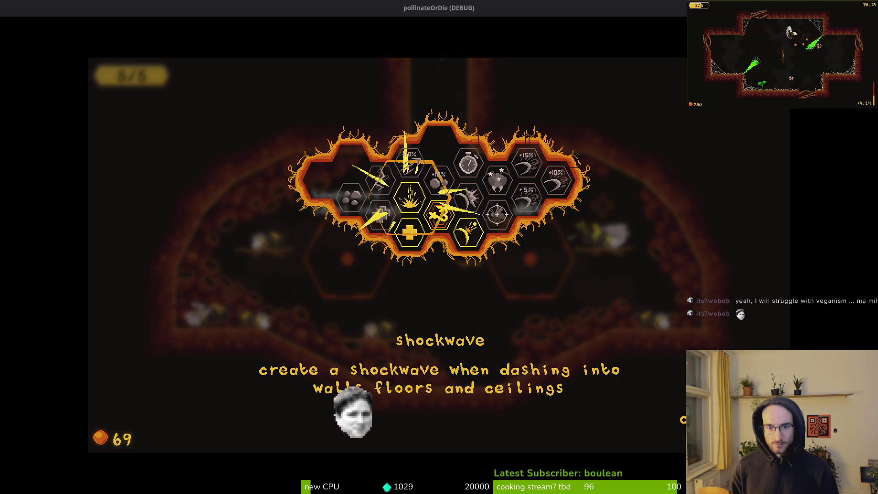
key(Escape)
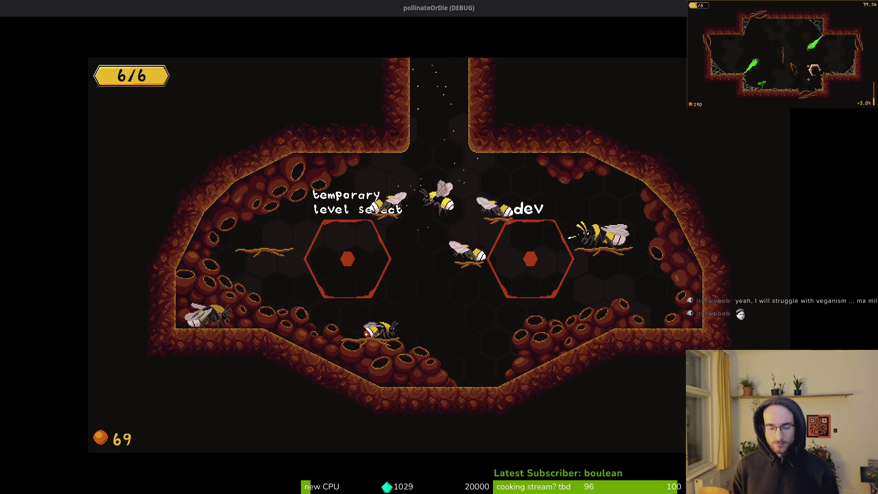
key(w)
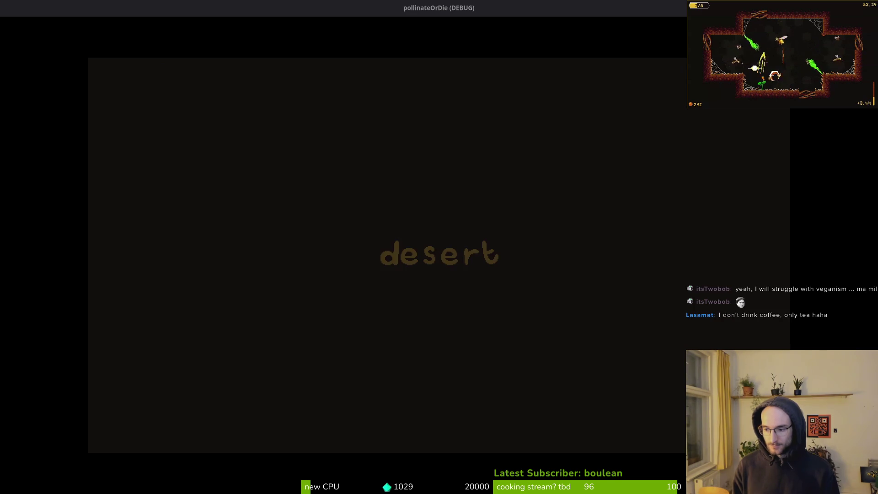
Clear the first cave room's enemies, pollinate its sprout and collect the +15% upgrade
key(w)
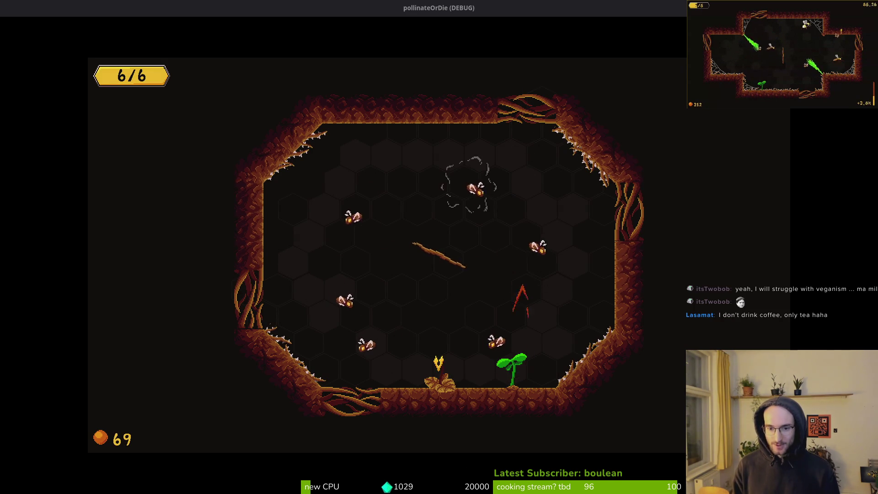
key(a)
key(s)
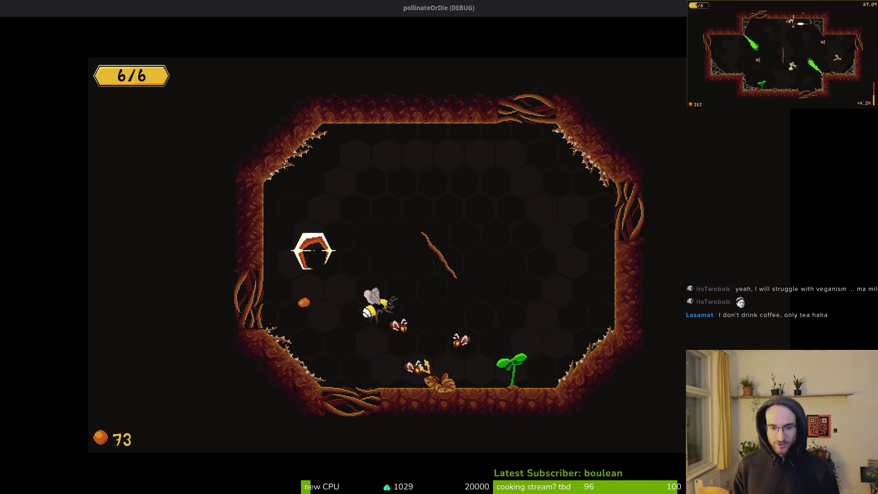
key(w)
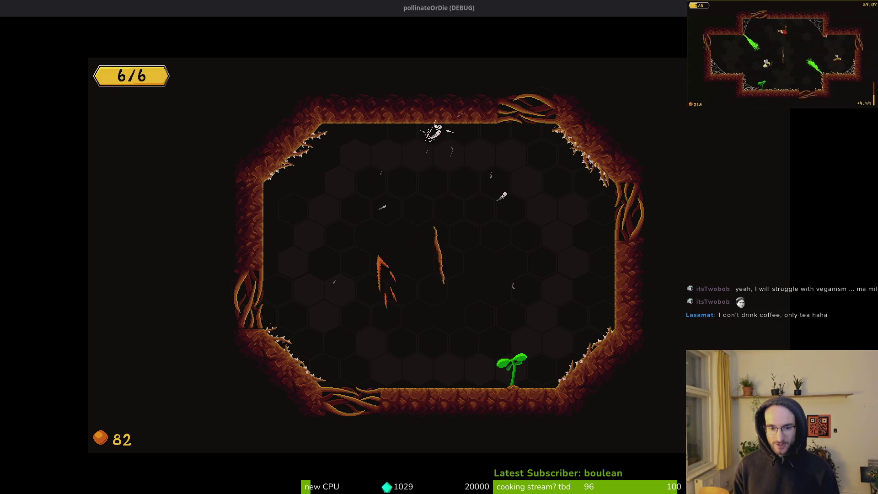
key(s)
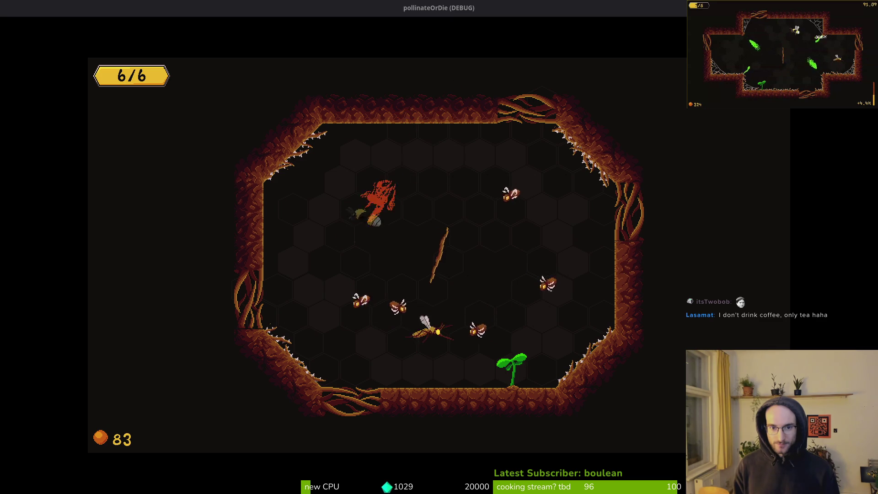
key(d)
key(s)
key(a)
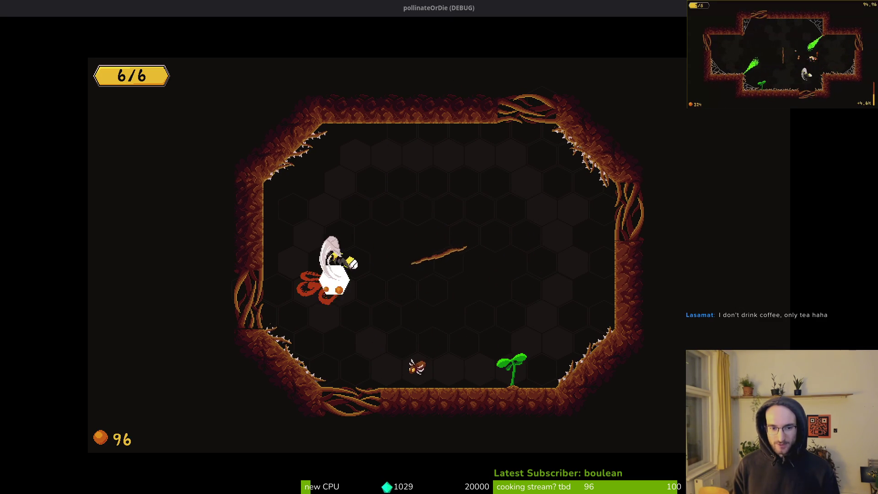
key(s)
key(d)
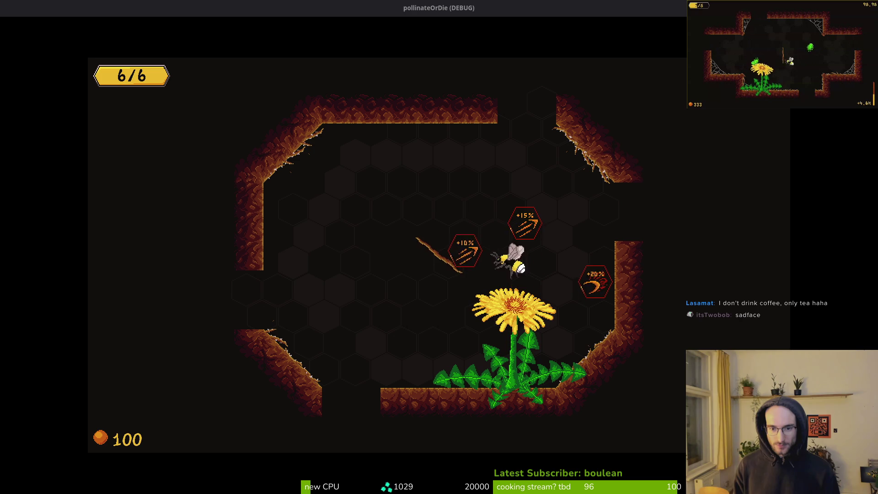
key(w)
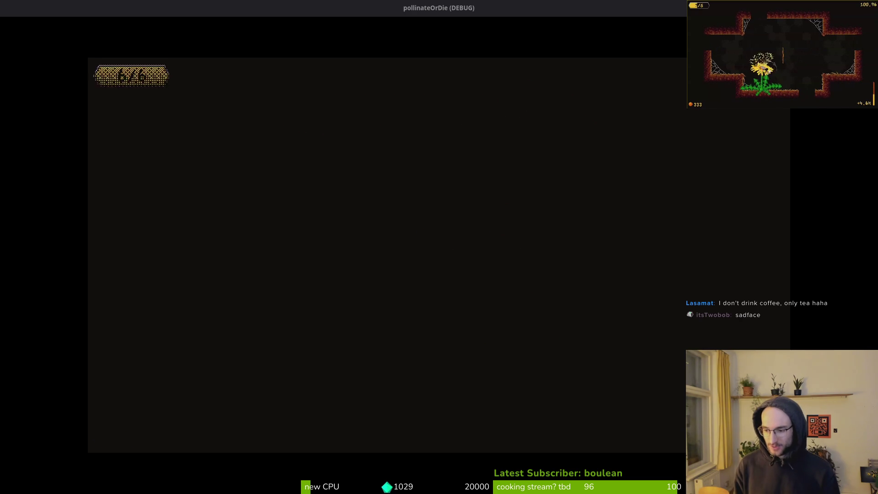
Fight through the next room, grow its sprout into a flower and collect the reward
key(d)
key(s)
key(w)
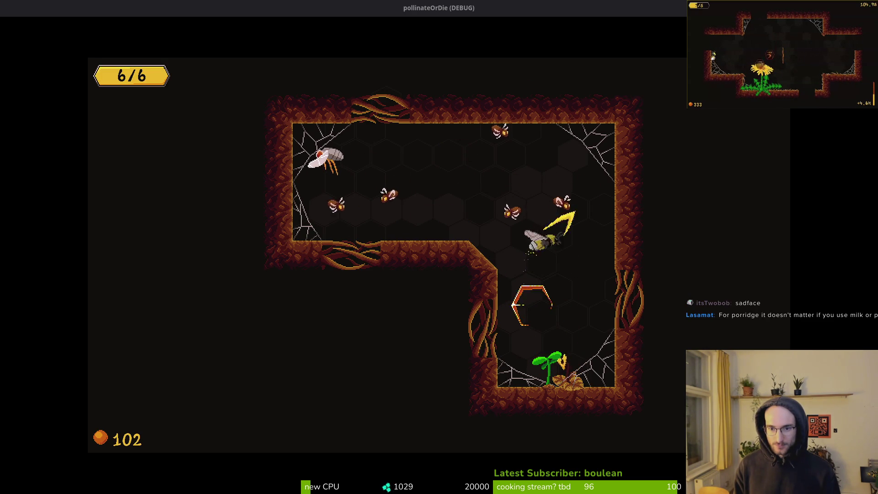
key(w)
key(s)
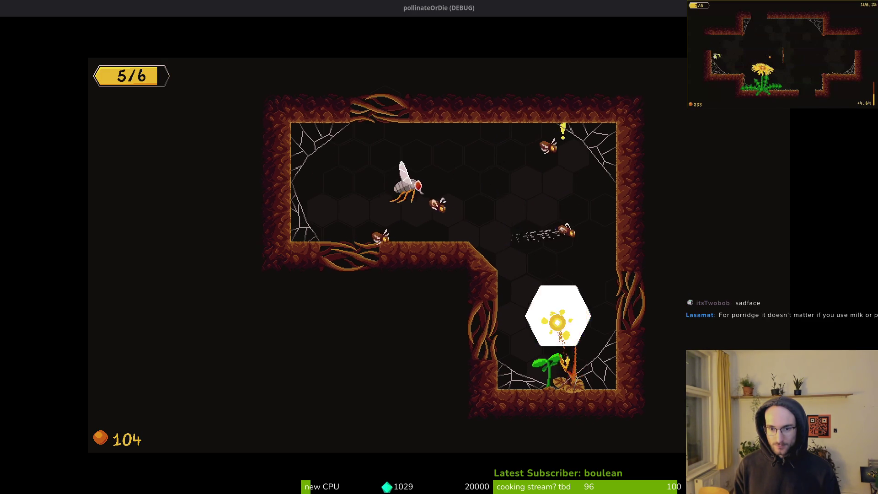
key(w)
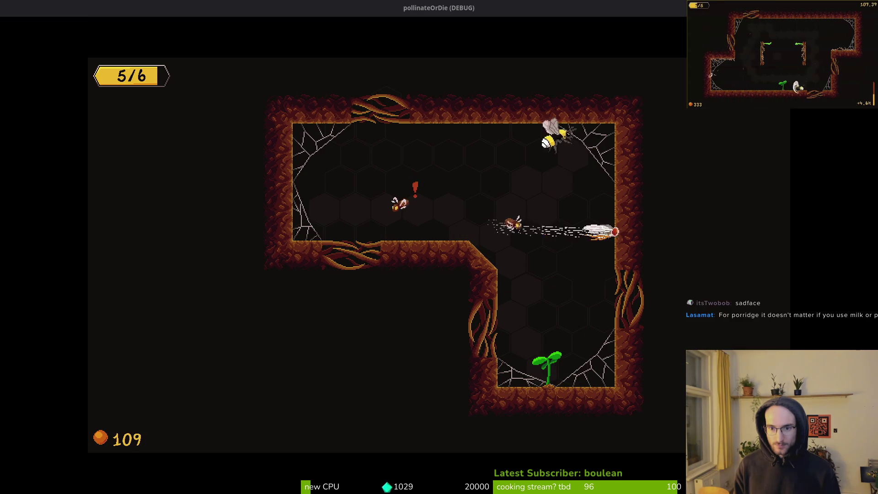
key(w)
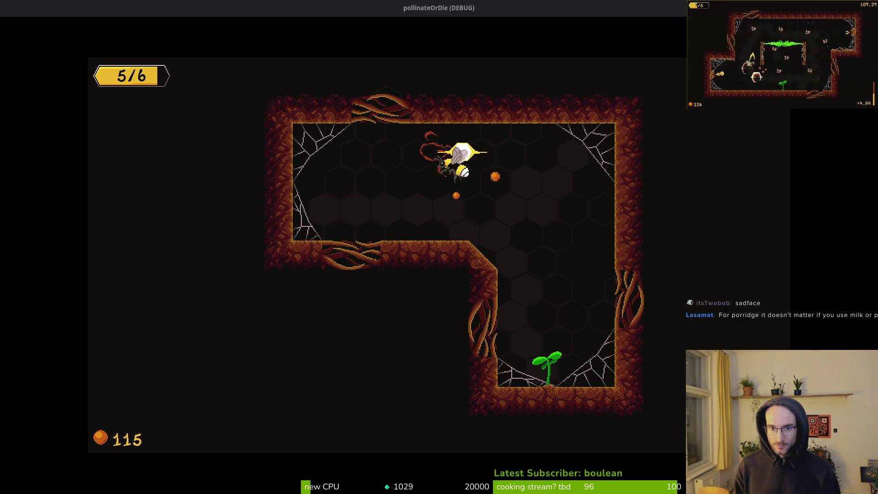
key(s)
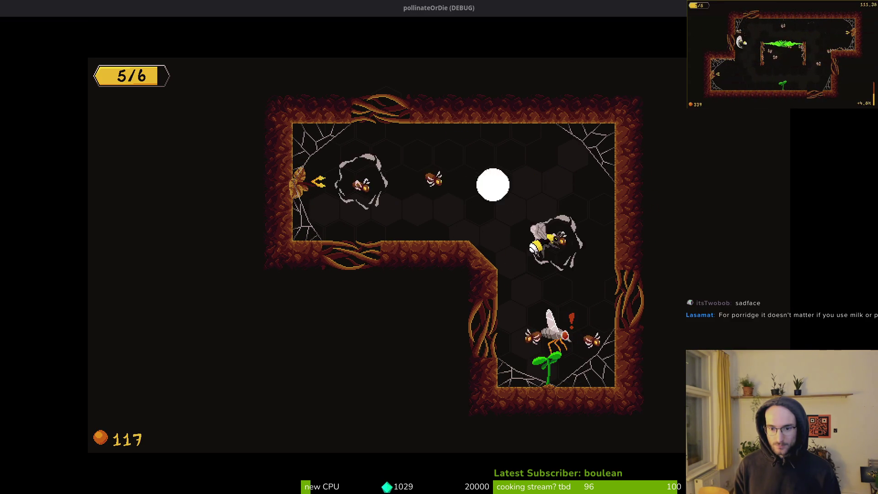
key(w)
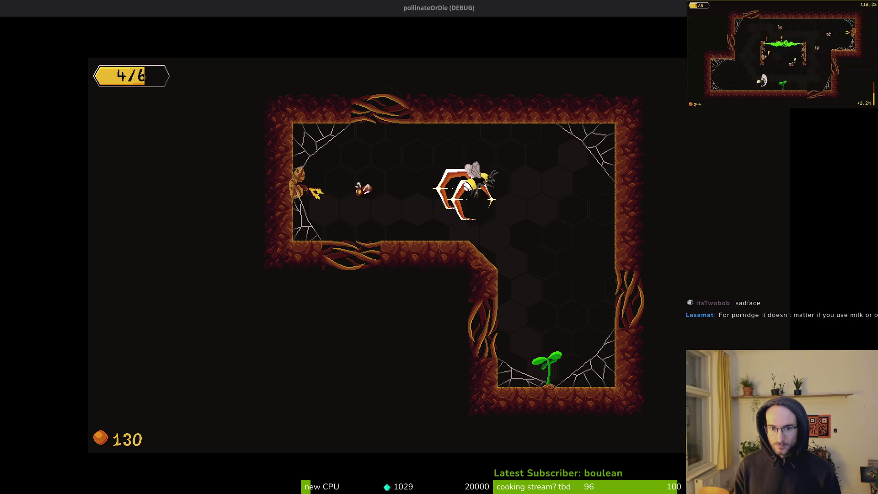
key(a)
key(d)
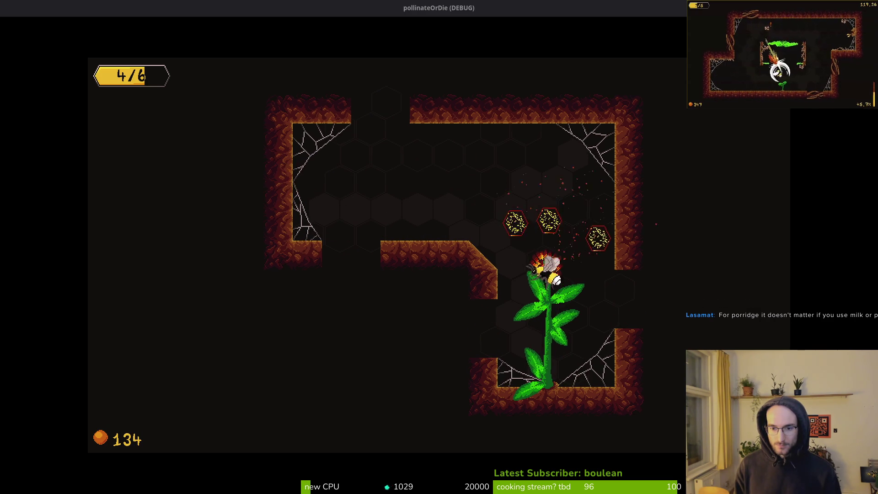
key(w)
key(s)
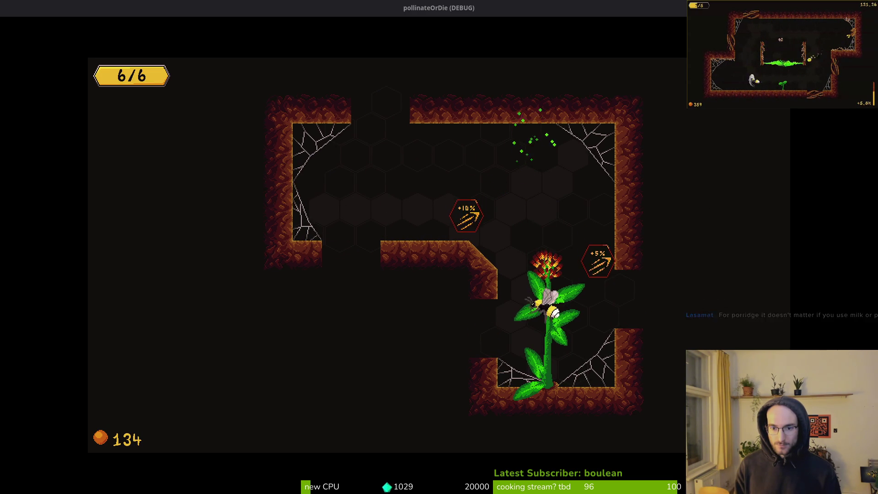
key(a)
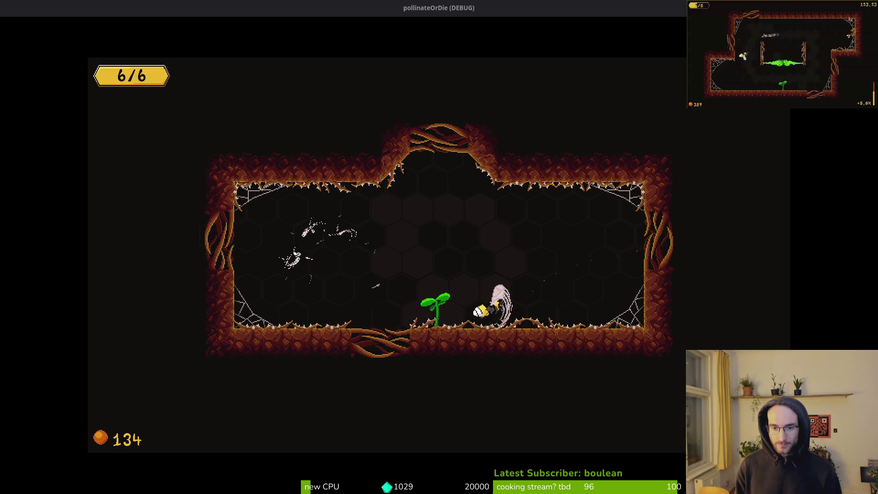
Kill the newly spawned bugs in the following room and head back toward the sprout
key(a)
key(w)
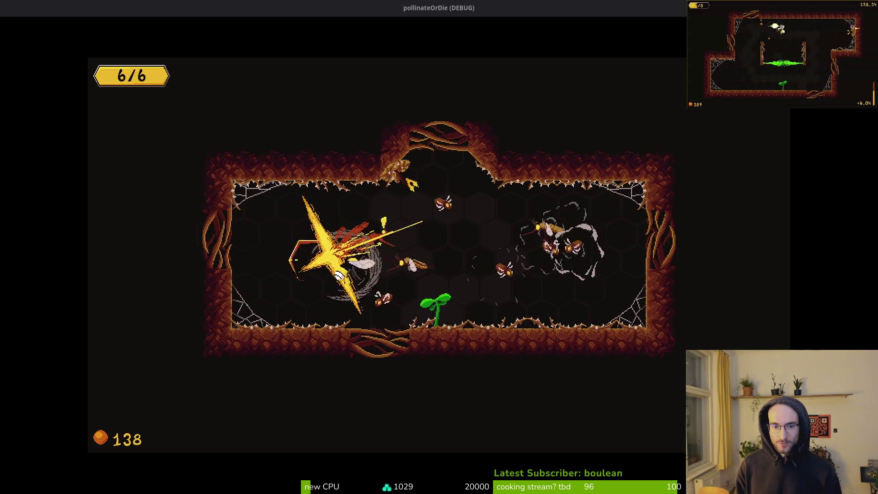
key(d)
key(a)
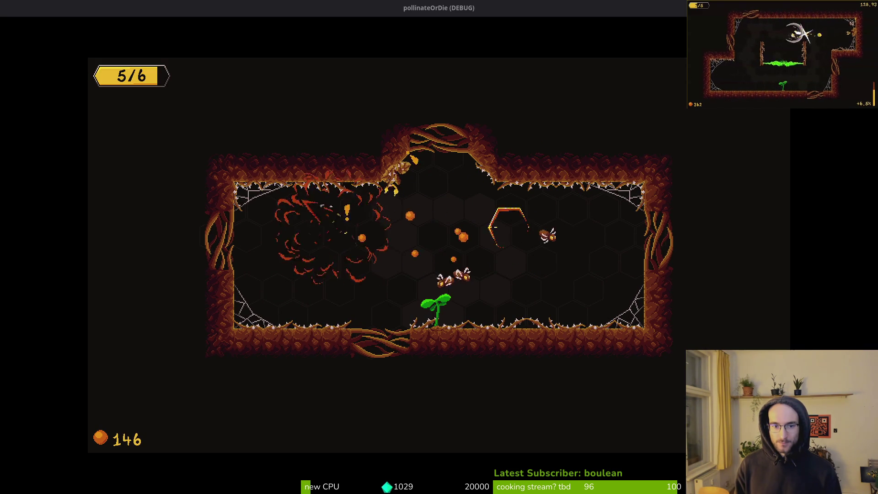
key(d)
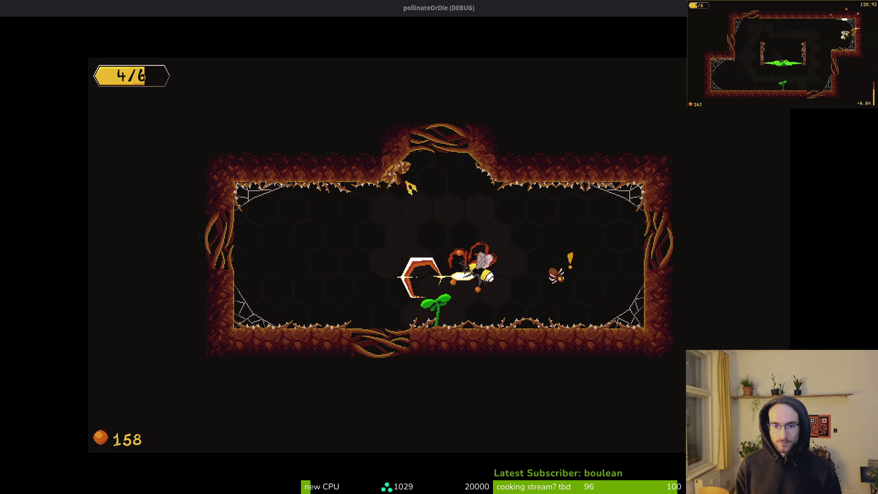
key(w)
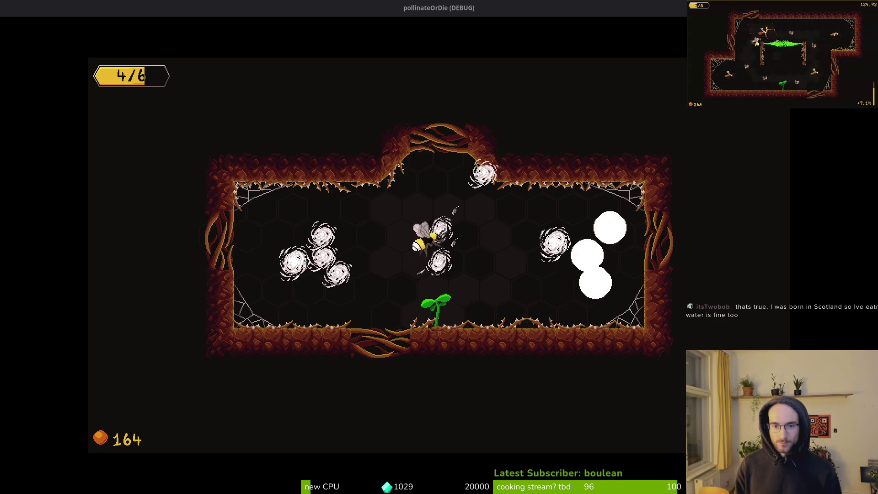
key(a)
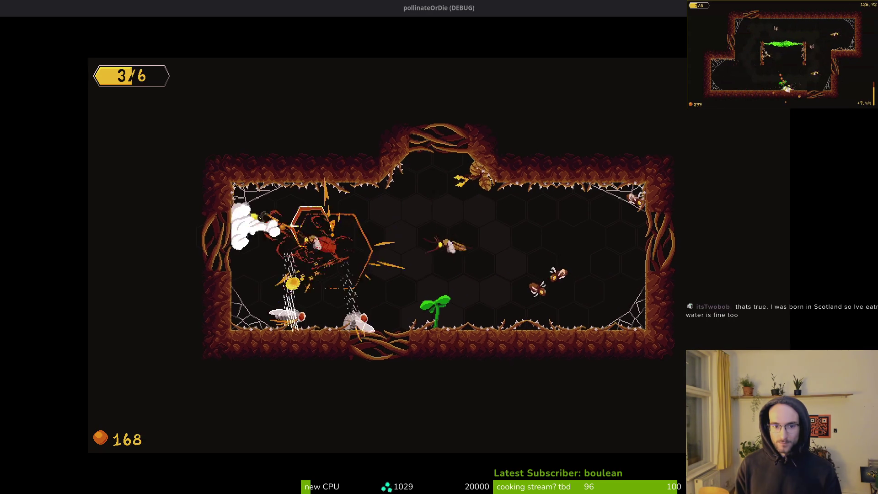
key(d)
key(a)
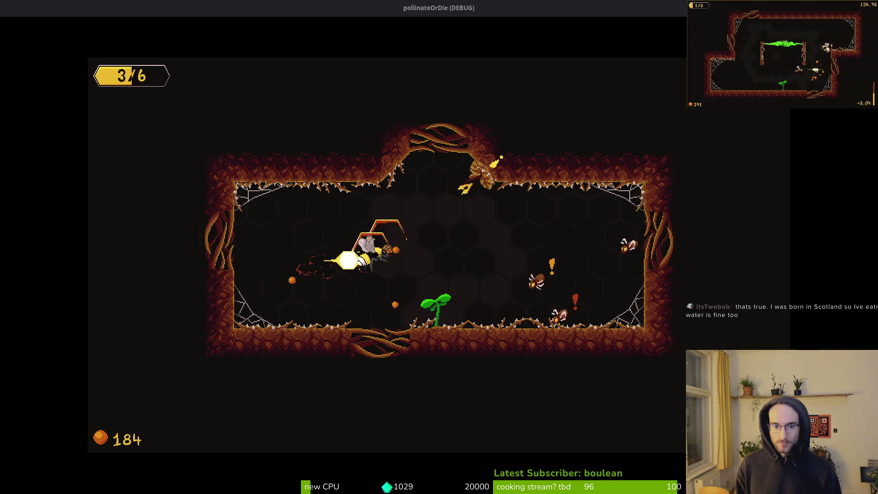
key(w)
key(d)
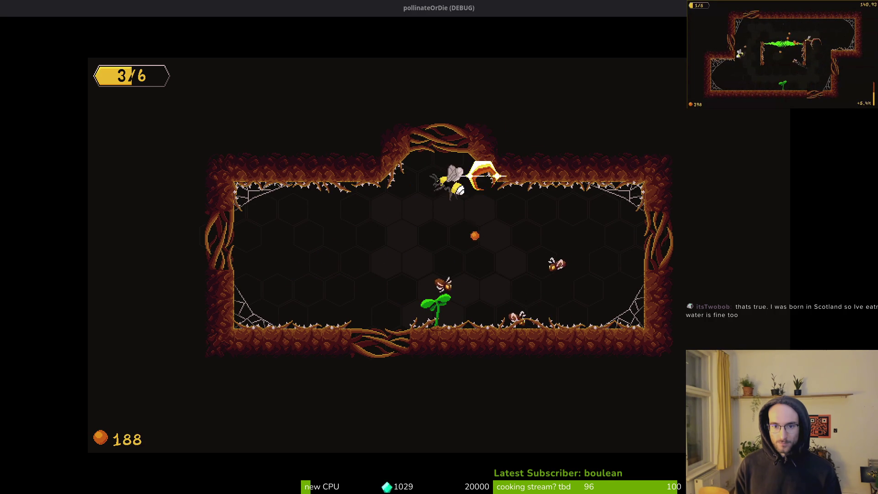
key(d)
key(a)
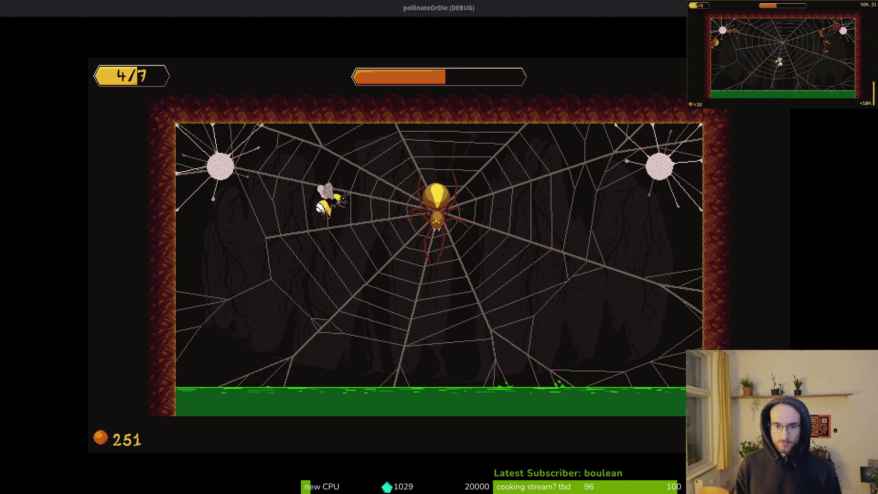
Pause at the spider boss to check the +24.1% and +17.0% buffs, then return to the editor
key(Escape)
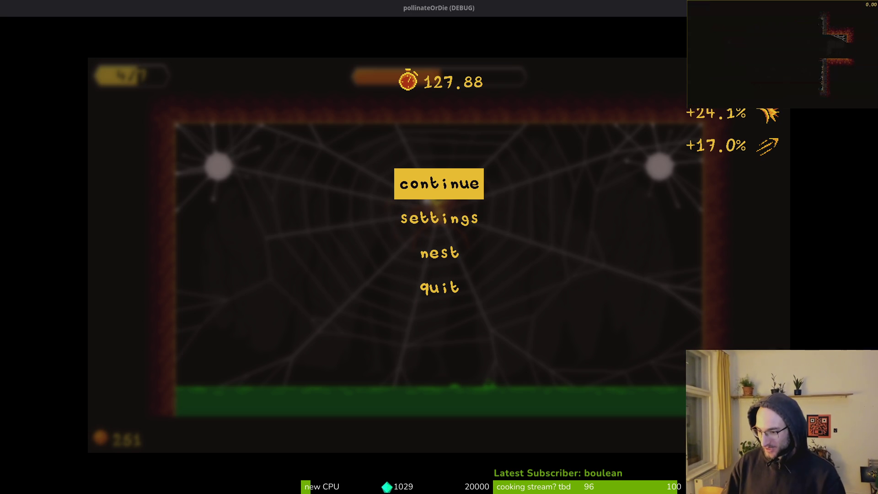
key(alt+Tab)
Scroll the FileSystem dock and glance at the paused game's buff display
scroll(43, 401, up, 10)
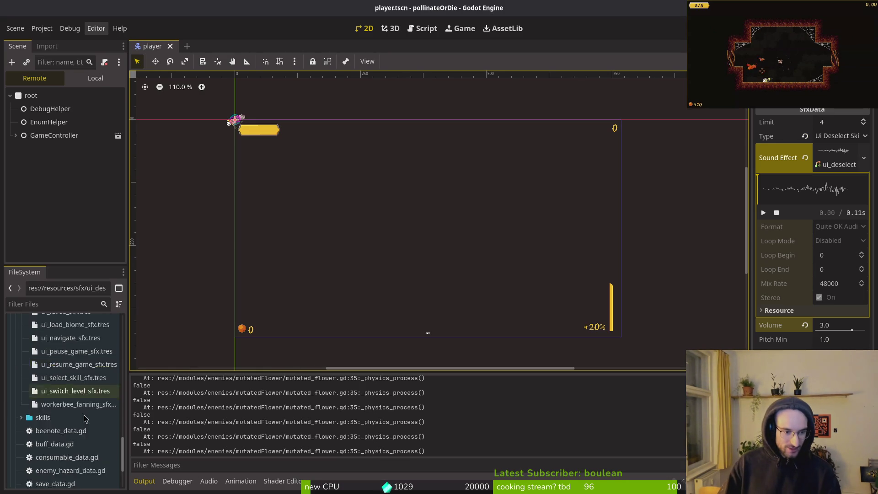
scroll(44, 420, up, 10)
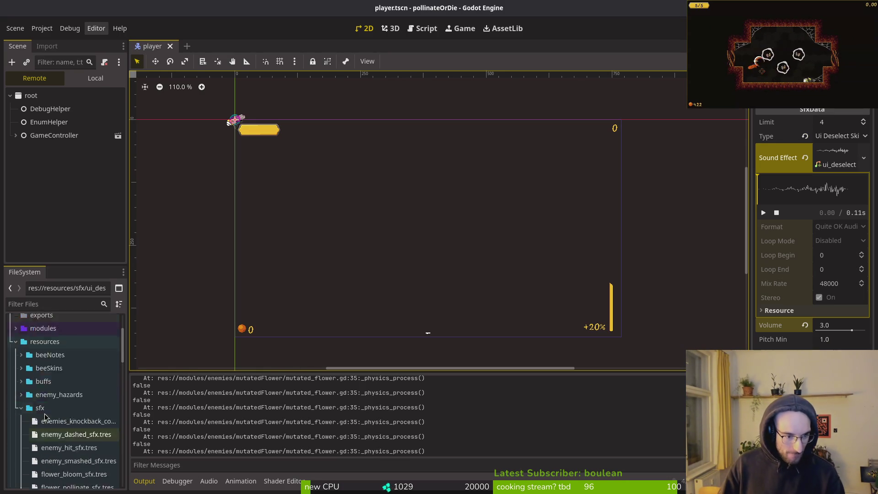
scroll(48, 455, up, 10)
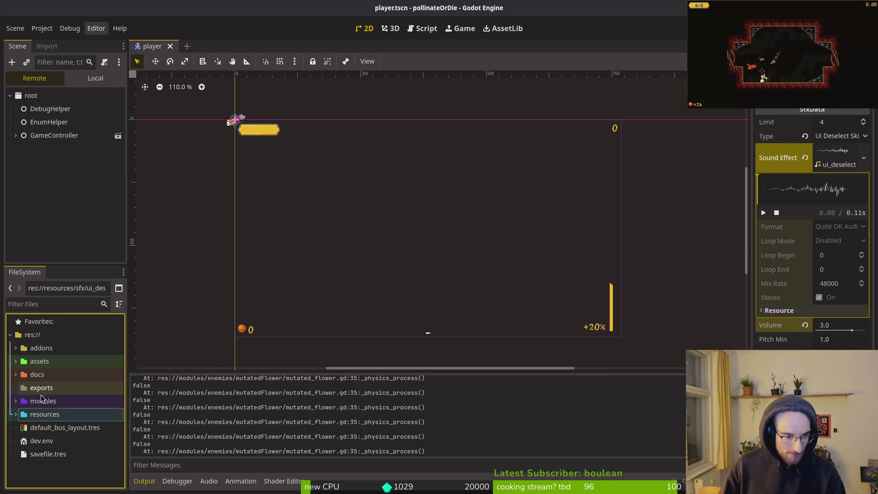
key(alt+Tab)
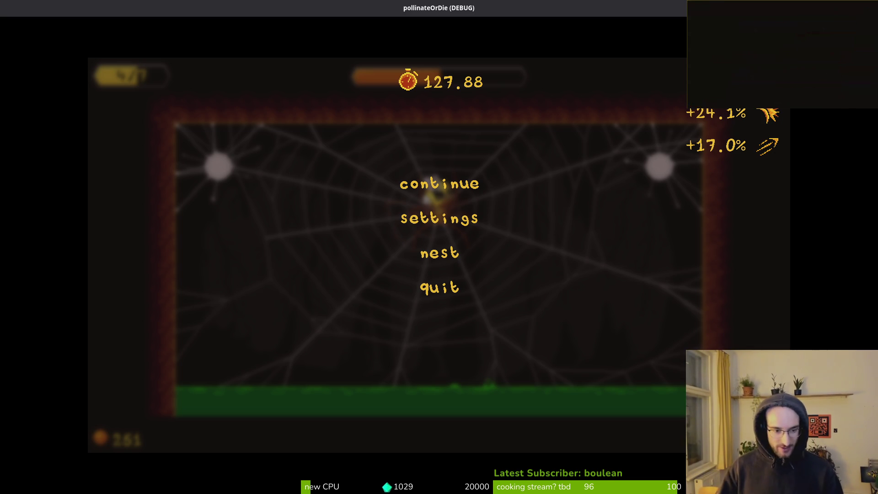
key(alt+Tab)
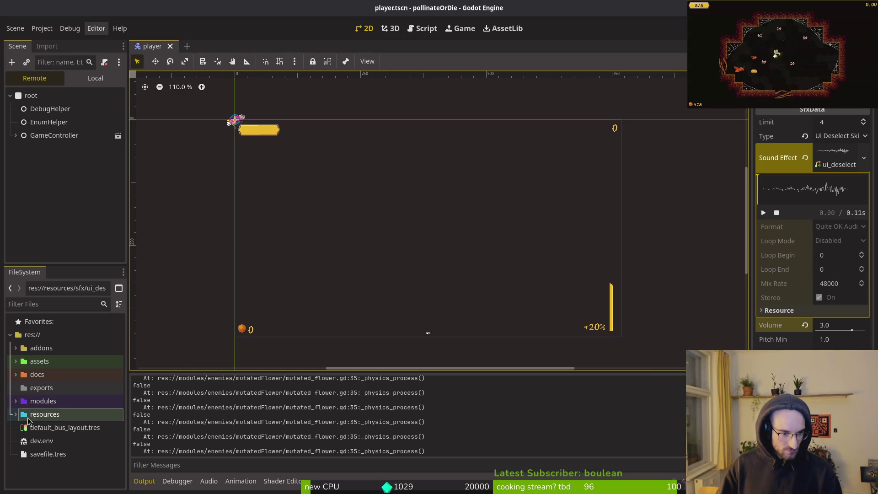
Inspect the dash1, dash2 and dash3 buff resources in res://resources/buffs against the game
click(16, 415)
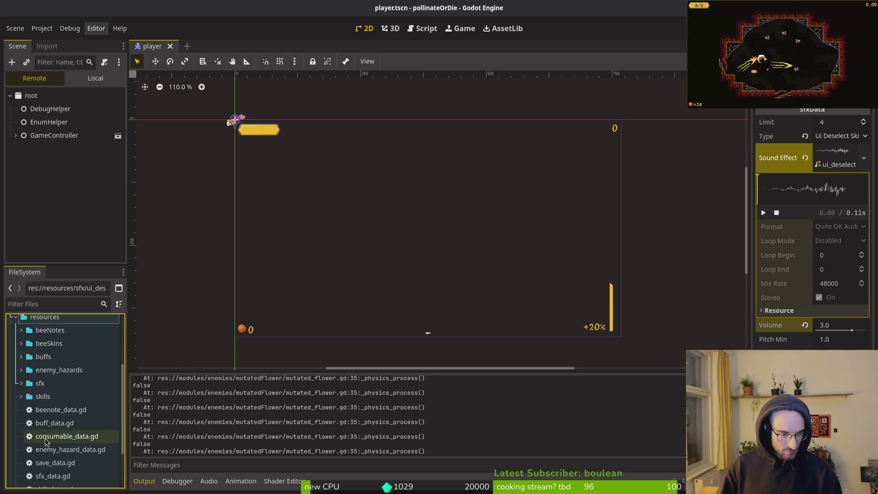
click(22, 396)
click(21, 396)
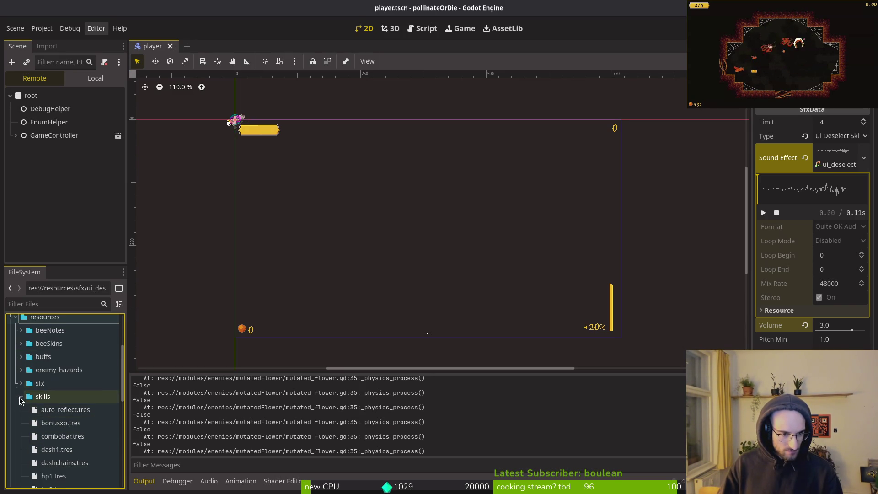
click(21, 356)
click(77, 386)
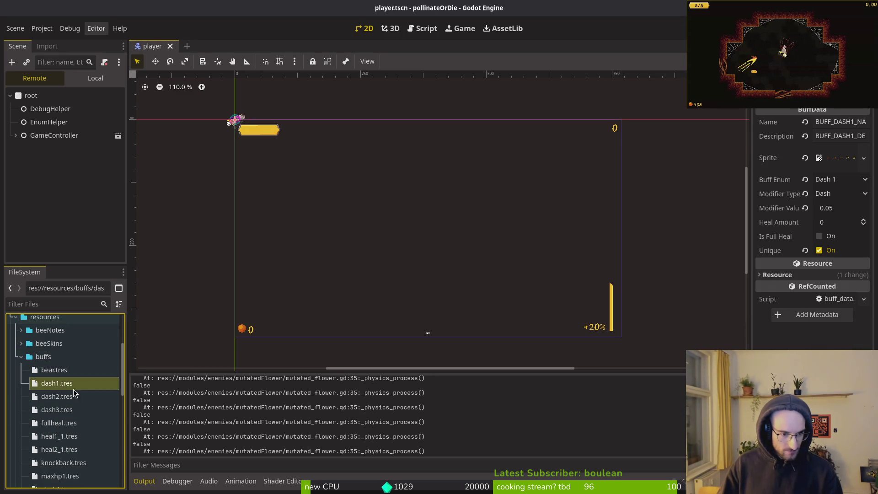
click(65, 397)
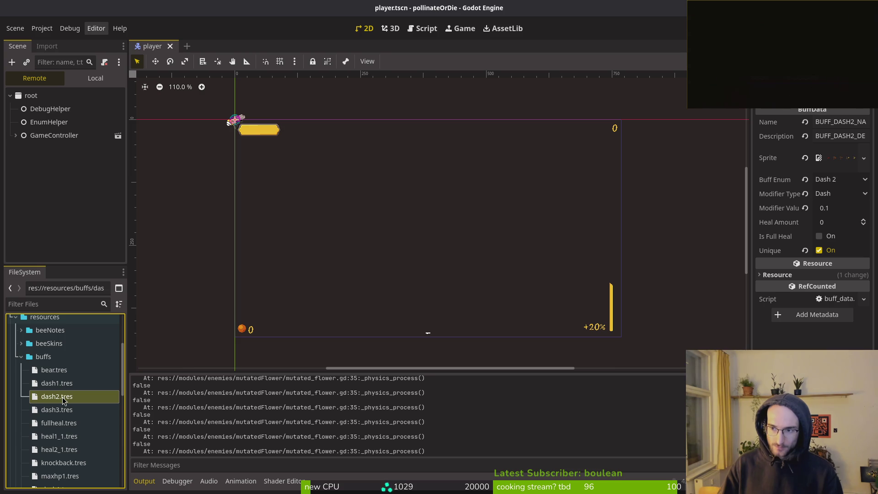
click(64, 411)
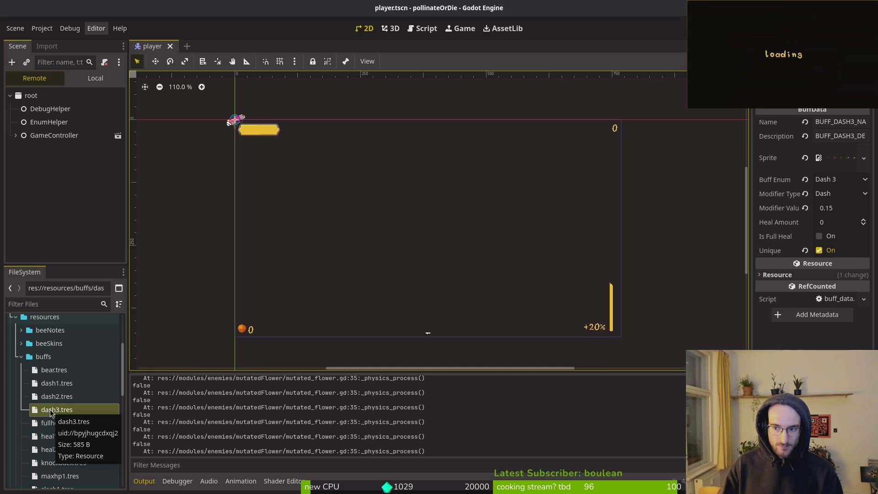
key(alt+Tab)
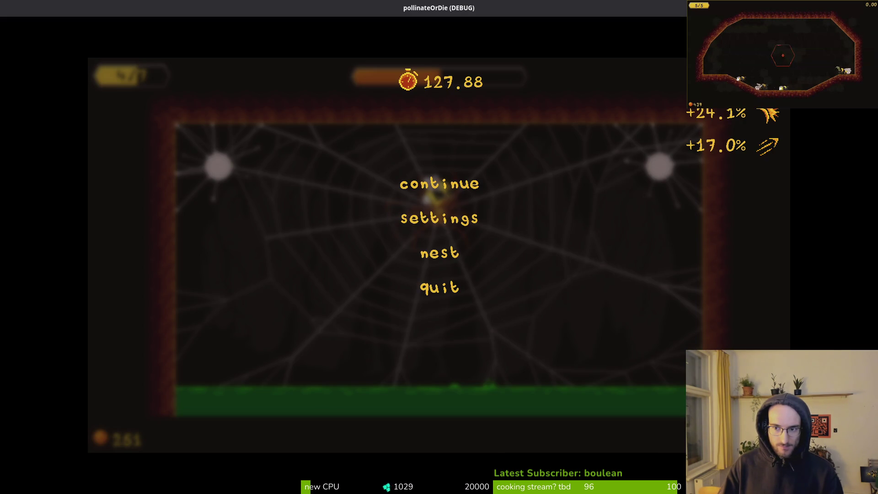
key(alt+Tab)
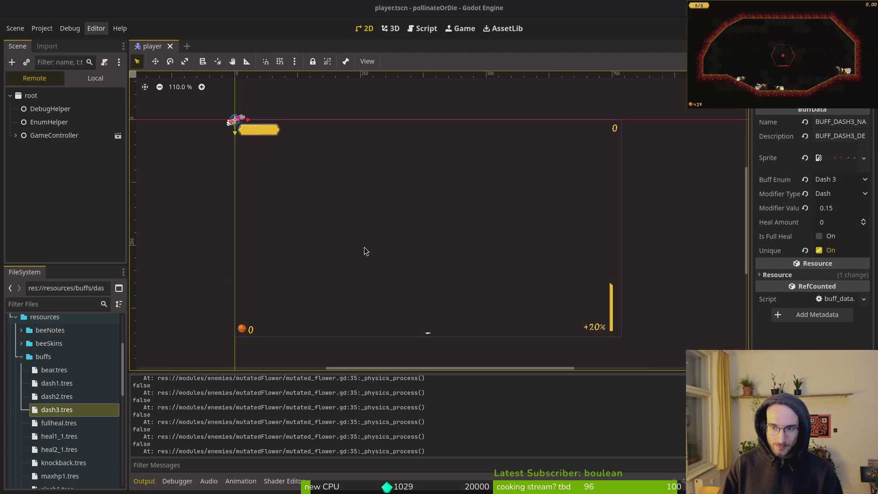
Inspect the smash1, smash2 and smash3 buff resources and compare them with the paused game
scroll(50, 443, down, 3)
scroll(50, 439, down, 8)
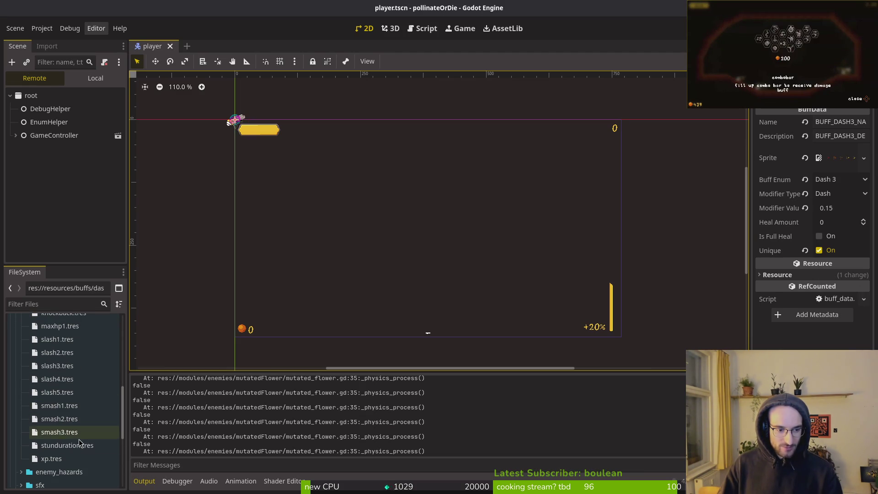
click(75, 406)
click(69, 419)
click(70, 432)
key(alt+Tab)
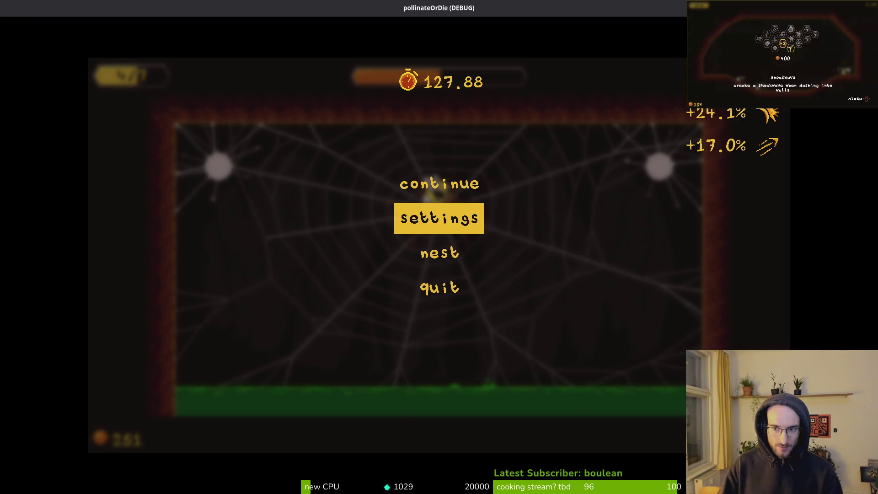
key(alt+Tab)
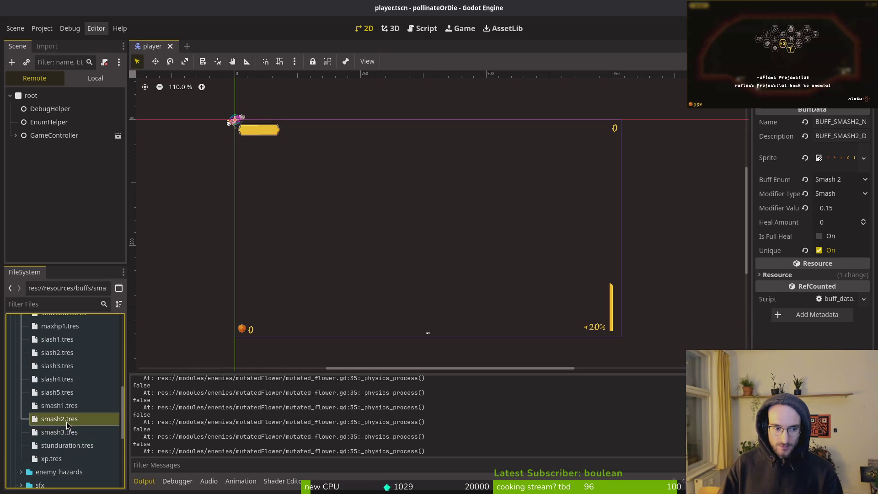
key(alt+Tab)
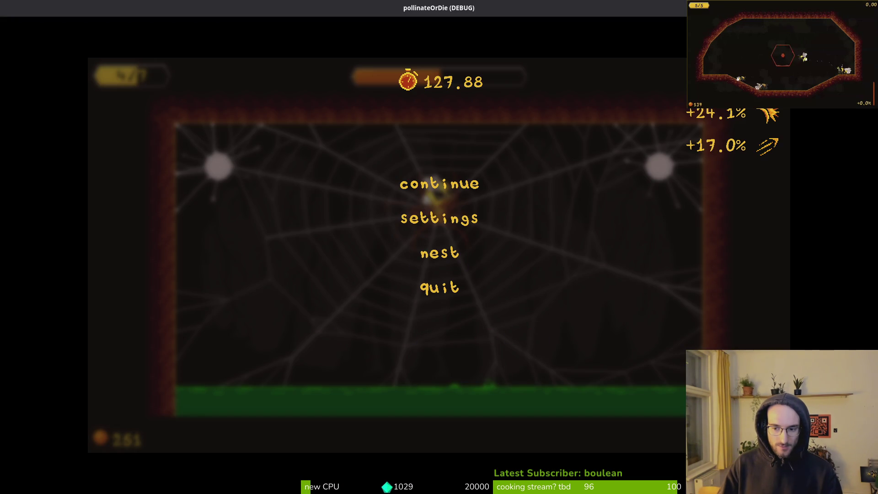
key(alt+Tab)
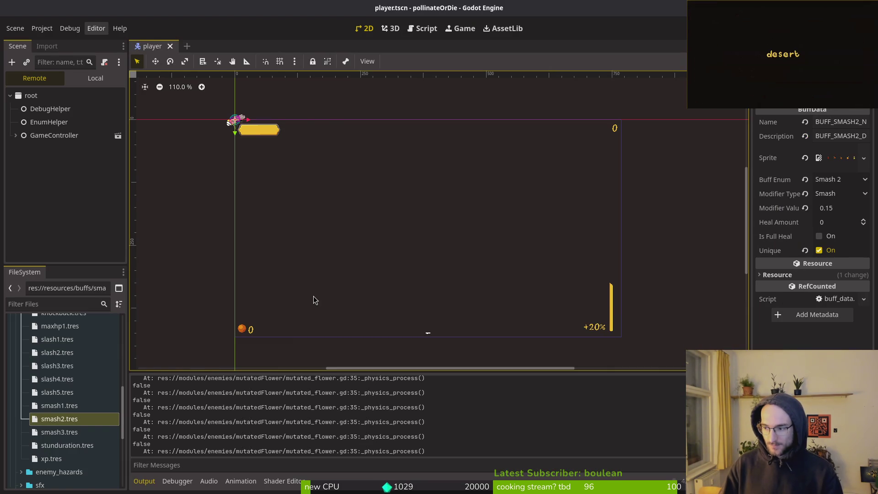
In Neovim, find and open modules/ui/comboBar/combo_bar.gd by searching 'combo'
key(alt+Tab)
key(space)
key(f)
key(f)
text(combo)
key(Return)
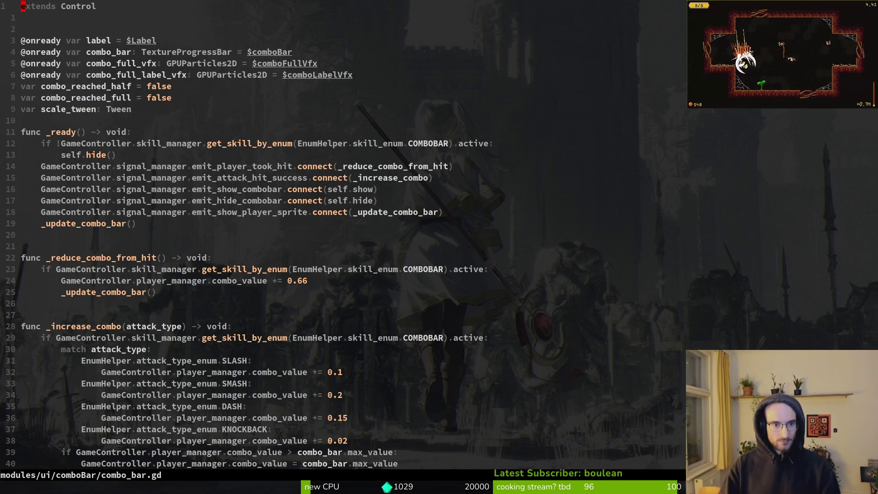
Read combo_bar.gd's _increase_combo, its combo_reached_full branch, label text and combo_bar value assignment
key(2)
key(7)
key(j)
key(2)
key(1)
key(j)
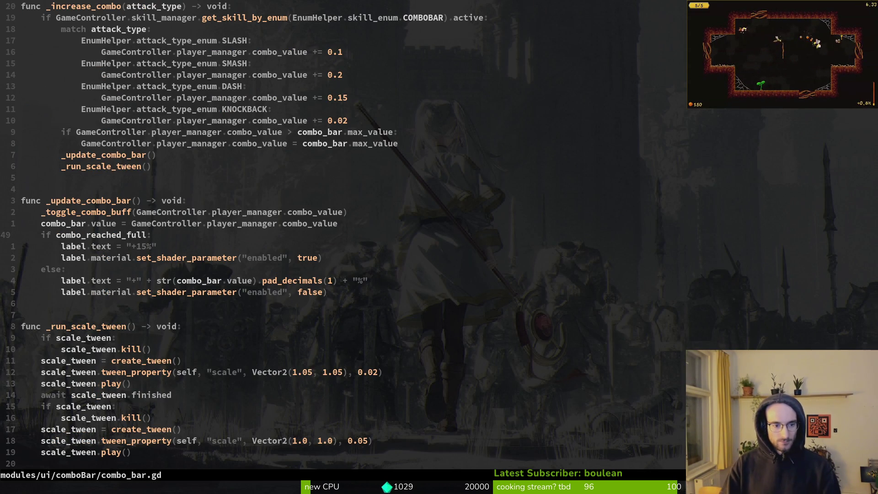
key(j)
key(j)
key(j)
key(j)
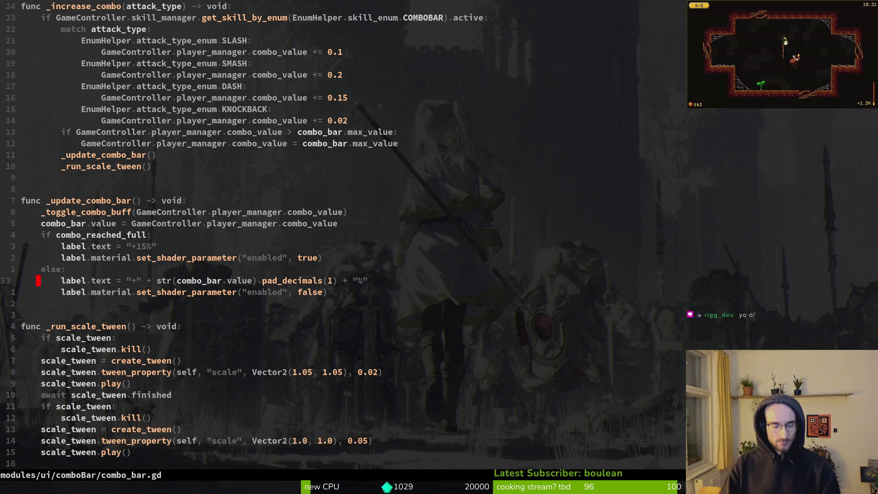
key(shift+v)
key(Escape)
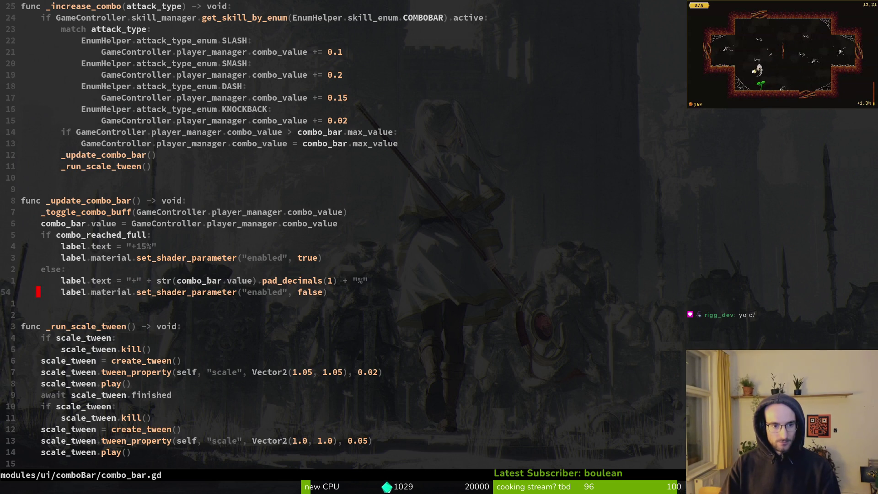
key(k)
key(k)
key(k)
key(k)
key(k)
key(shift+v)
key(Escape)
Open player.manager.gd and select the combo_value variable name
key(ctrl+p)
text(player)
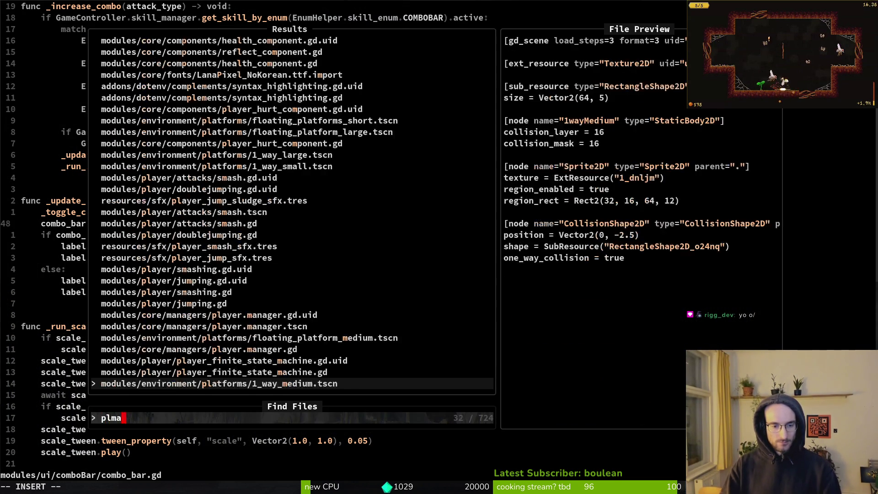
key(Return)
key(j)
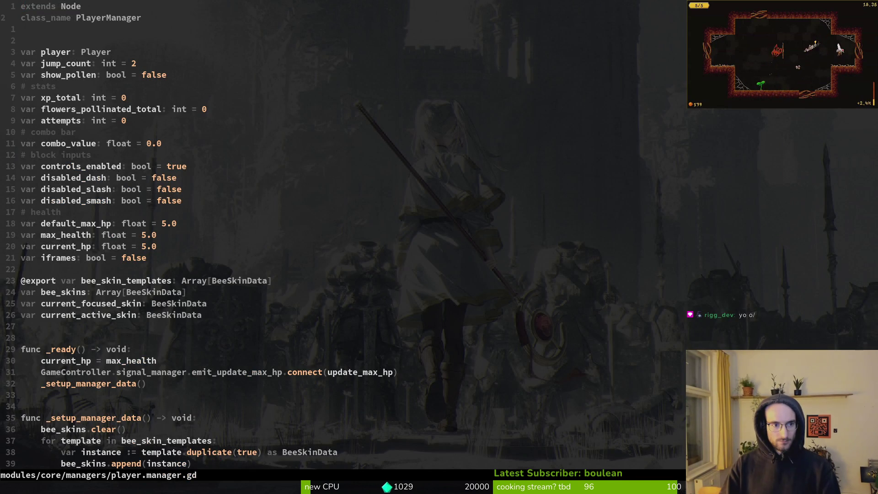
key(1)
key(1)
key(j)
key(w)
key(v)
key(i)
key(w)
Grep combo_value project-wide and open the combo_bar.gd match, inspecting _toggle_combo_buff's COMBO damage modifier
key(space)
key(f)
key(w)
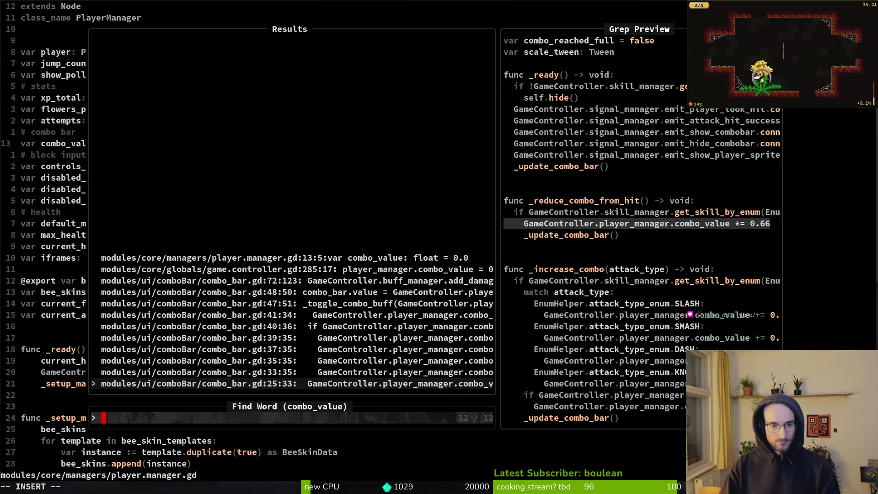
key(Up)
key(Up)
key(Up)
key(Down)
key(Down)
key(Return)
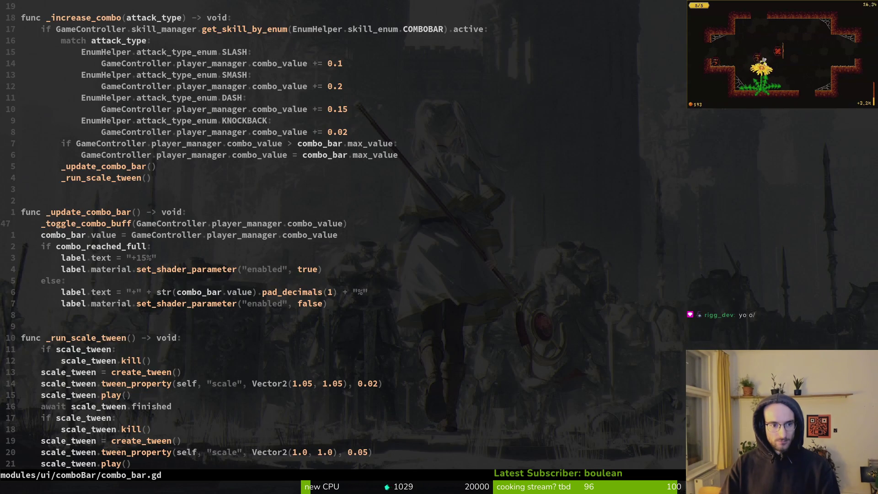
key(shift+v)
key(Escape)
key(braceleft)
key(braceleft)
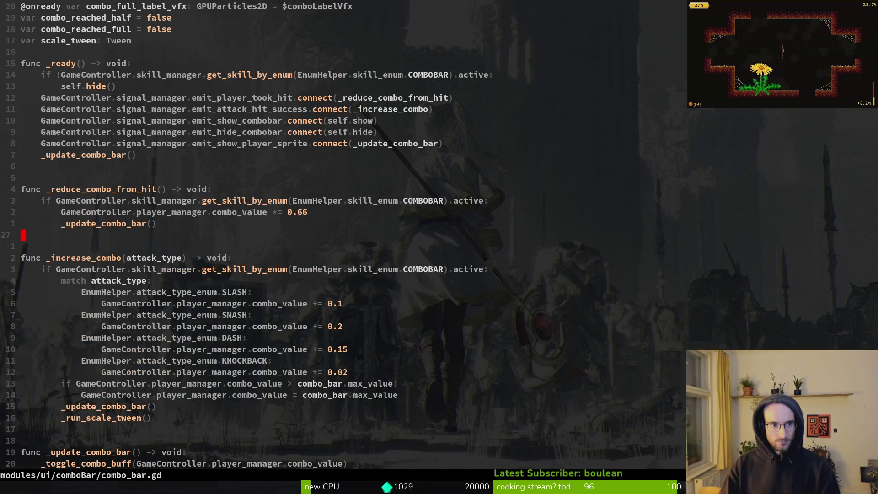
key(ctrl+o)
key(ctrl+o)
key(ctrl+d)
key(j)
key(j)
key(j)
key(shift+v)
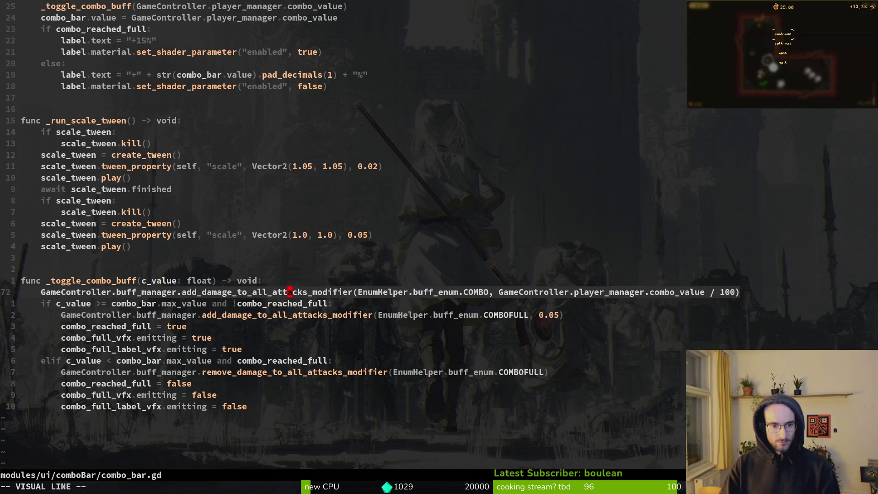
Look over the COMBOFULL modifier line, then open a new line below the _toggle_combo_buff header, typing 'prde'
key(Escape)
key(j)
key(j)
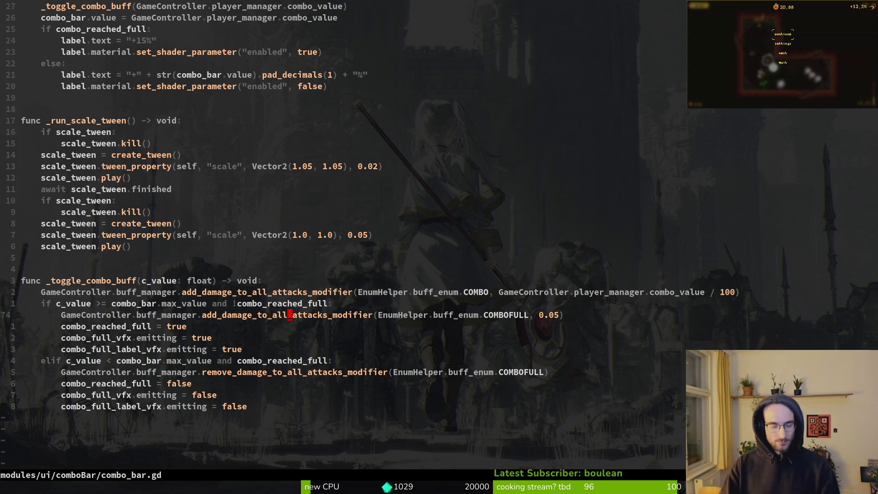
key(shift+v)
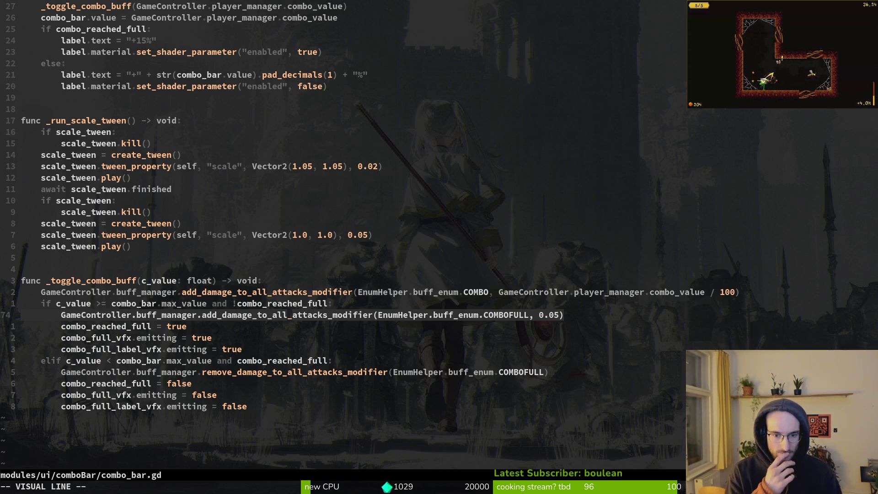
key(Escape)
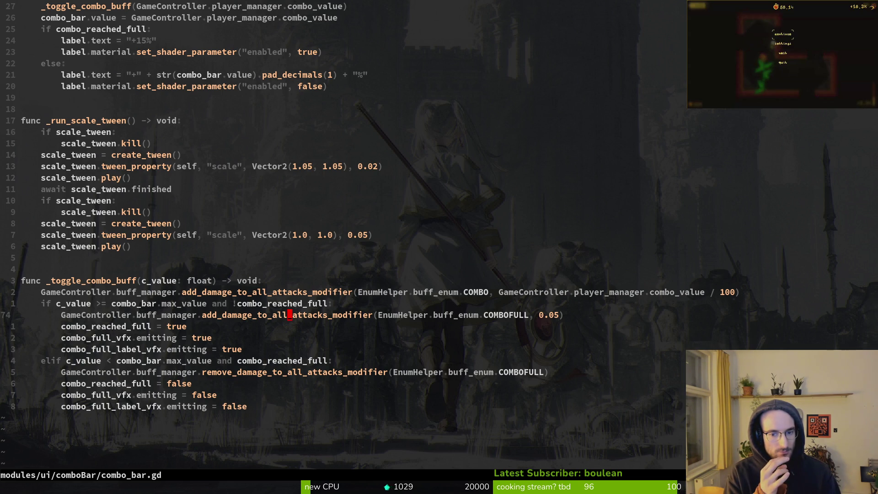
key(k)
key(k)
key(k)
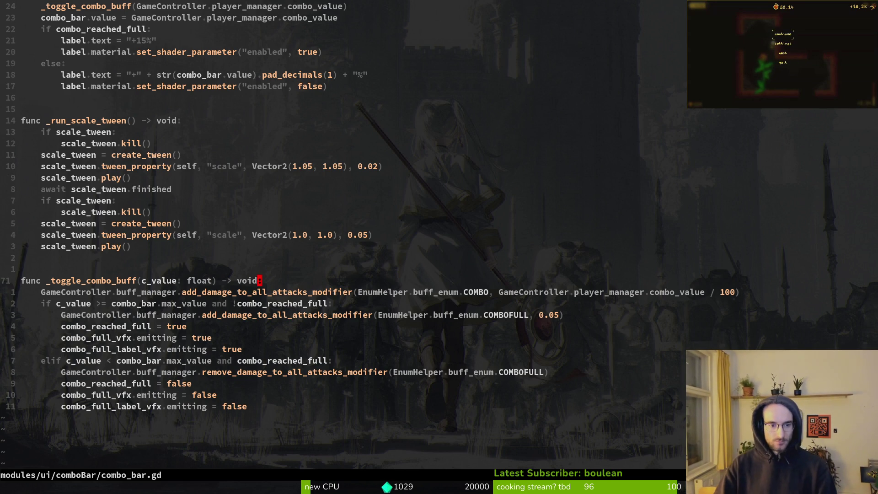
text(oprde)
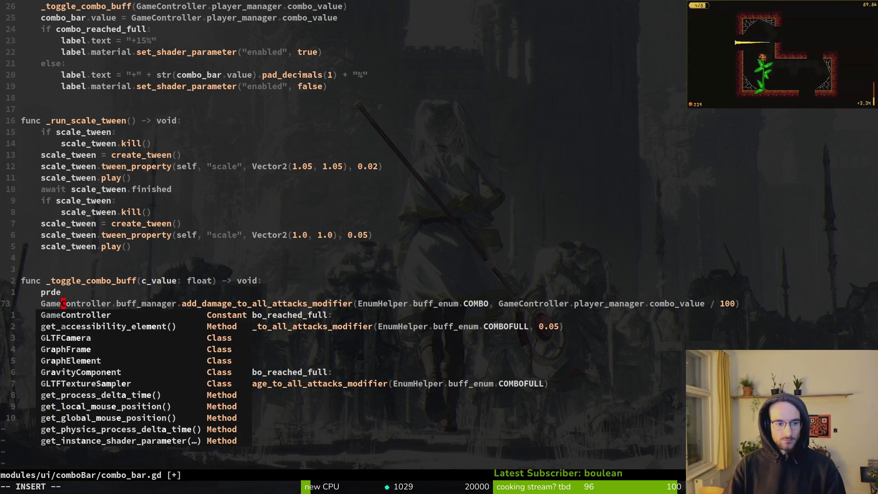
key(ctrl+e)
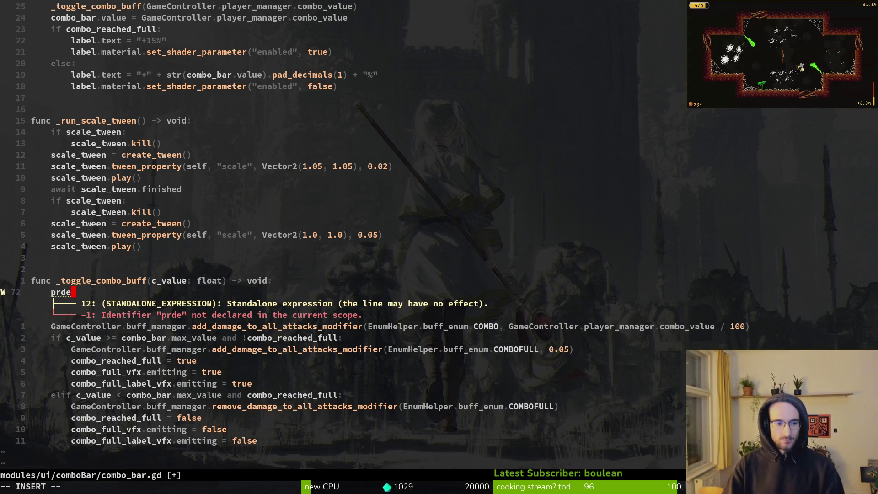
Complete the line to print_debug(GameController.player_manager.combo_value) via completions, then return to Godot
key(BackSpace)
key(ctrl+n)
key(Return)
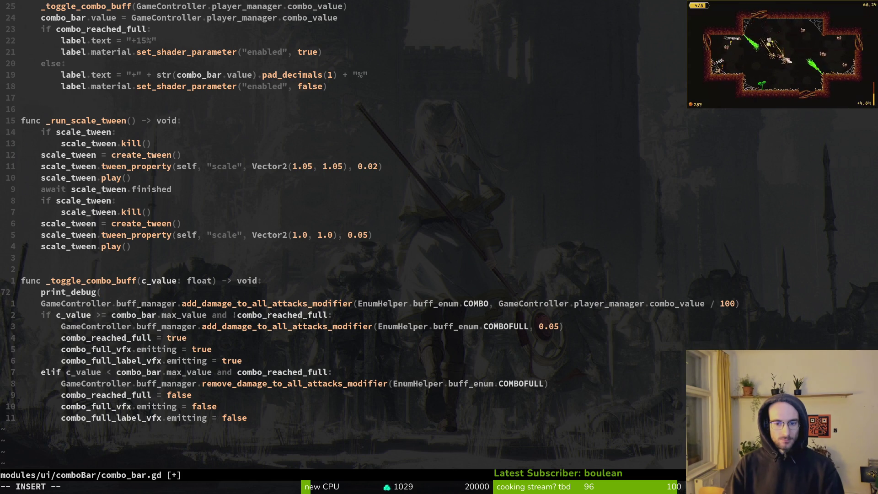
text(GameController.)
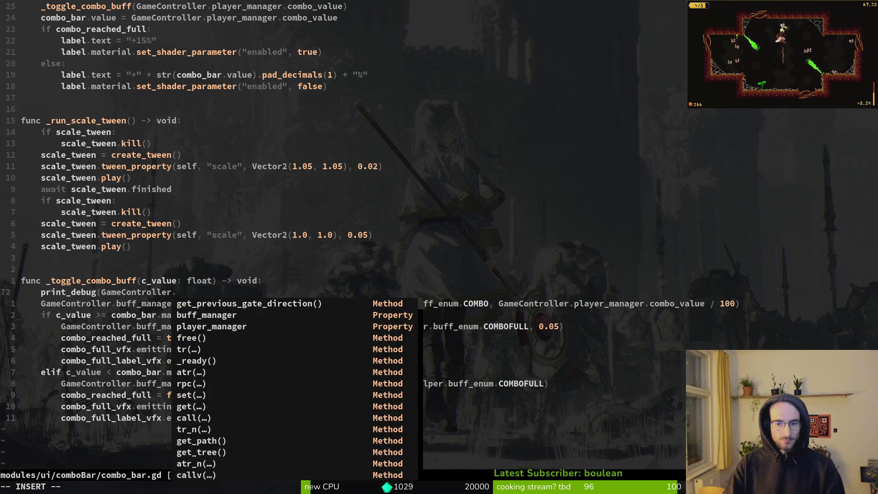
text(pl)
key(Return)
text(.co)
key(Return)
text())
key(Escape)
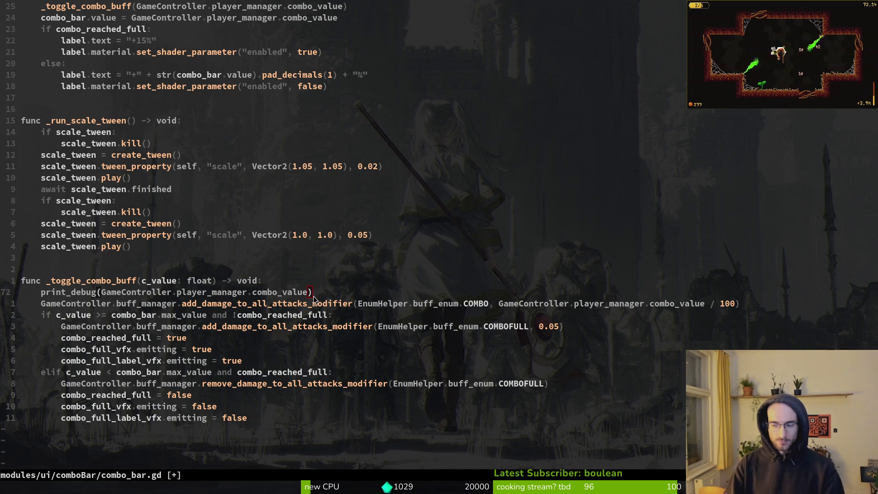
key(alt+Tab)
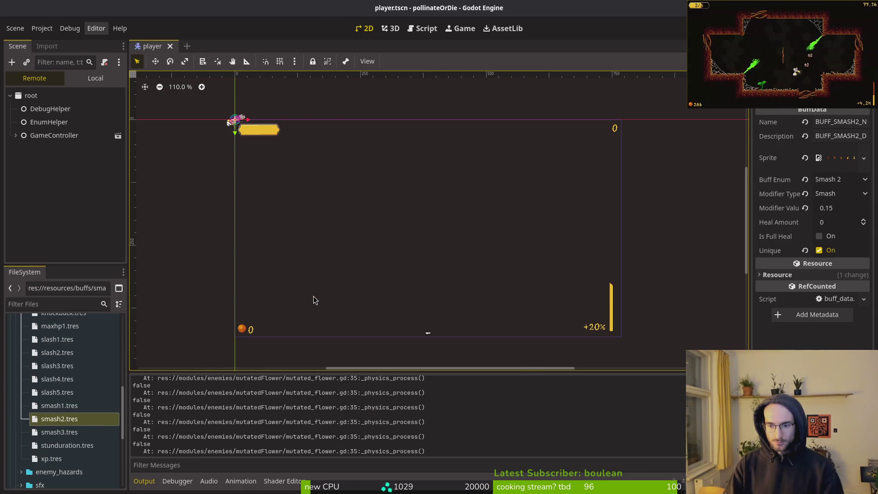
Back in Neovim, open mutated_flower.gd through the file finder
key(alt+Tab)
key(ctrl+p)
text(mutated_flow)
text(er)
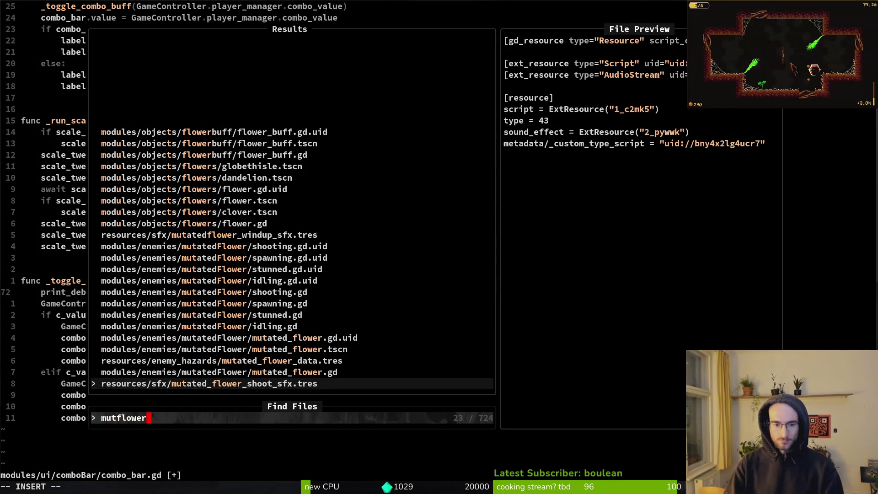
key(Return)
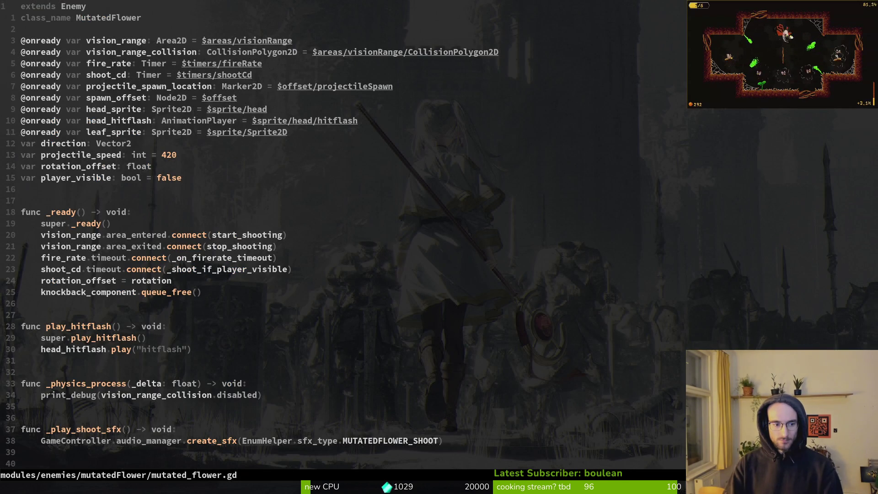
Replace the _physics_process print_debug with pass, restore it commented out with #, save, and return to Godot
text(32j)
text(jopass)
key(Escape)
key(j)
key(shift+v)
text(d:w)
key(Return)
text(PI#)
key(Escape)
text(:write)
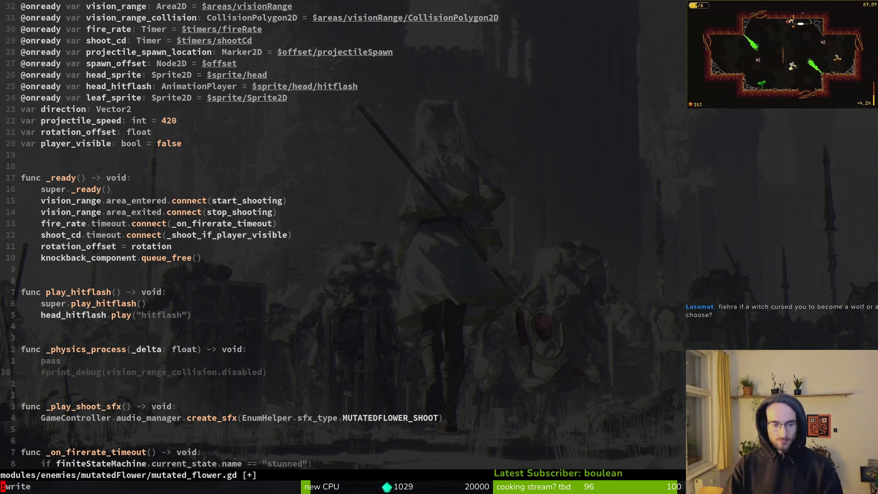
key(Return)
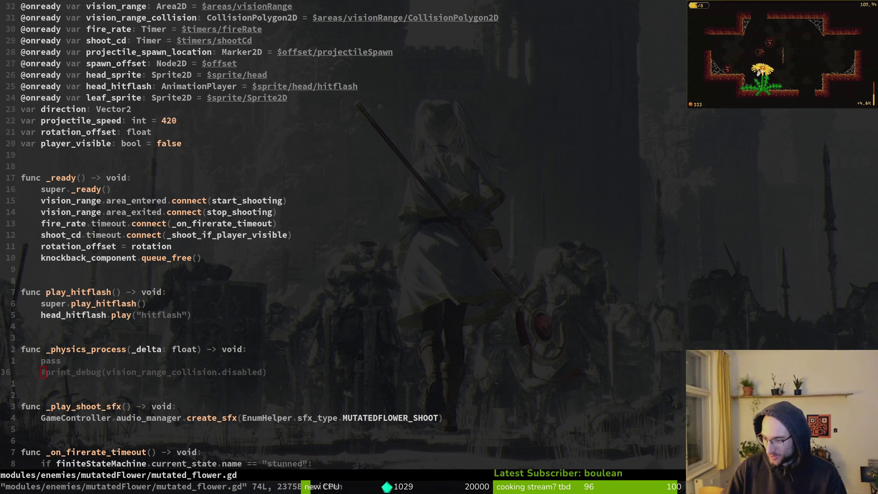
key(alt+Tab)
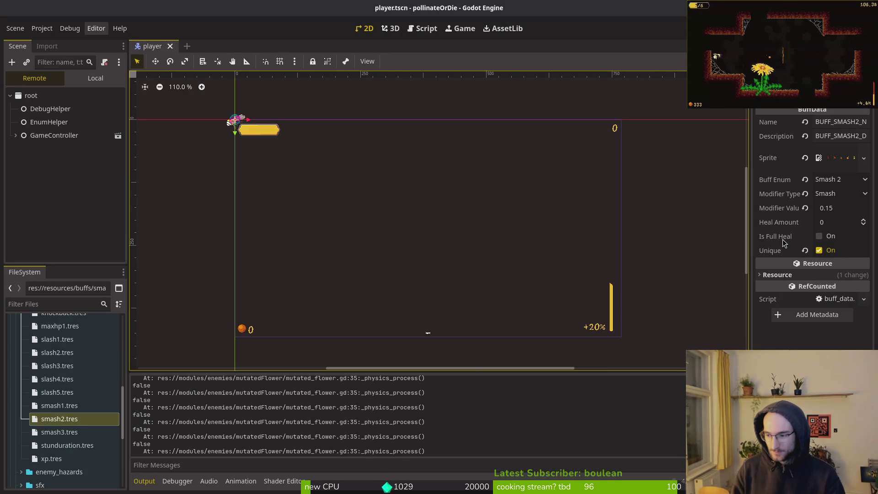
Shrink the debug game window, resume from pause, then pause and exit the run to the main menu
key(alt+Tab)
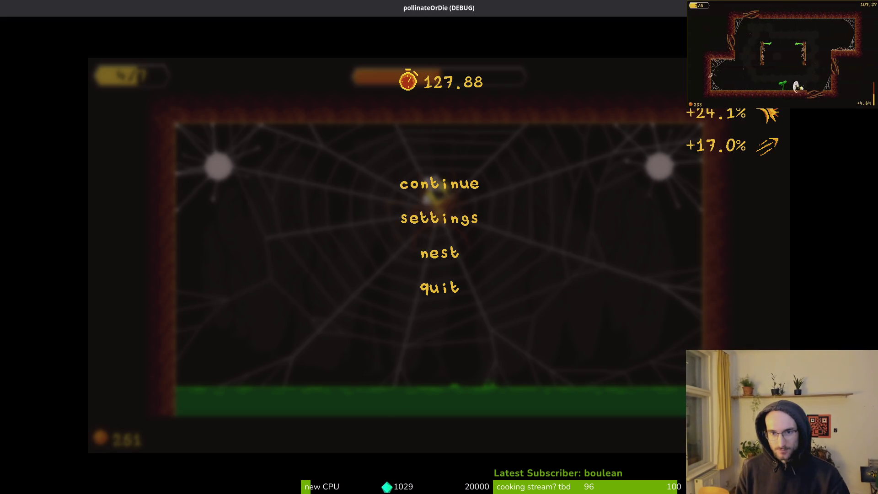
double_click(265, 12)
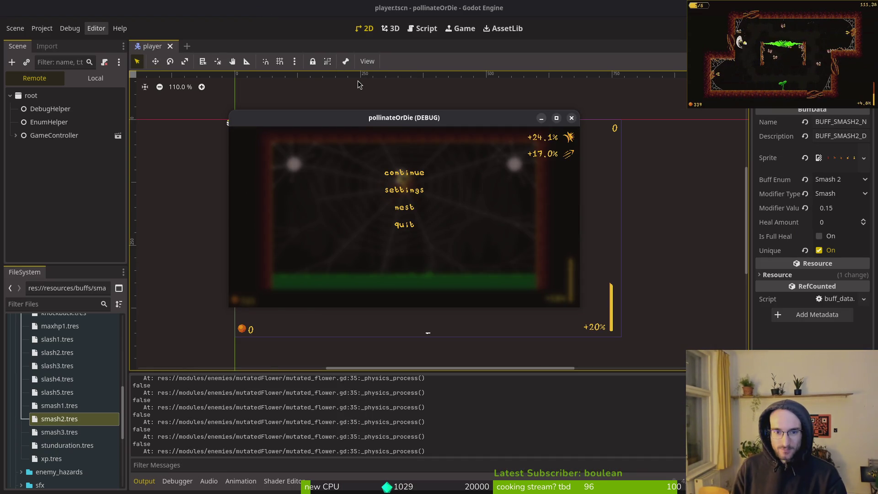
key(Escape)
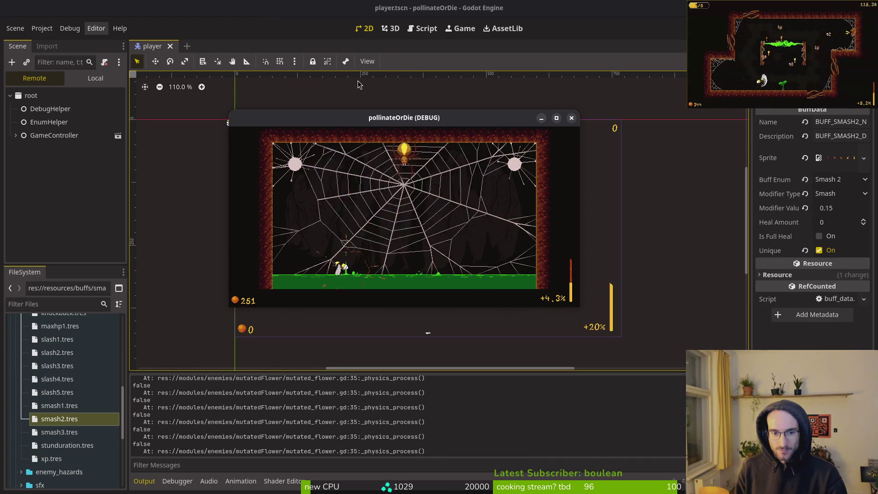
key(Escape)
key(Down)
key(Down)
key(Return)
key(Return)
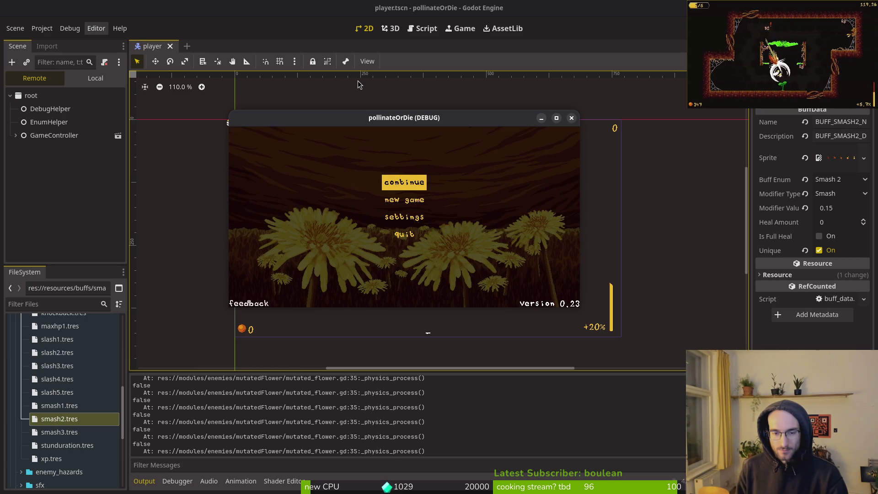
key(Return)
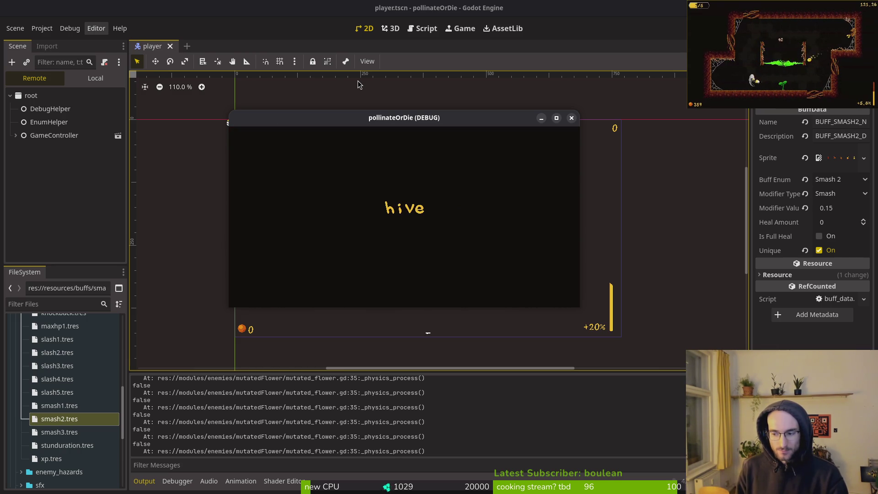
Pause in the hive, maximize and resume the game, then stop it with F8
key(Escape)
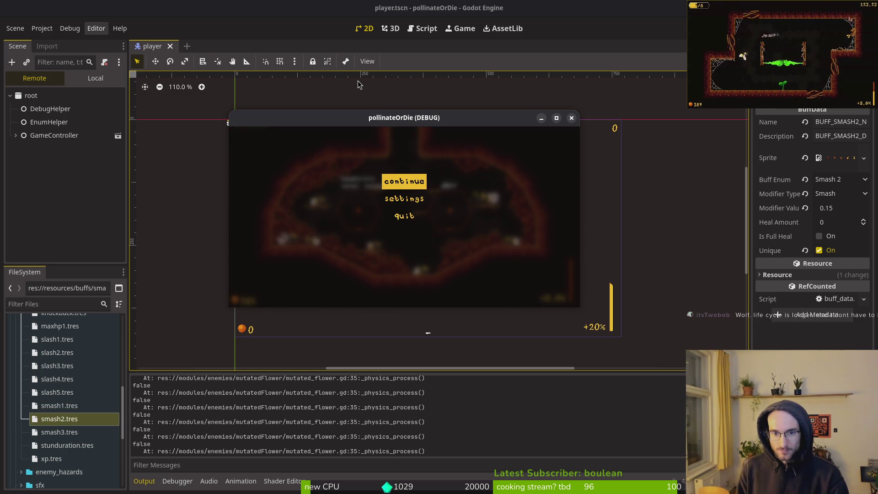
mouse_move(446, 122)
mouse_down()
mouse_move(391, 204)
mouse_move(445, 141)
mouse_up()
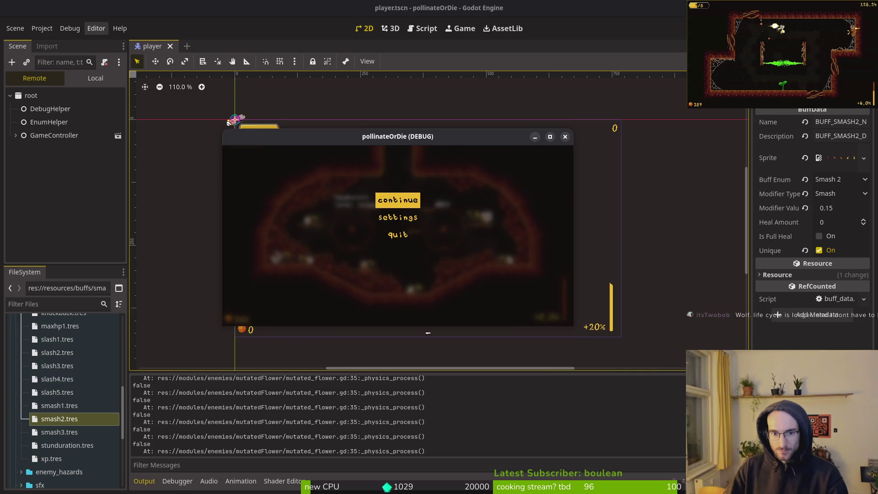
double_click(443, 139)
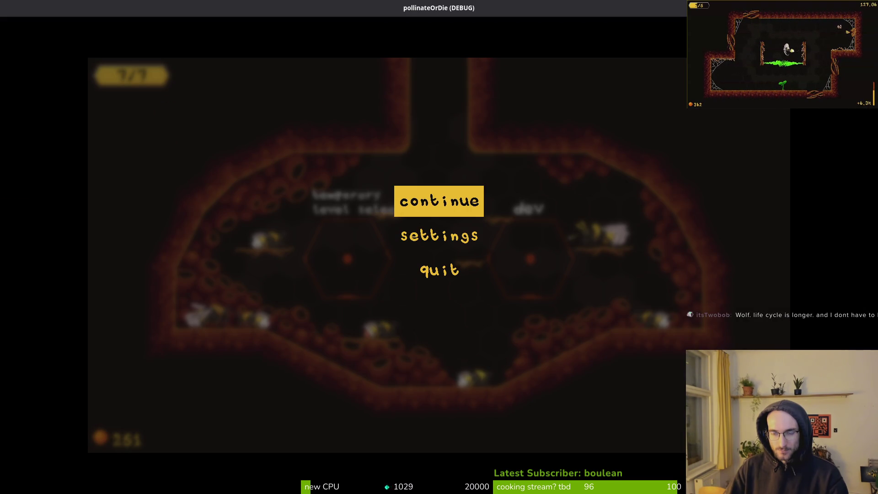
key(Escape)
key(alt+Tab)
key(F8)
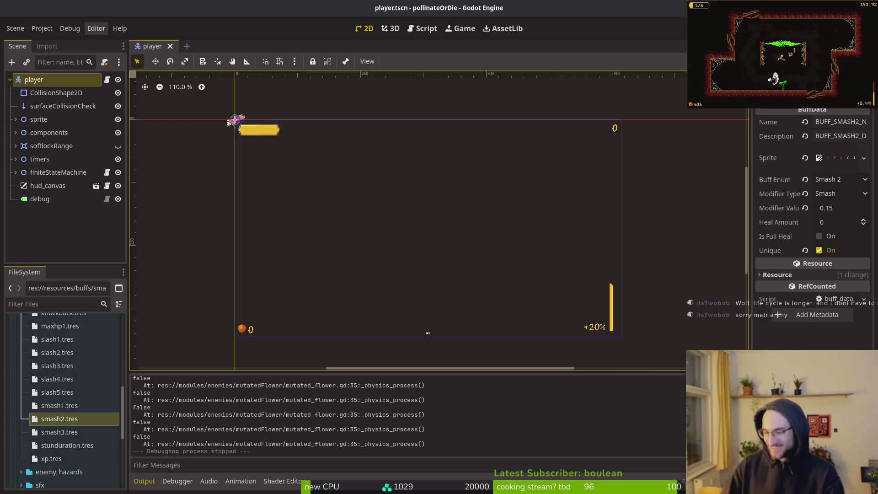
Run the game with F5, start it from the title menu, and resize its window taller
click(65, 227)
key(F5)
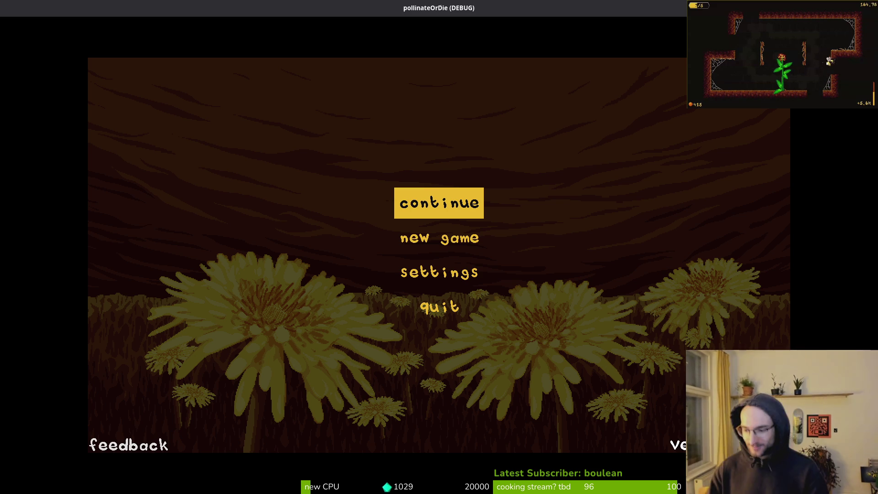
key(Return)
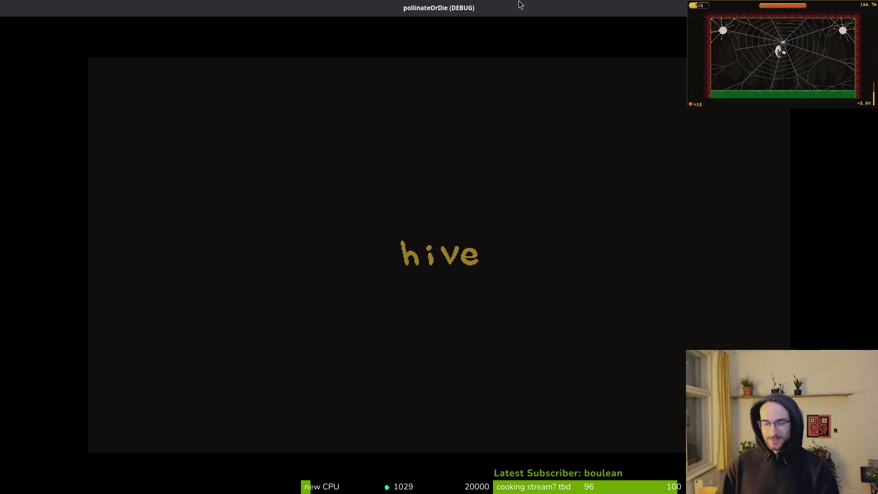
double_click(516, 10)
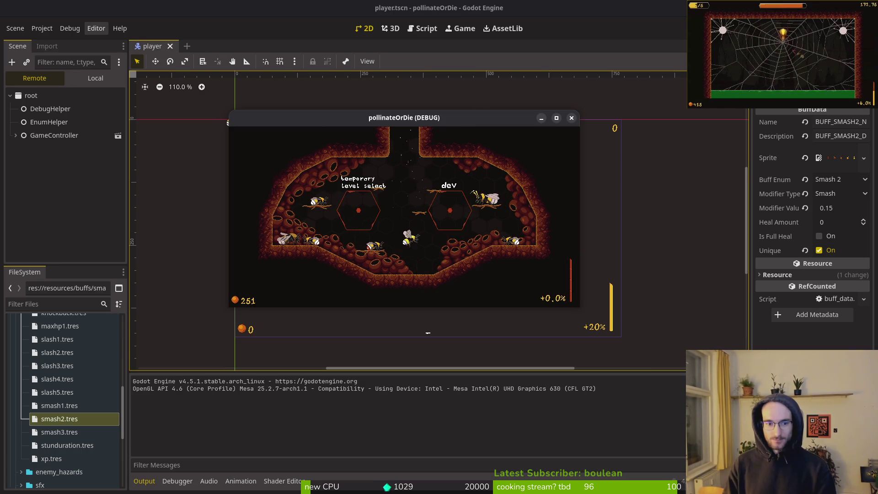
key(super+Up)
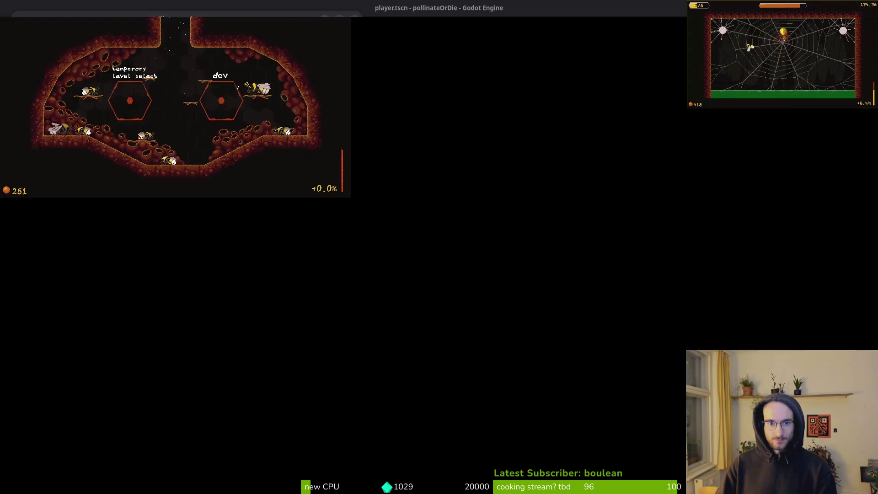
key(super+Down)
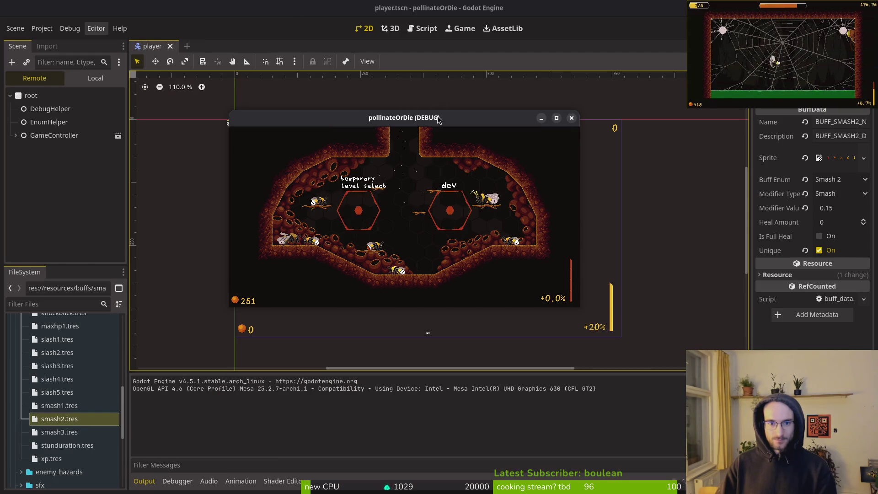
mouse_move(442, 110)
mouse_down()
mouse_move(443, 67)
mouse_move(444, 94)
mouse_up()
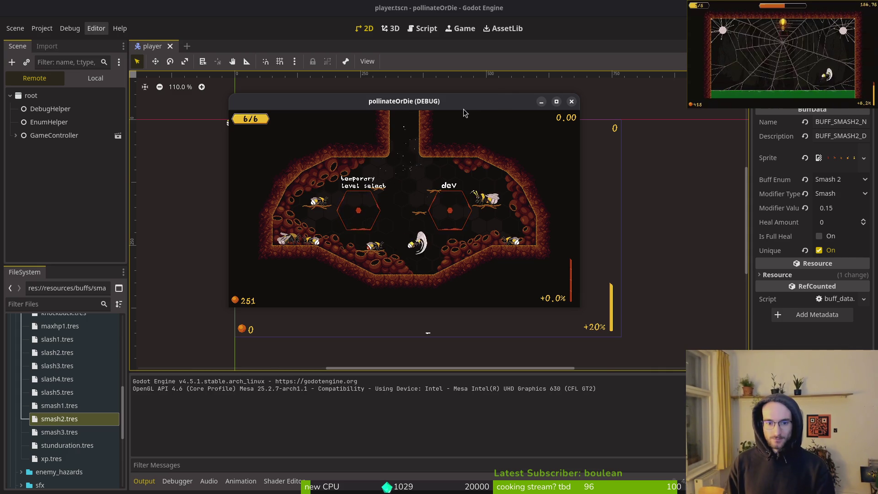
Pause and resume in the hive, fly up into the desert level, pause there, then return to combo_bar.gd in Neovim
key(Escape)
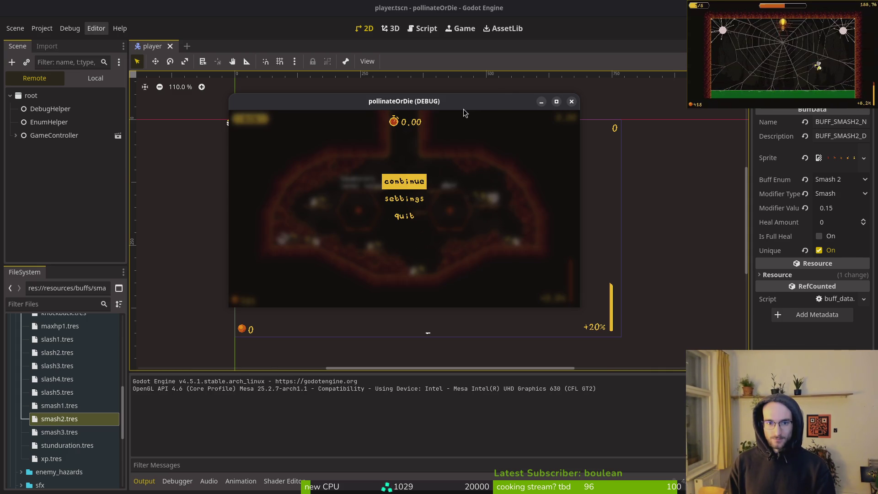
key(Escape)
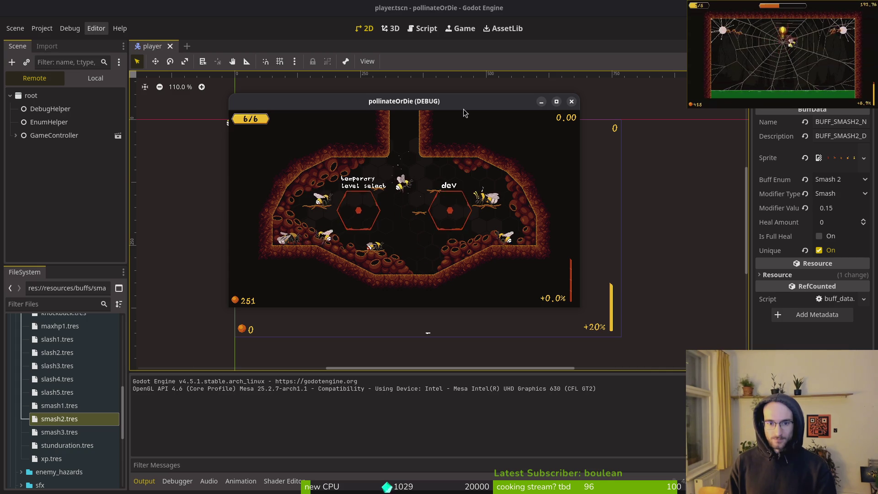
key(w)
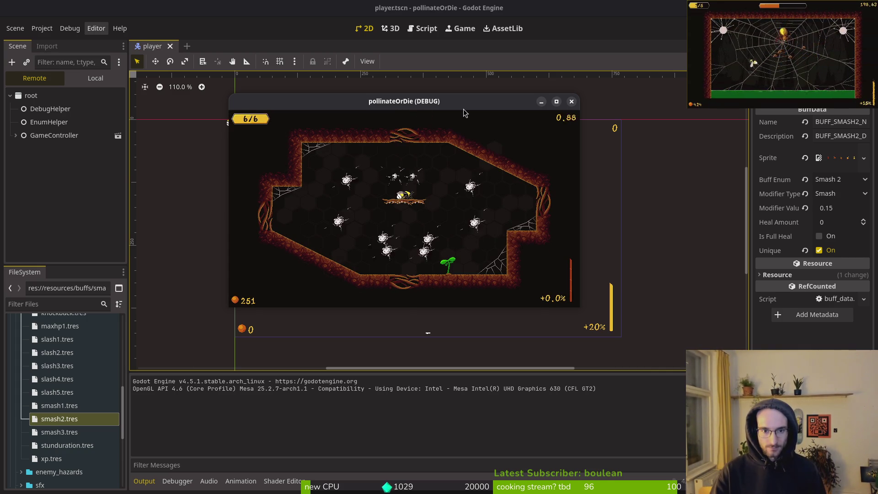
key(Escape)
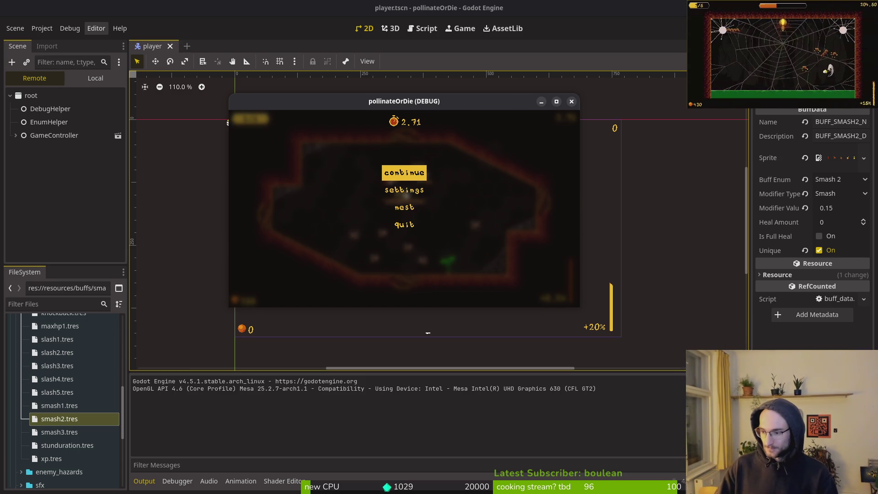
key(alt+Tab)
scroll(213, 359, down, 3)
key(ctrl+o)
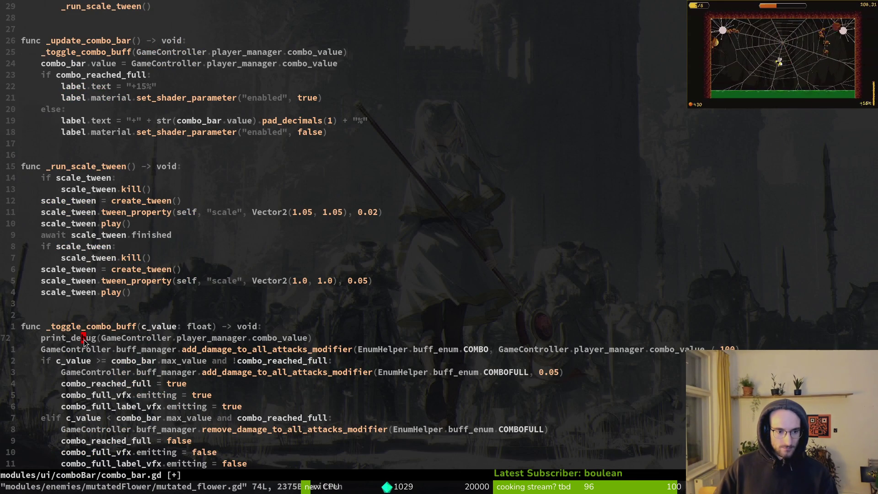
Grep _toggle_combo_buff and jump to its call inside _update_combo_bar
click(97, 327)
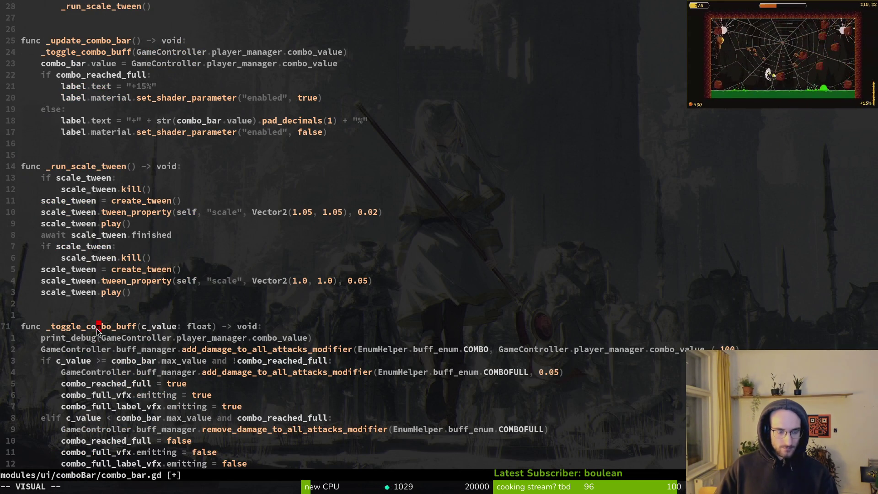
key(space)
key(f)
key(w)
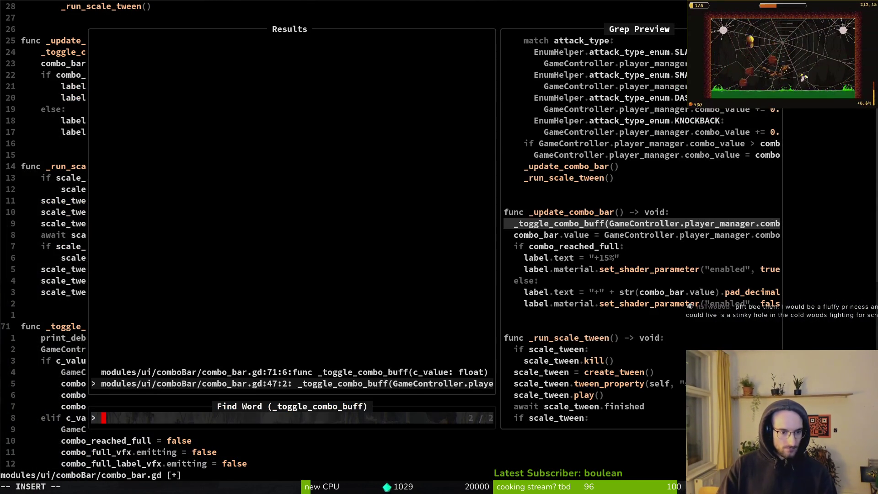
key(Return)
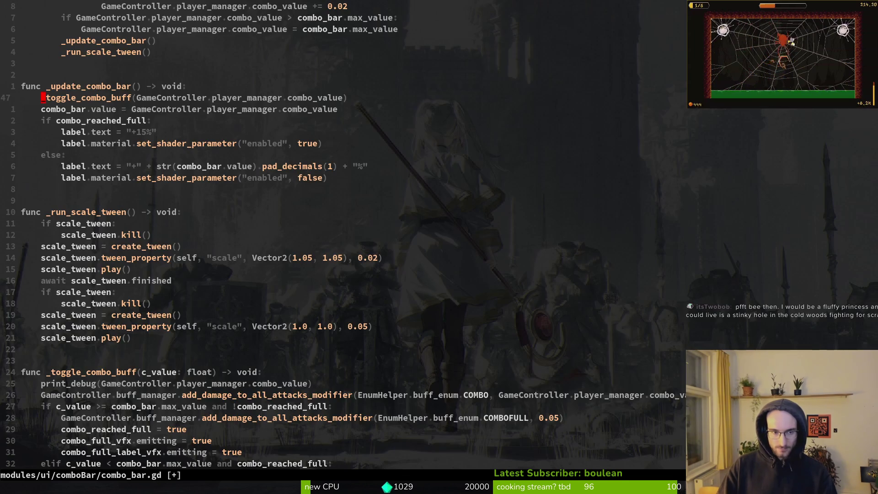
key(k)
key(e)
Grep _update_combo_bar and open its emit_show_player_sprite connect line in _ready
key(space)
key(f)
key(w)
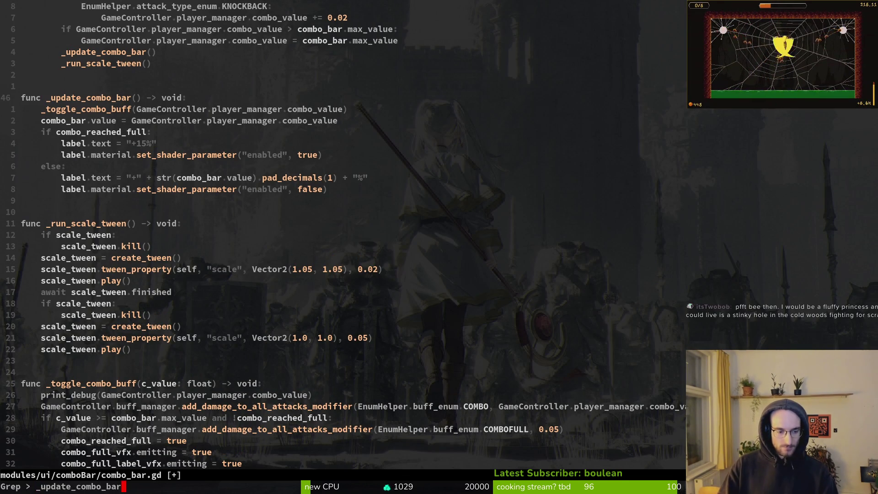
key(Return)
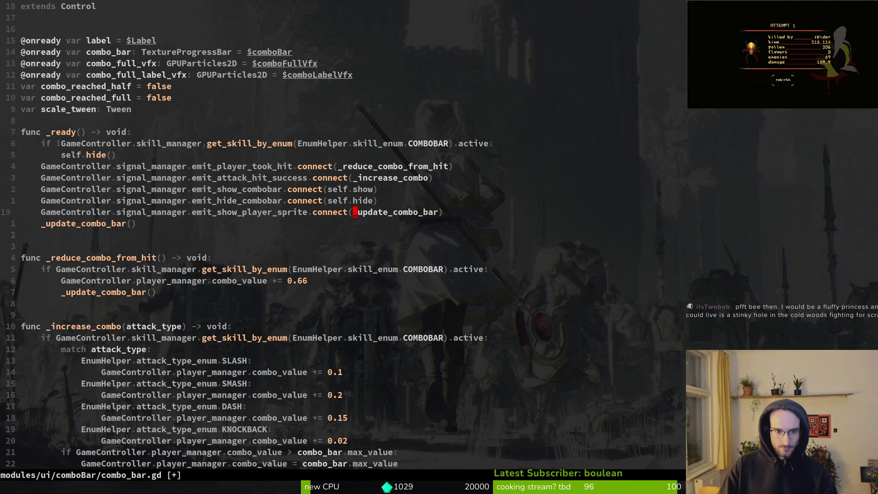
key(shift+v)
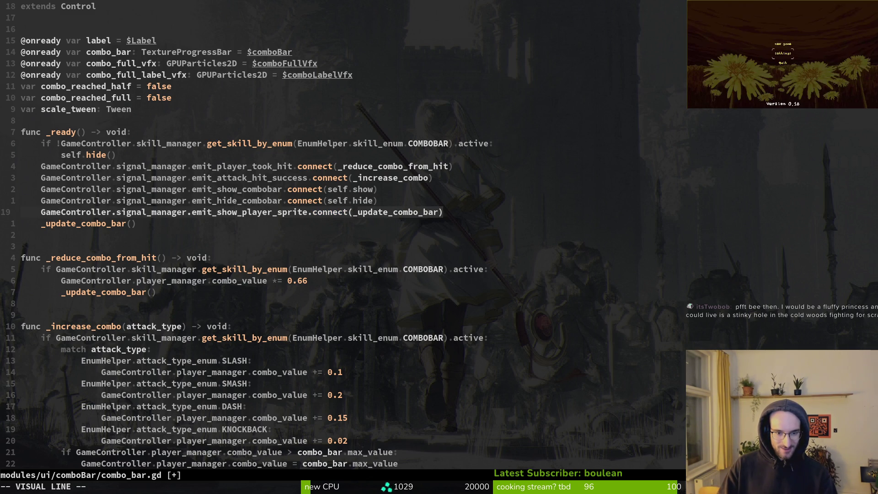
key(Escape)
key(j)
Highlight the emit_show_player_sprite connection on lines 19–20, then return to Godot
key(j)
key(j)
key(j)
key(k)
key(k)
key(k)
key(j)
key(j)
key(j)
key(shift+v)
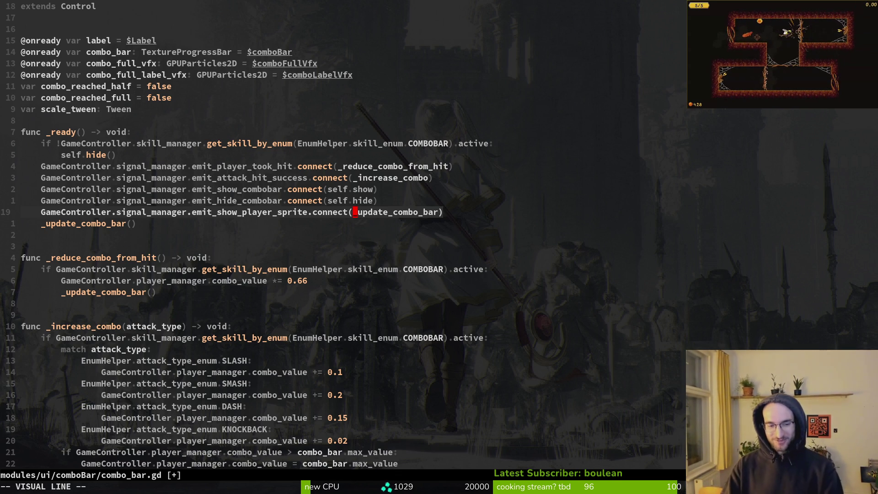
click(286, 204)
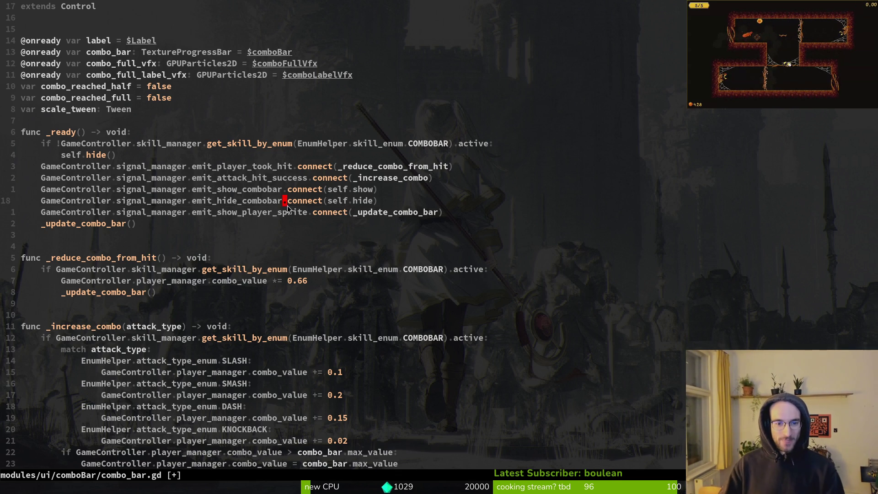
drag(389, 211, 382, 218)
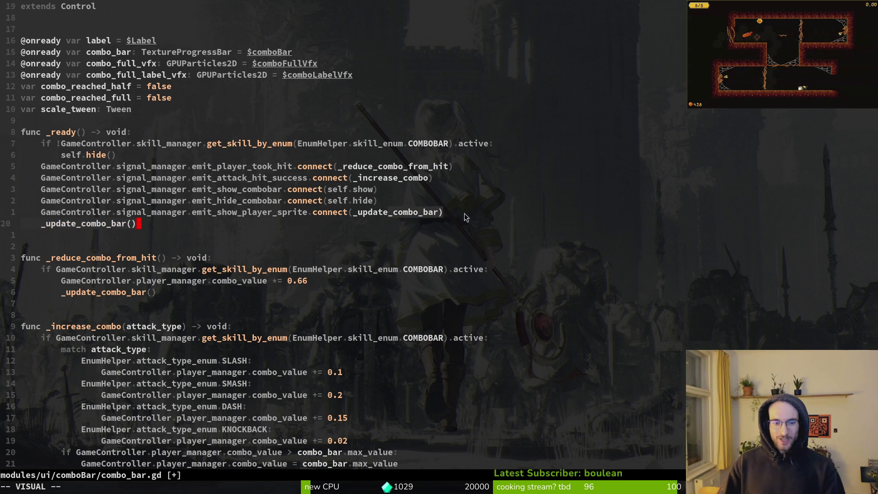
key(alt+Tab)
key(alt+Tab)
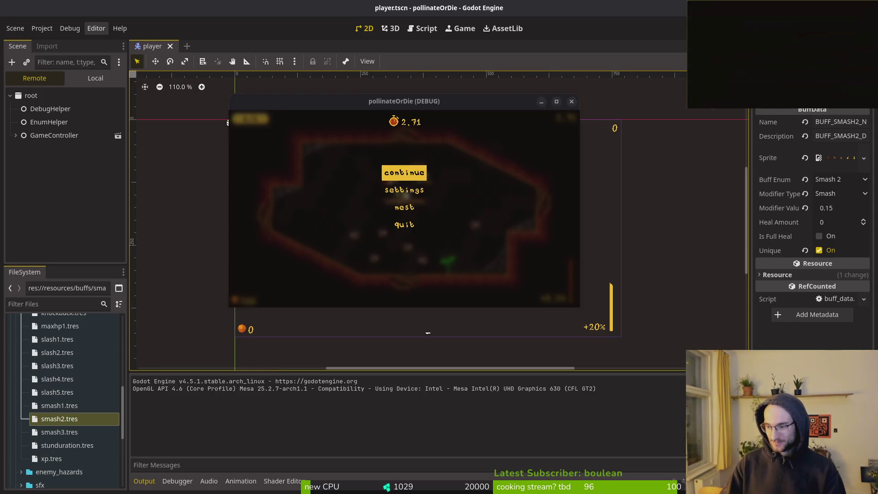
Turn Music to zero in the pause menu's Settings, resume, then pause again to view the buff HUD
key(Up)
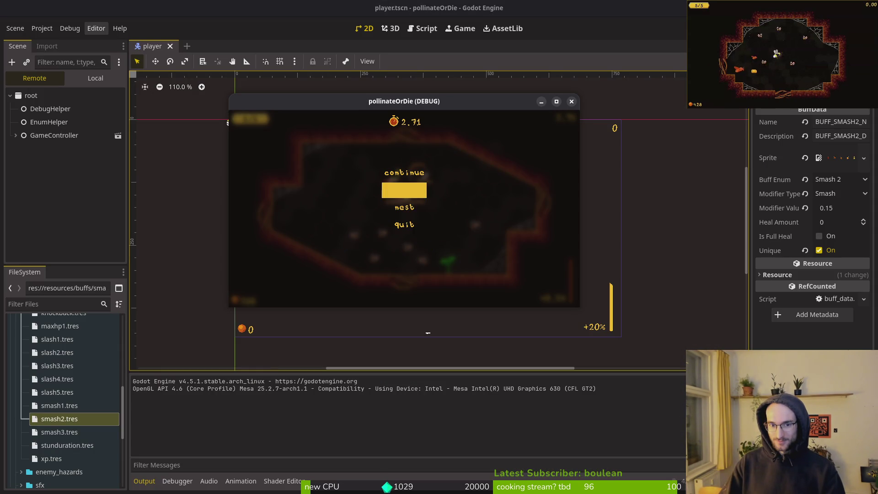
key(Return)
key(Left)
key(Left)
key(Left)
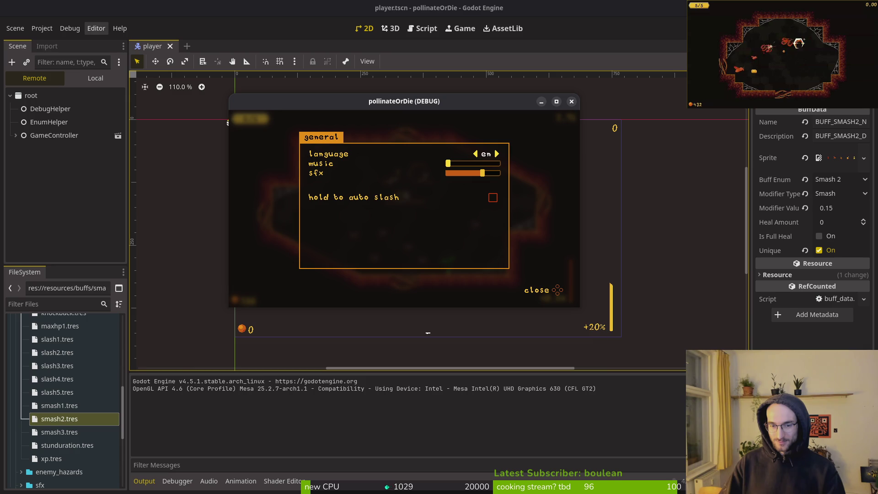
key(Escape)
key(Escape)
key(Escape)
key(Escape)
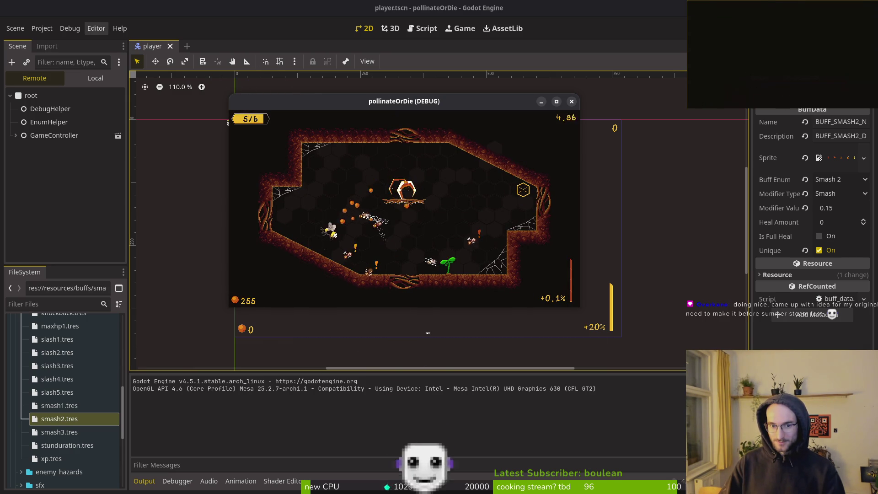
key(Escape)
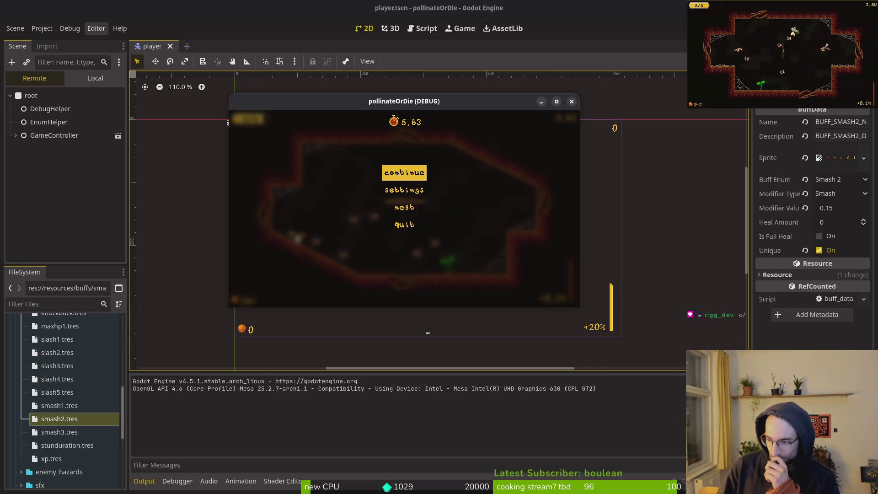
click(427, 333)
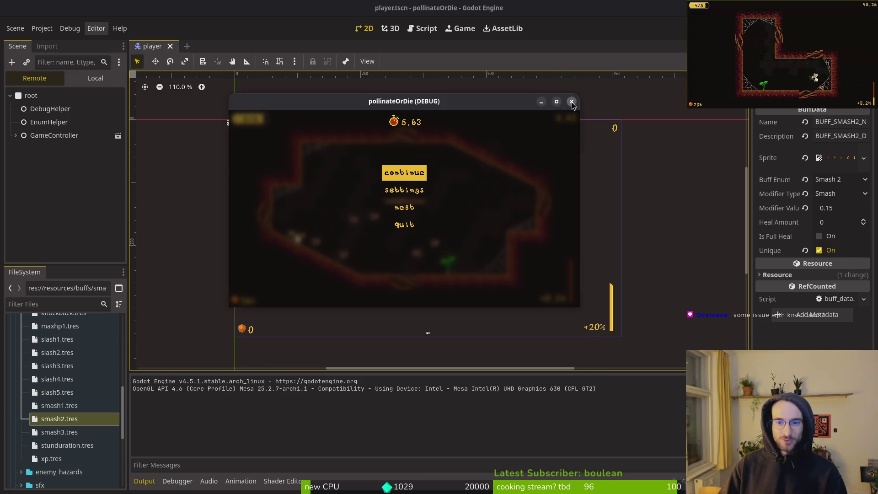
Stop the game with F8 and open modules/enemies/enemy.gd via a Telescope search for 'ene'
key(F8)
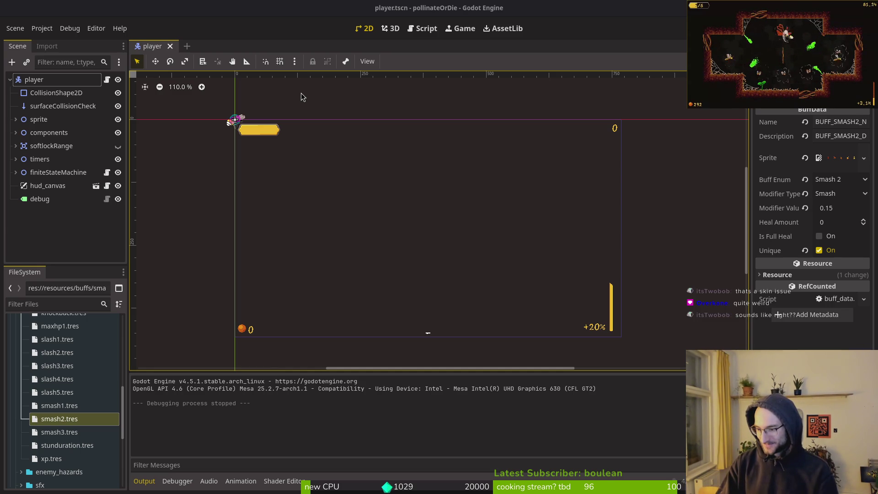
key(alt+Tab)
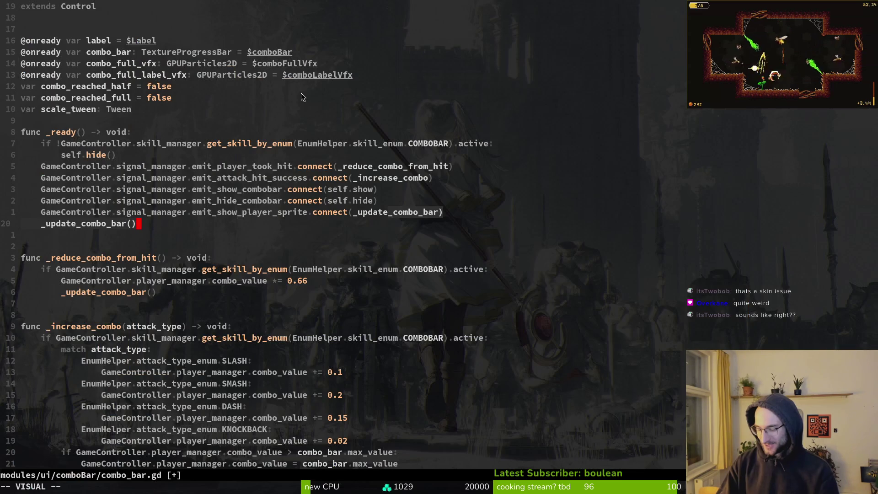
key(Escape)
key(space)
key(f)
key(f)
text(ene)
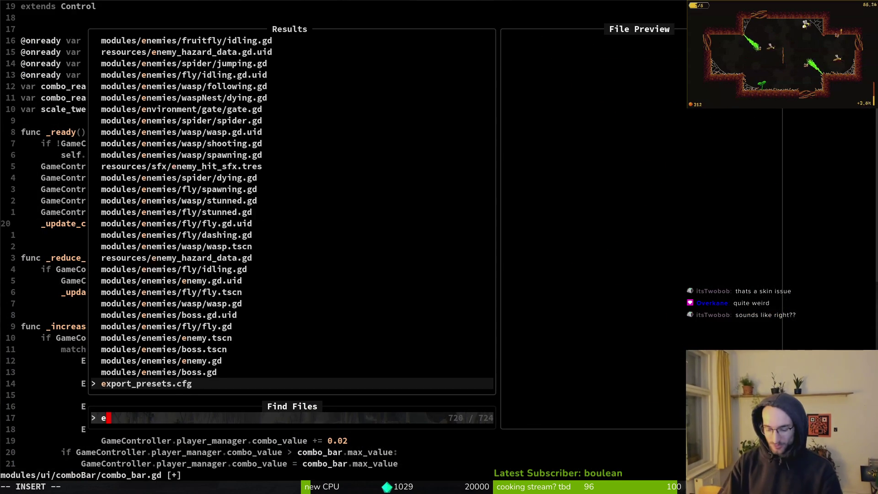
key(Up)
key(Return)
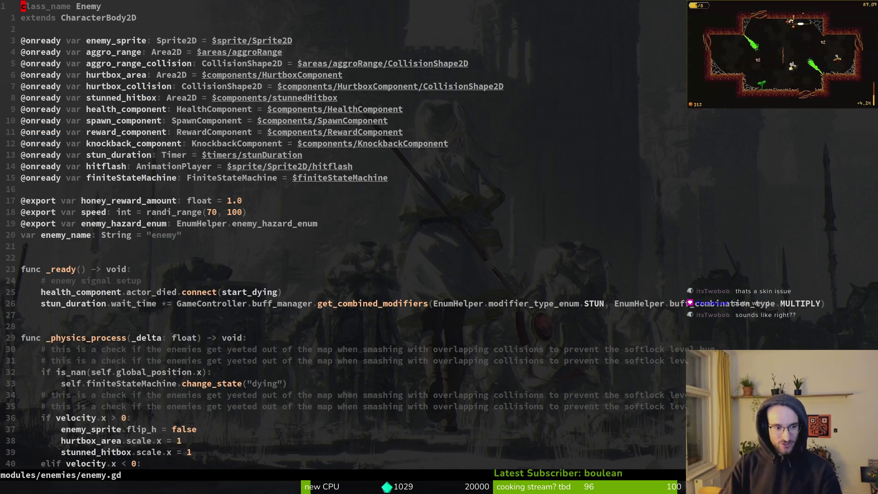
Go to line 31 of enemy.gd and line-select the block down toward line 36
key(3)
key(1)
key(G)
key(V)
key(j)
key(j)
key(j)
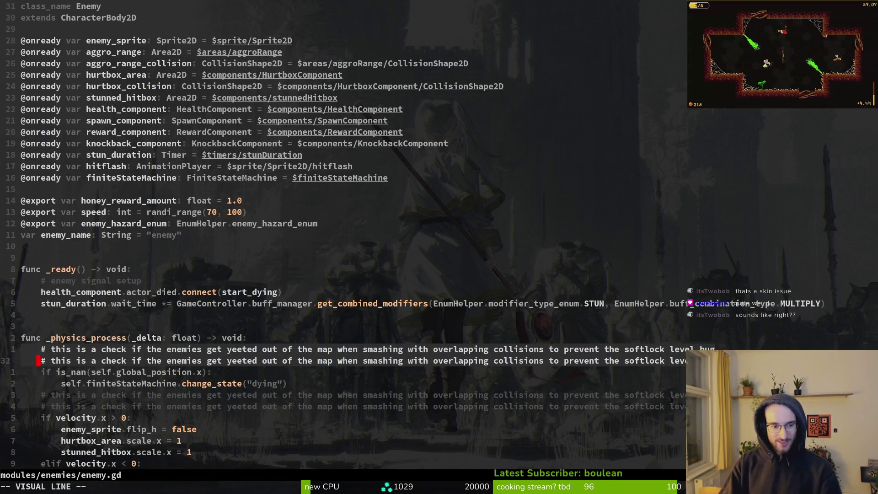
key(Escape)
key(k)
key(k)
key(k)
key(w)
key(w)
key(w)
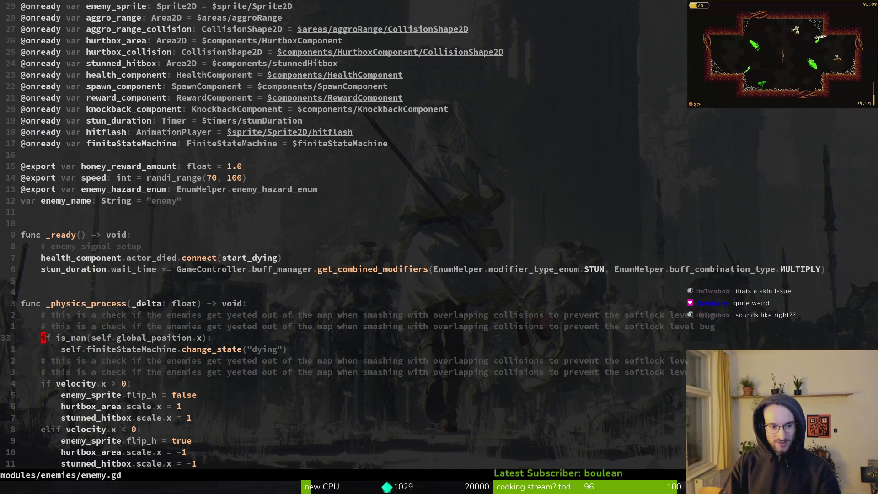
key(j)
Reselect lines 31–36 around the self.finiteStateMachine line, abandoning a first :wq
key(j)
key(k)
key(k)
key(k)
key(j)
key(k)
key(j)
key(j)
key(j)
key(j)
key(V)
key(k)
key(k)
key(k)
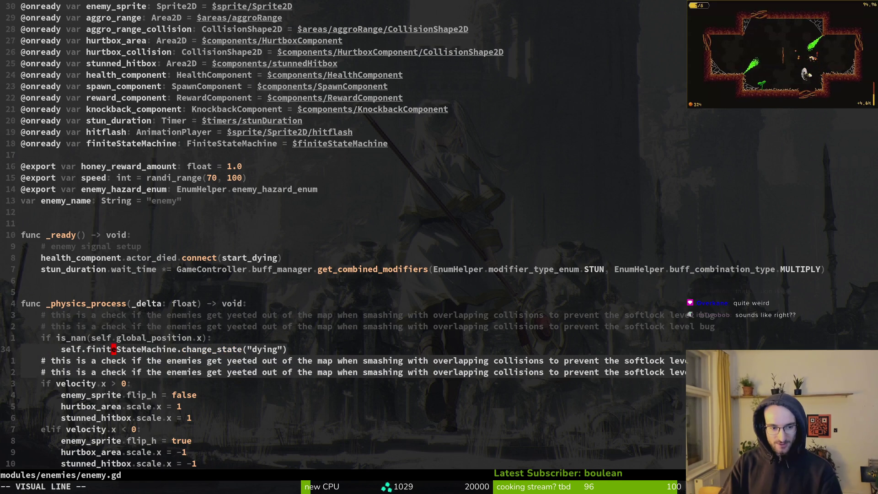
key(Escape)
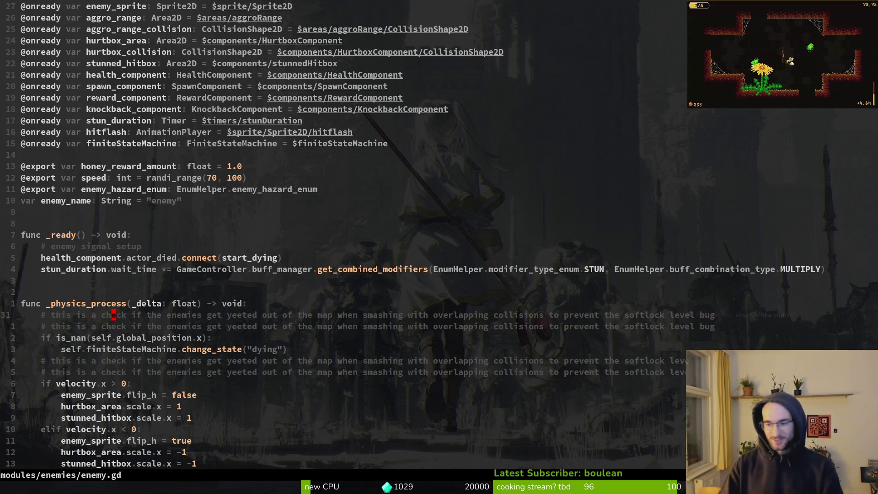
text(:wq)
key(Return)
Yank the comment lines 34–36, save enemy.gd with :wq, and dismiss the unsaved-buffer error
key(j)
key(k)
key(k)
key(shift+v)
key(j)
key(j)
key(j)
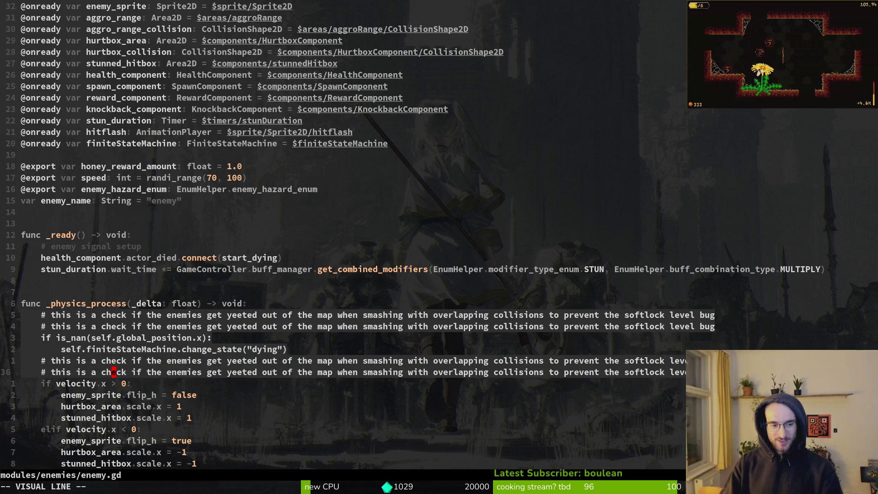
key(Escape)
key(shift+v)
key(k)
key(k)
key(k)
key(k)
key(k)
text(y)
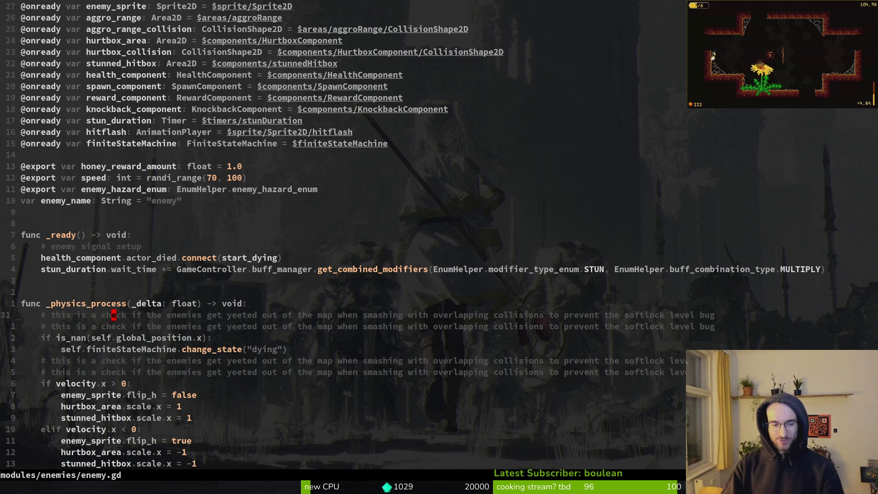
text(:wq)
key(Return)
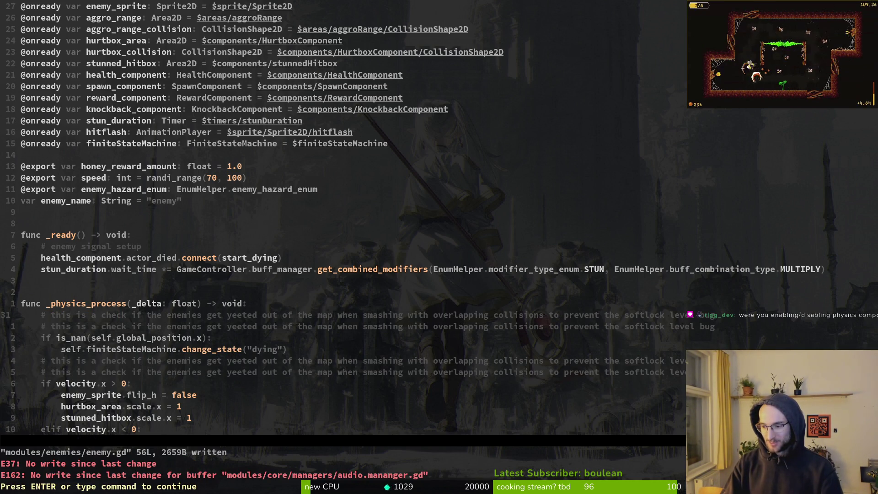
key(Return)
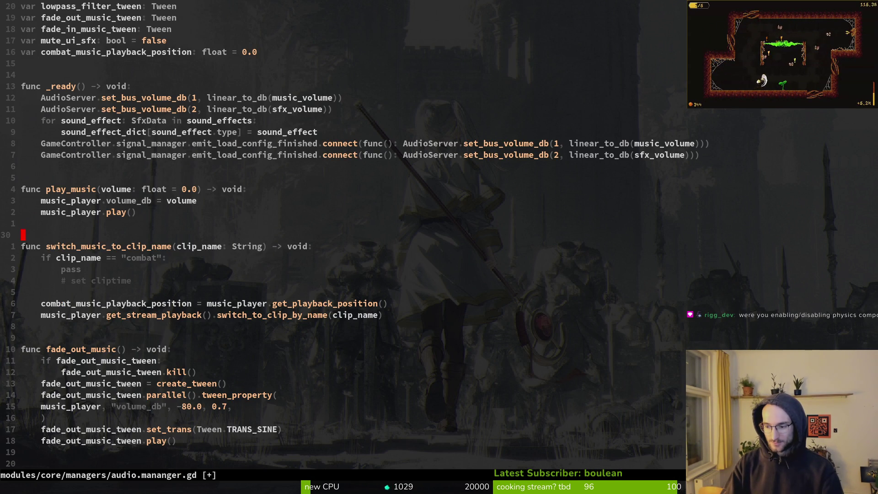
Search the file finder for stunned, then open knockback_component.gd
key(space)
key(f)
key(f)
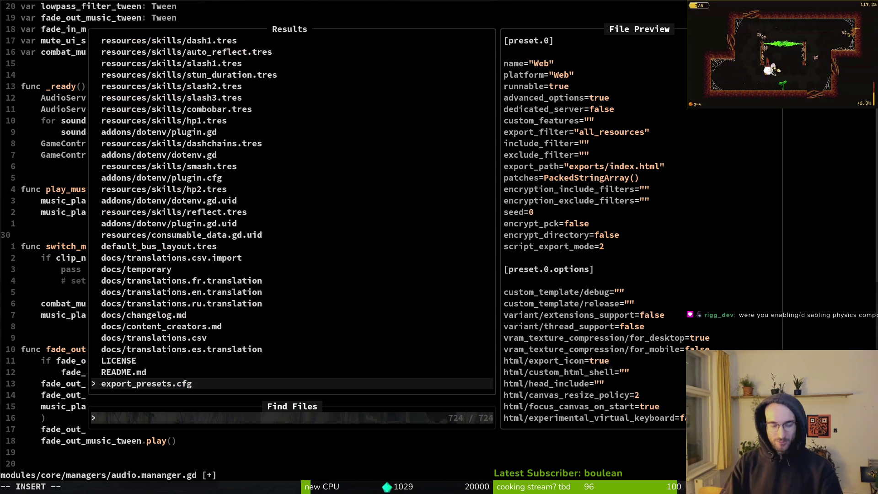
text(stu)
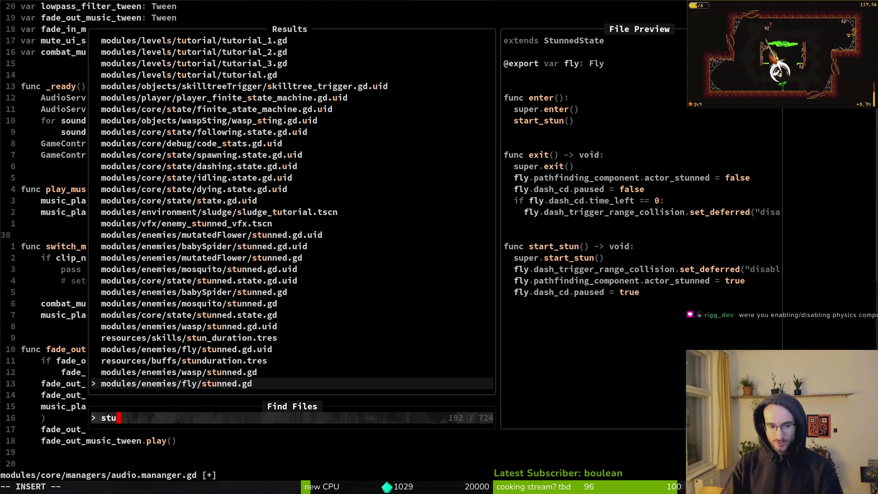
text(nned)
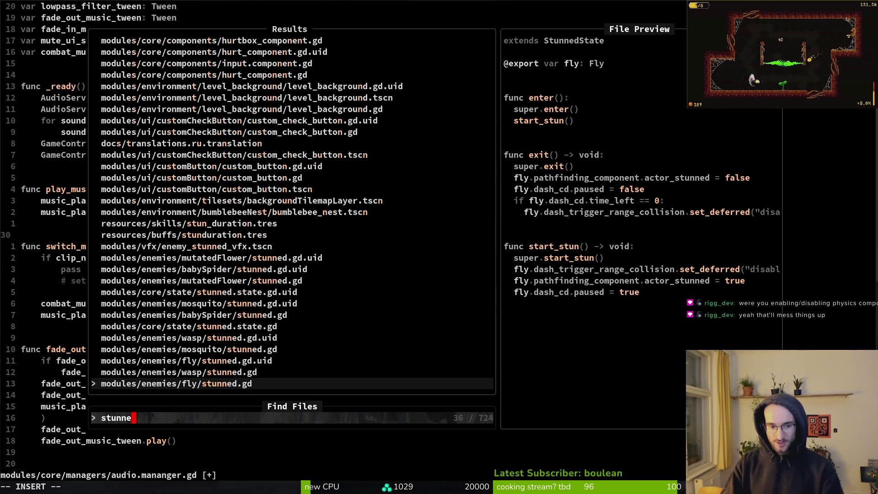
key(BackSpace)
key(BackSpace)
key(BackSpace)
key(BackSpace)
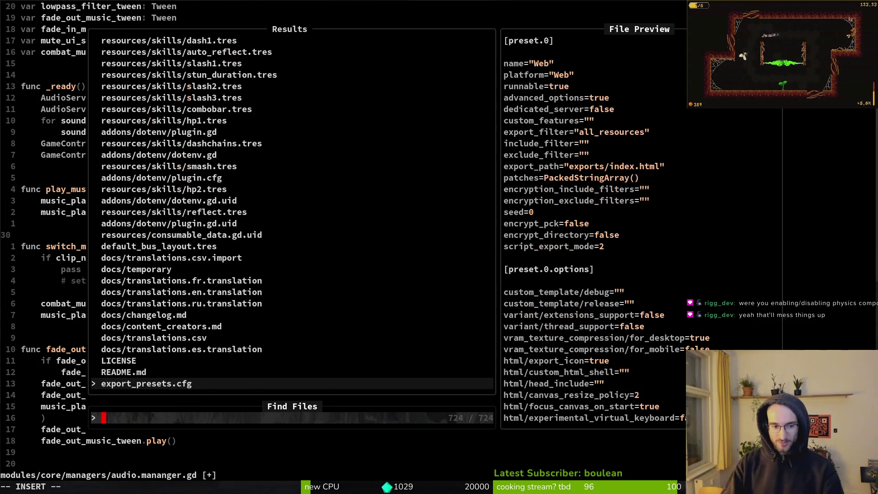
text(knockba)
key(Up)
key(Up)
key(Up)
key(Return)
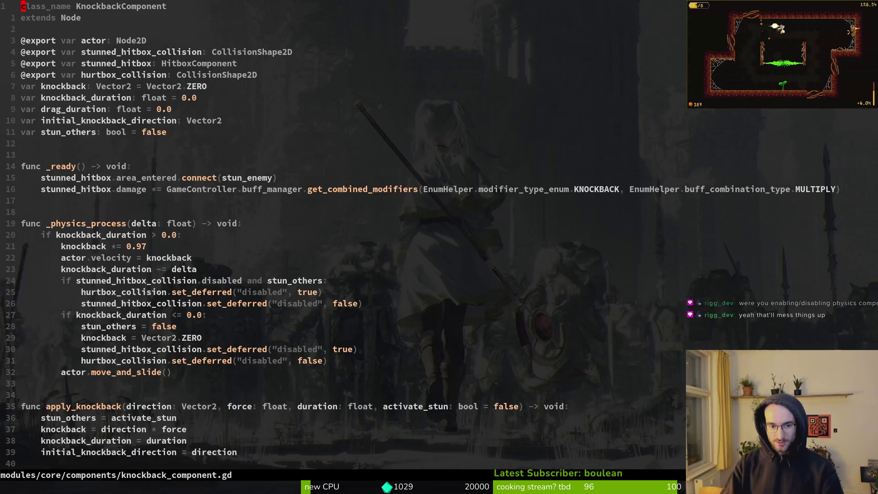
Inspect the hurtbox_collision set_deferred line and the enemy check in stun_enemy
key(j)
key(j)
key(j)
key(shift+v)
key(y)
key(ctrl+d)
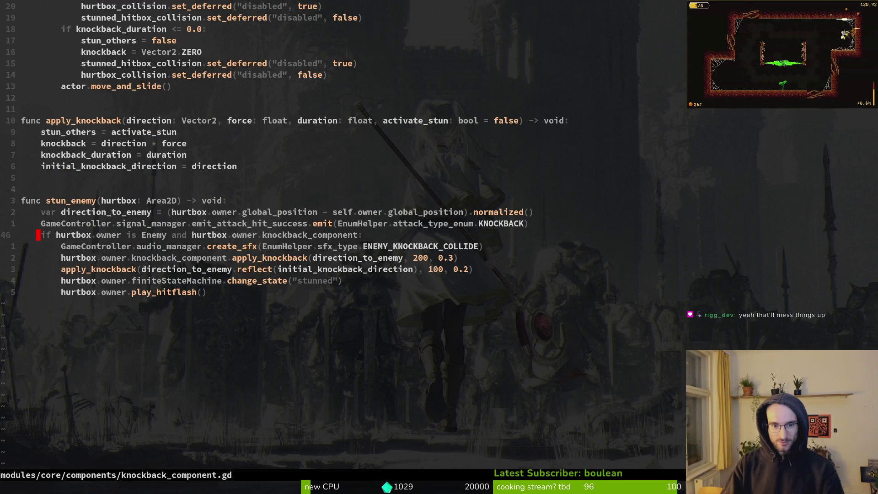
key(ctrl+u)
Find and open modules/core/state/stunned.state.gd by searching 'statstat'
key(space)
key(f)
key(f)
text(flystun)
key(Return)
key(space)
key(f)
key(f)
text(enestuenestun)
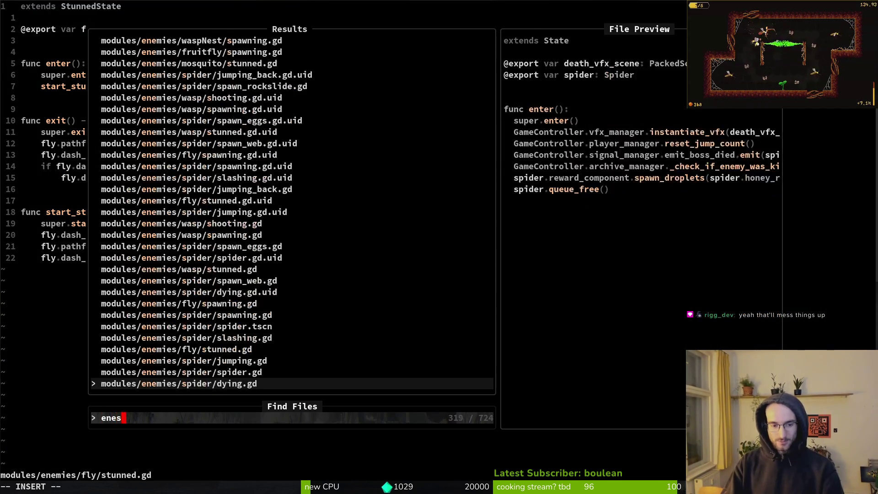
key(ctrl+u)
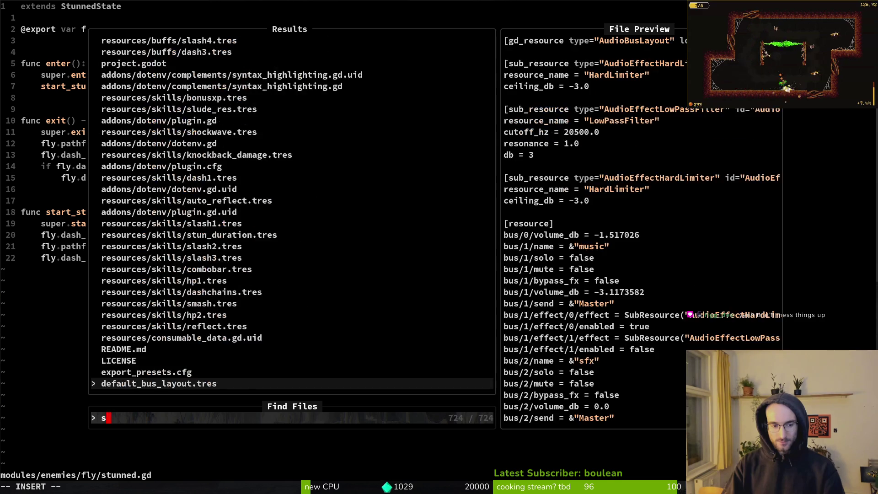
text(statstat)
key(Return)
Go to line 20 and line-select the collision lines in exit()
key(2)
key(0)
key(j)
key(k)
key(shift+v)
key(Escape)
key(k)
key(shift+v)
Select the collision mask and layer lines in exit() and in start_stun
key(j)
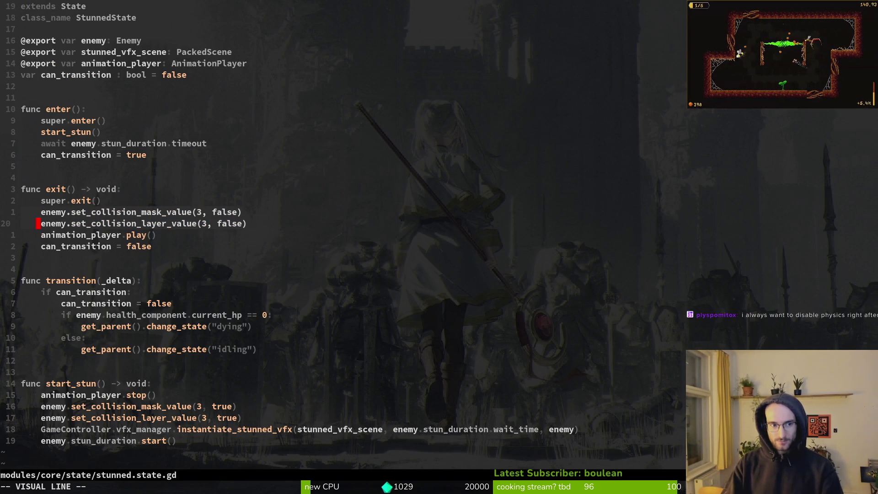
key(y)
key(j)
key(j)
key(j)
key(shift+v)
key(j)
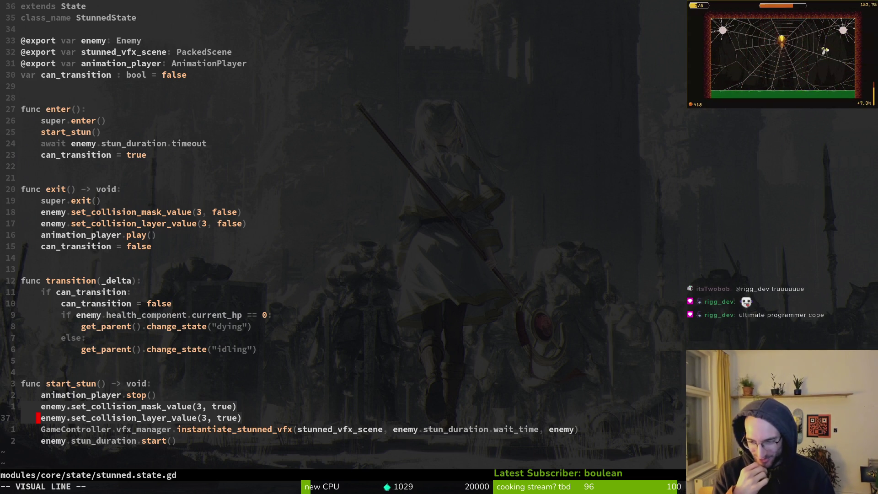
key(Escape)
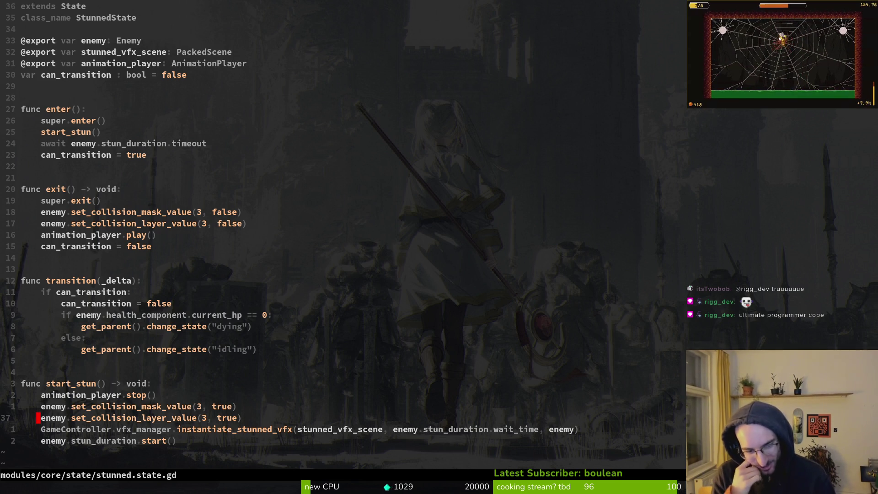
Reselect the collision_mask and collision layer lines in start_stun
key(k)
key(V)
key(j)
key(k)
key(j)
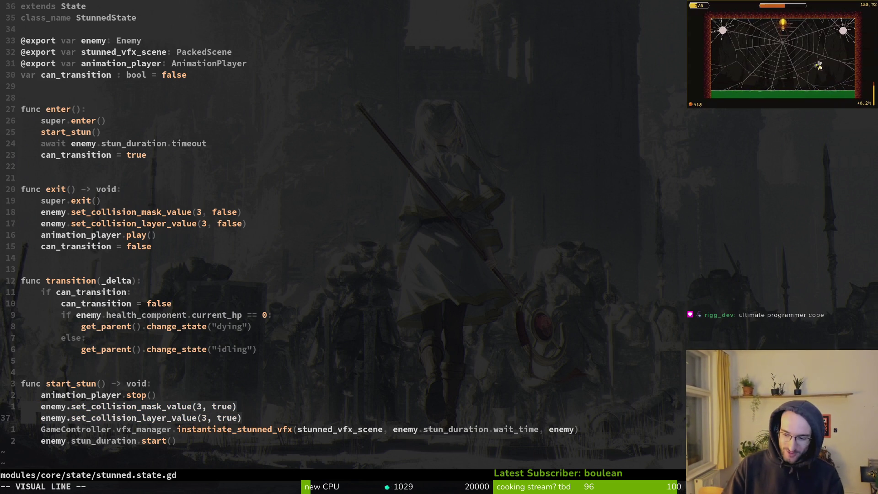
key(k)
key(j)
key(k)
key(j)
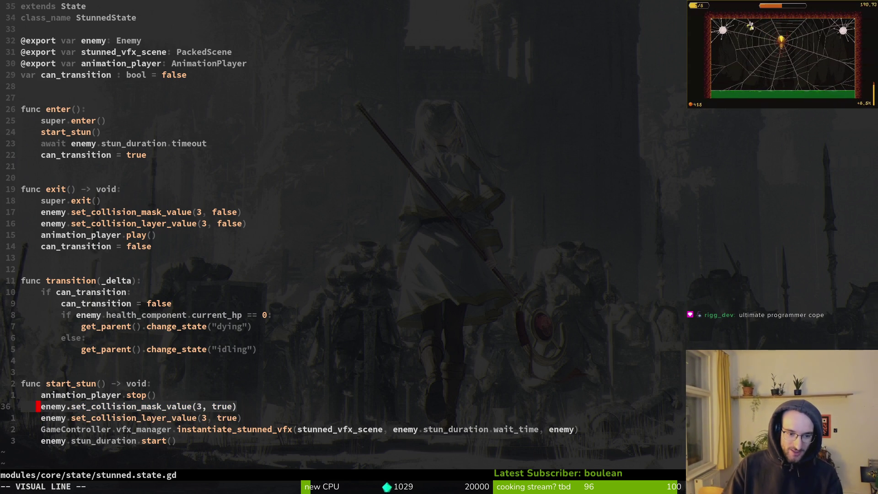
Yank the collision lines, then write stunned.state.gd with :wq; quit is refused
key(y)
key(g)
key(v)
key(y)
key(g)
key(v)
key(Escape)
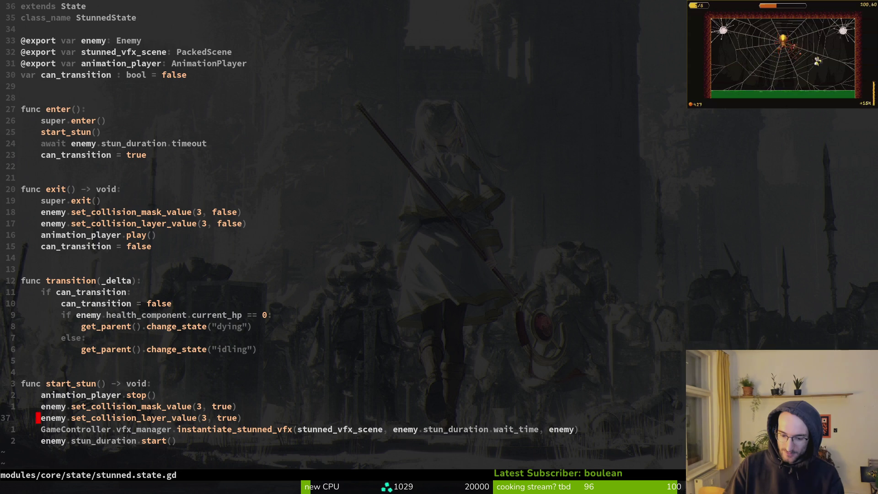
text(:wq)
text(:wq)
key(Return)
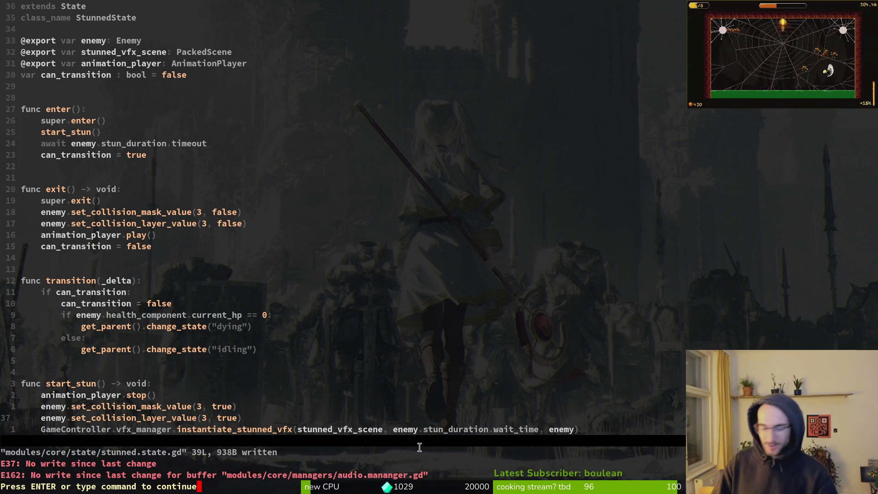
Delete the unfinished combat clip if-block in audio.mananger.gd and save it
key(Return)
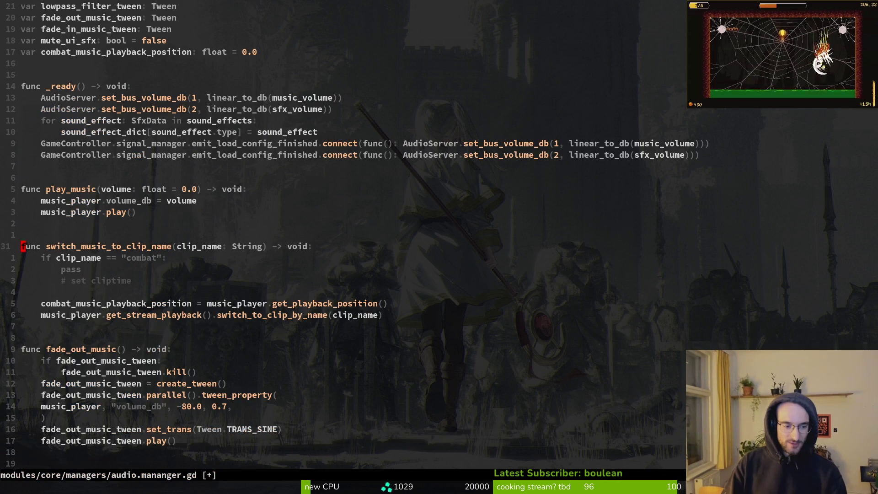
key(j)
key(d)
key(d)
key(shift+v)
key(j)
key(d)
key(d)
key(d)
text(:w)
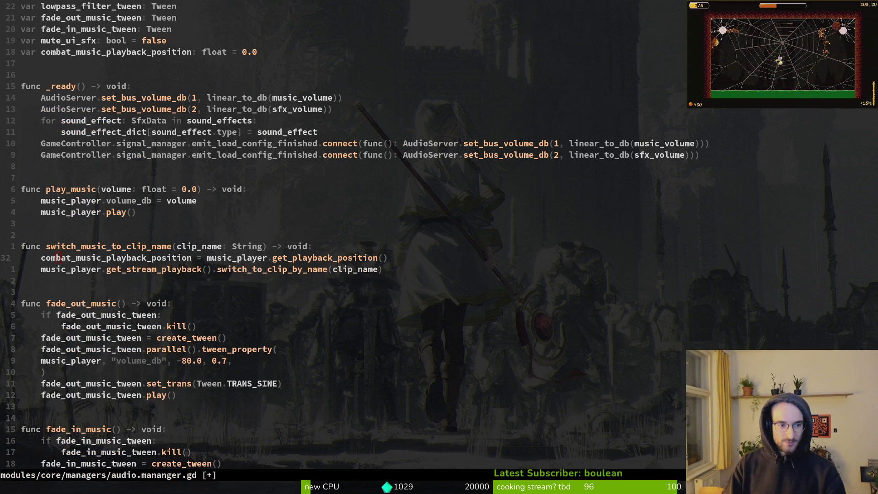
key(Return)
Replace the stray 'jjj' with ')' to complete _update_combo_bar() in combo_bar.gd and save
key(ctrl+o)
text(jjj)
key(BackSpace)
key(BackSpace)
key(BackSpace)
text())
key(Escape)
text(:w)
key(Return)
Quit Vim and list the modified files with 'tig status'
text(:wq)
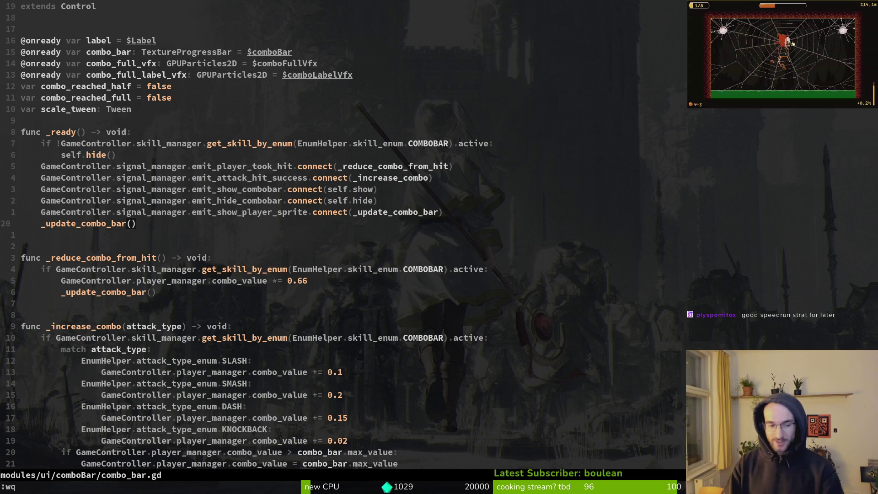
key(Return)
text(tig status)
key(Return)
key(Down)
key(Down)
key(Down)
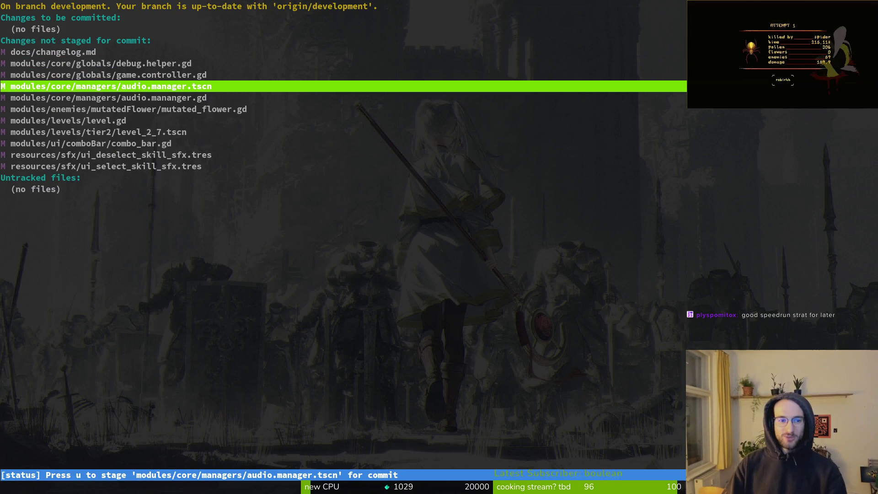
View and revert the audio.mananger.gd changes in tig
key(Down)
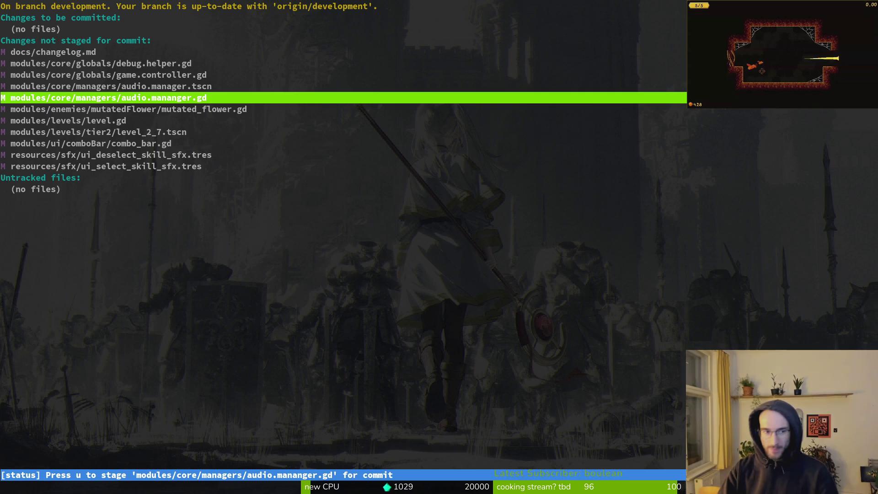
key(Return)
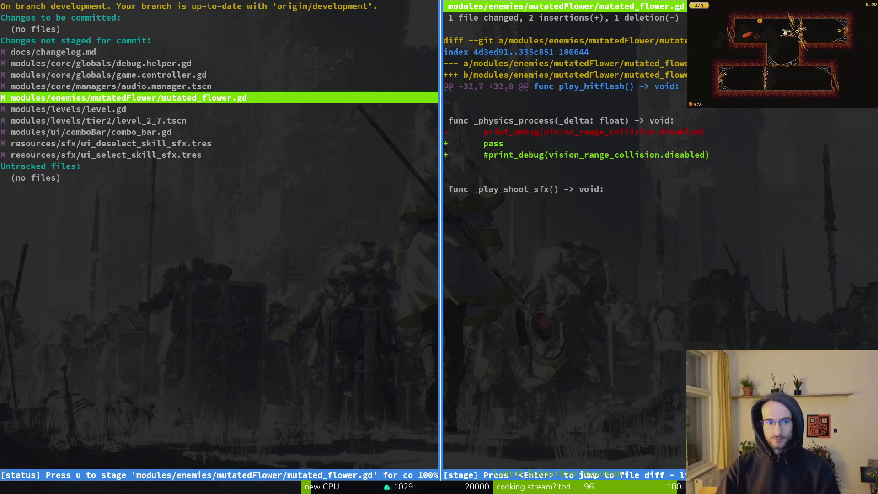
key(Up)
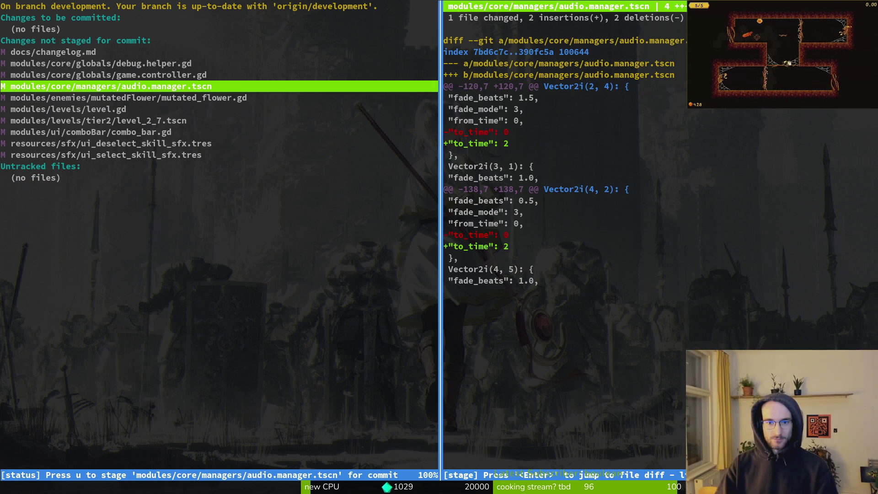
Stage audio.manager.tscn and review the mutated_flower.gd and game.controller.gd diffs
key(u)
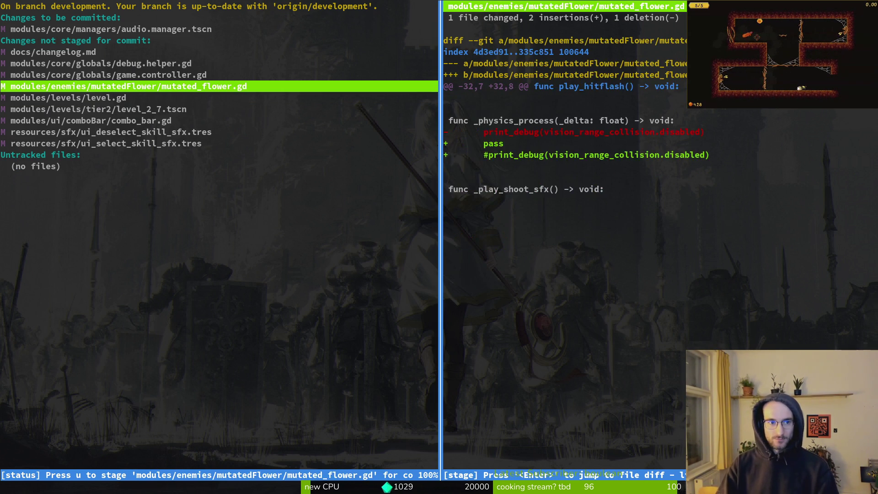
key(Up)
key(Down)
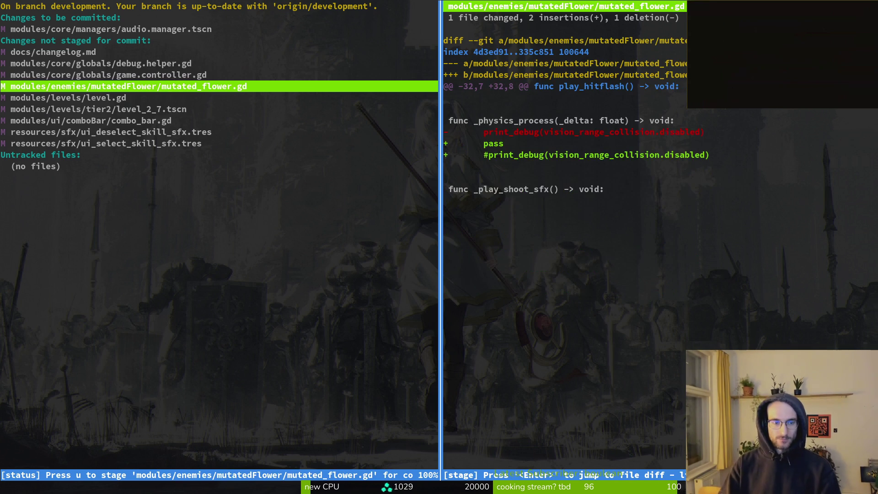
key(Up)
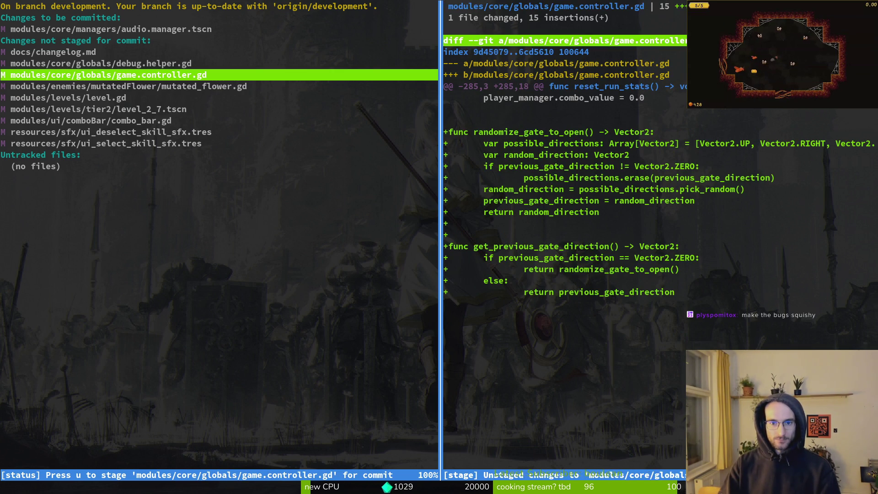
Open game.controller.gd and start a new line above randomize_gate_to_open near the file end
text(qgacontr)
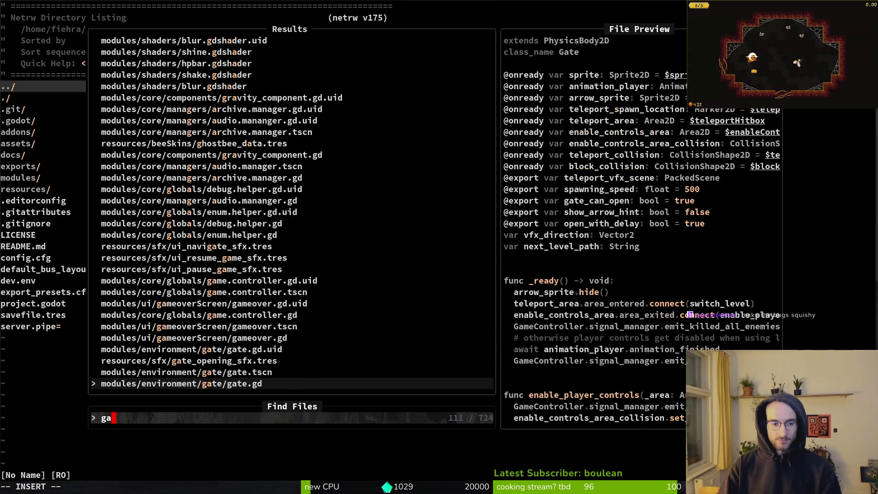
key(Return)
key(shift+g)
key(k)
key(k)
key(1)
key(4)
key(k)
key(j)
key(o)
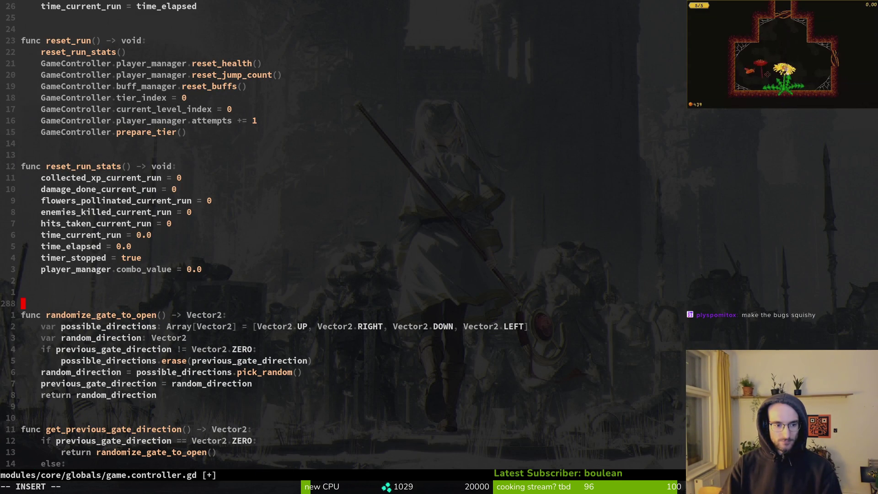
Add the comment '# these two methods are needed to spawn in correctly from level selector' and save
text(V)
key(BackSpace)
text(# these two methods are needed to spawn in correctly form lev)
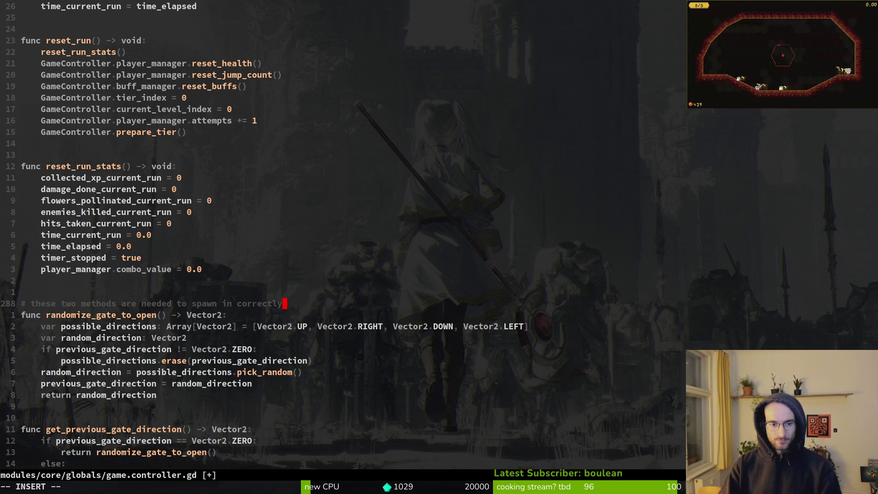
key(BackSpace)
key(BackSpace)
key(BackSpace)
text(rom level selector")
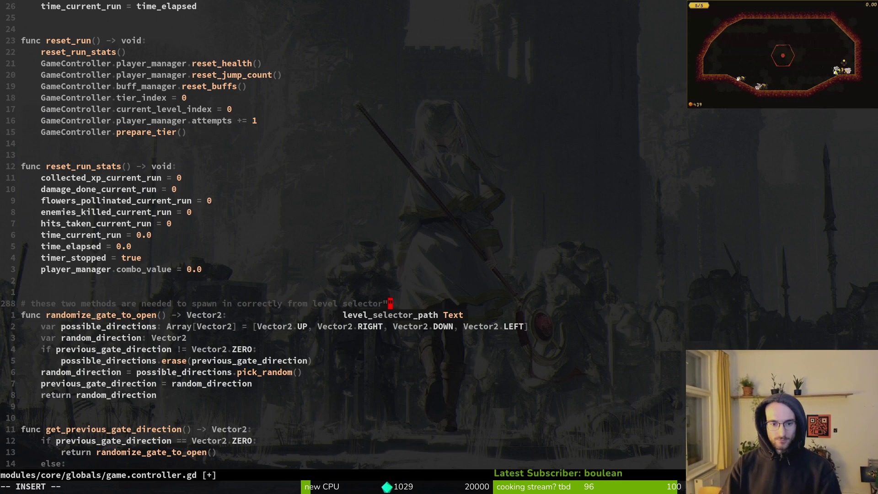
key(Escape)
text(:w)
key(Return)
text(:wq)
key(Return)
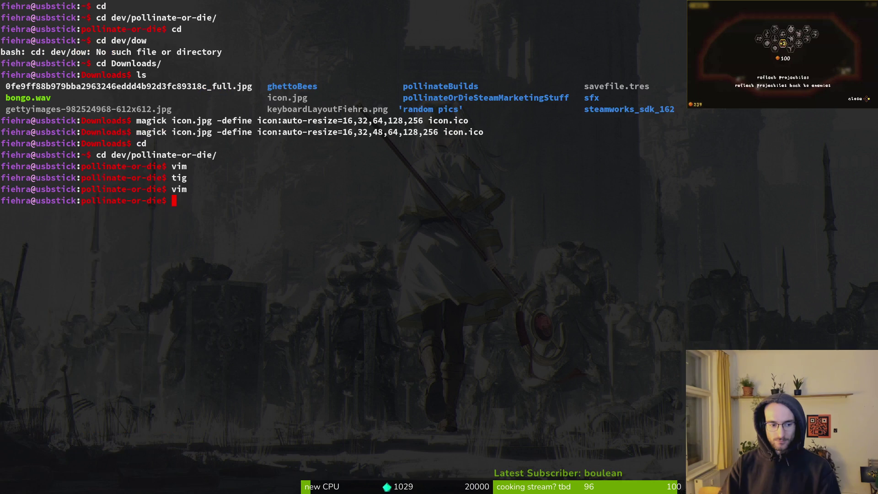
Stage level.gd and game.controller.gd in tig's status view
key(Return)
key(Down)
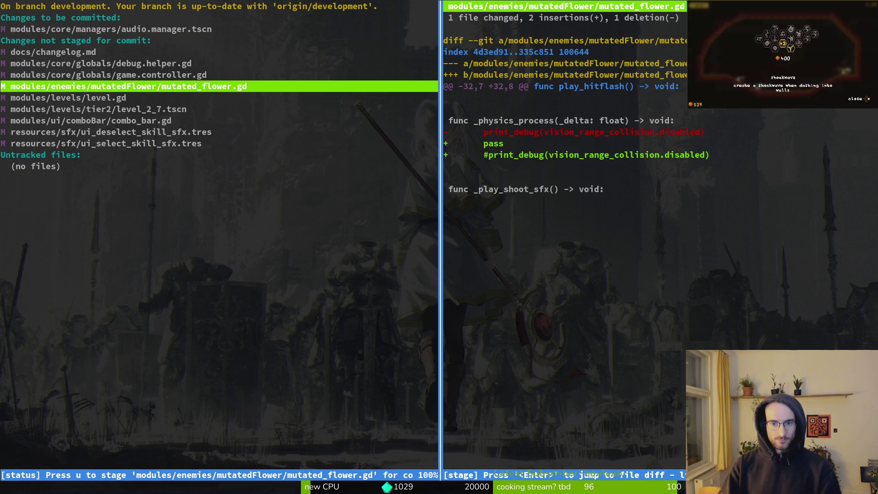
key(Down)
key(u)
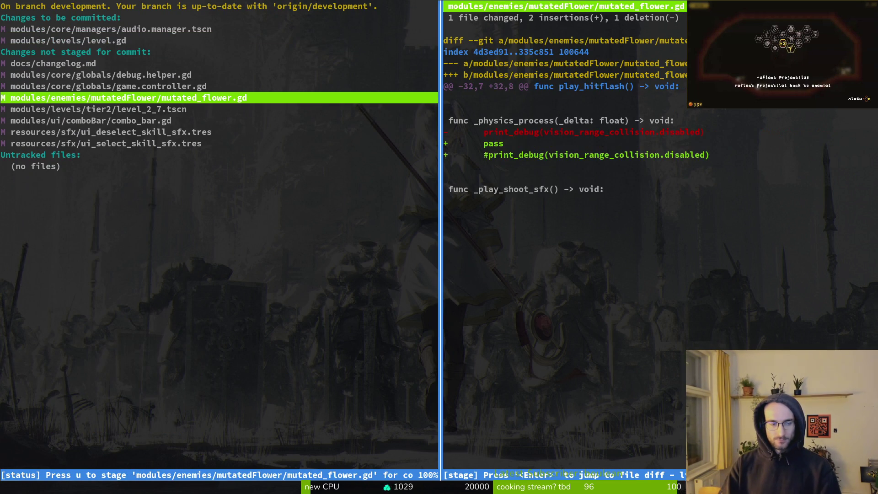
key(Up)
key(q)
key(Up)
key(Up)
key(Down)
key(u)
Review the changelog.md diff, stage it, then quit tig and start a git commit
key(Down)
key(Up)
key(Up)
key(Up)
key(Return)
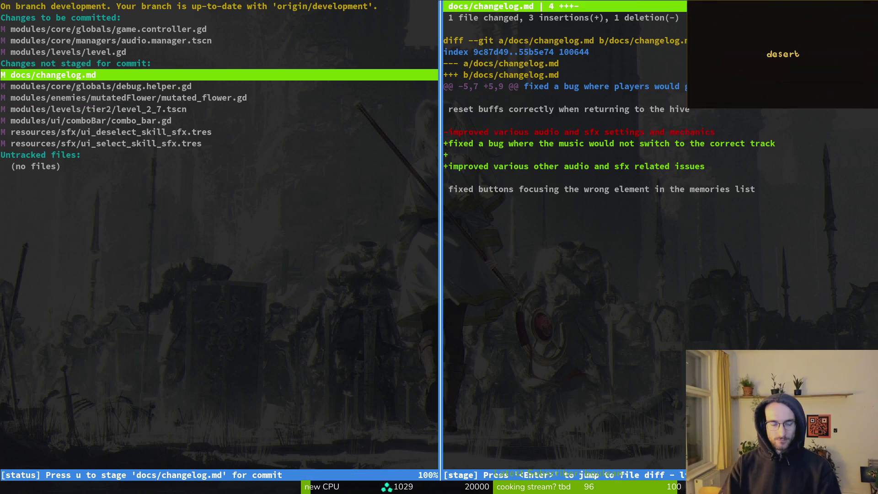
key(q)
key(u)
key(Down)
key(Down)
key(Down)
key(Down)
key(Return)
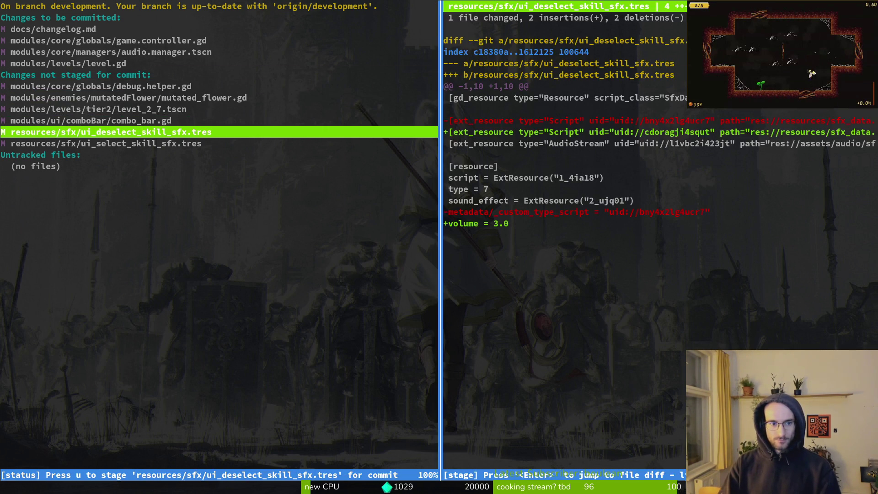
key(Up)
key(q)
key(Up)
text(qgit commit -m )
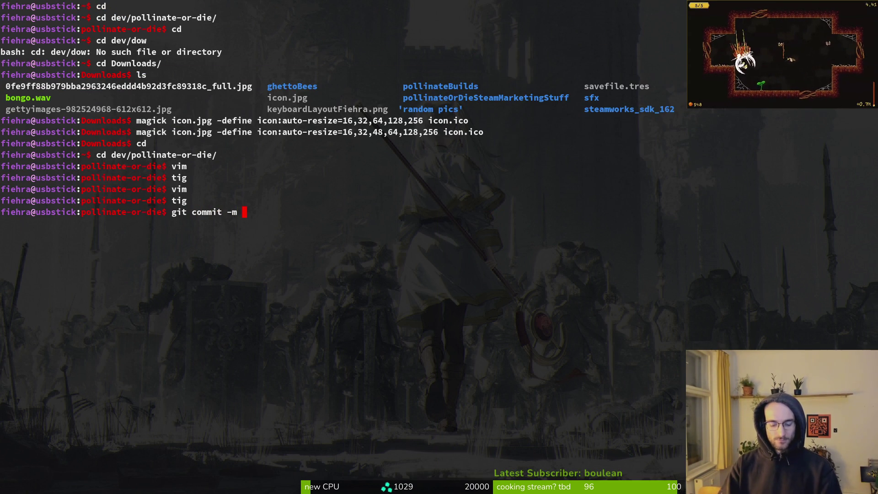
text(r)
Write the commit message 'reverted removal of two methods in gamecontroller to fix level selector'
key(BackSpace)
text("fixed be)
key(BackSpace)
key(BackSpace)
key(BackSpace)
text(everted removal of t)
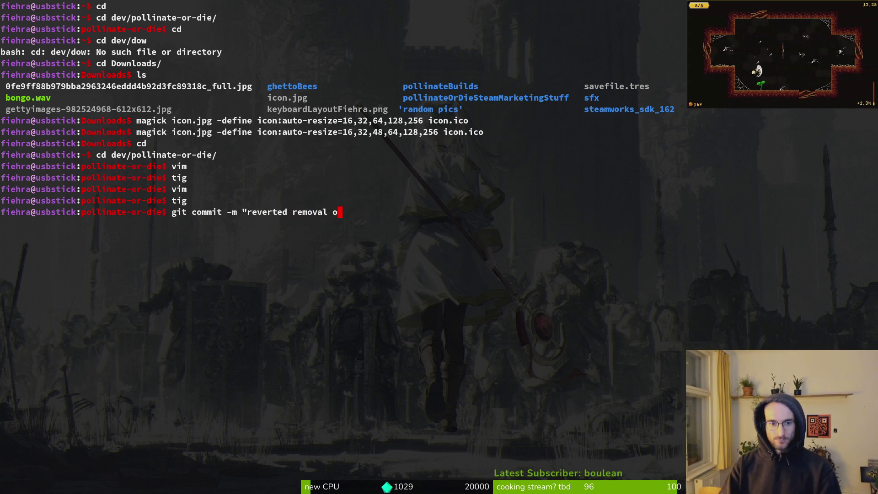
text(wo meth)
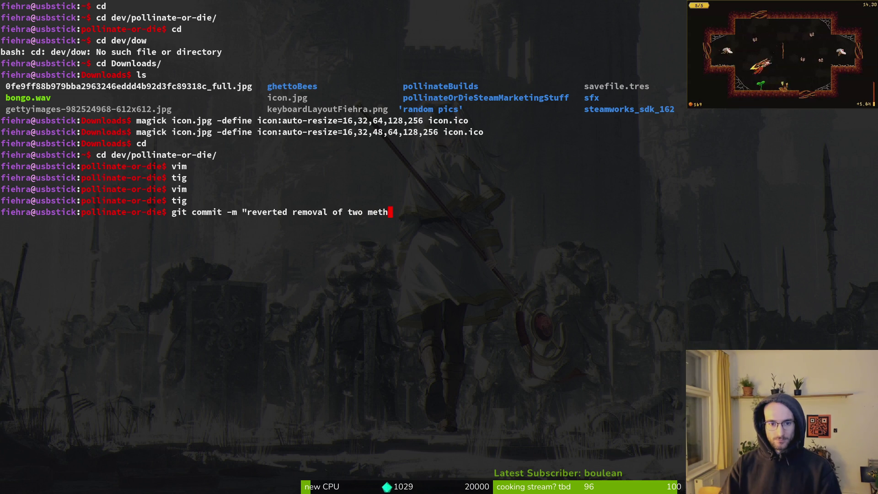
text(ods in gamectron)
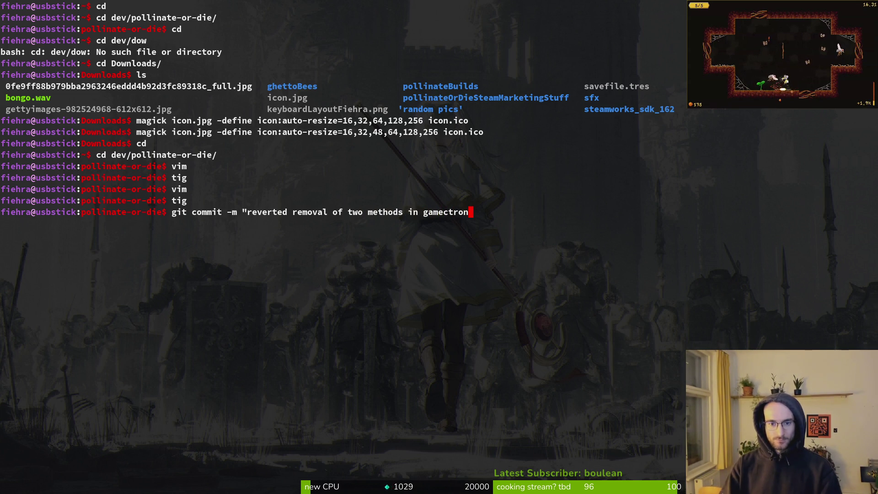
text(ller to)
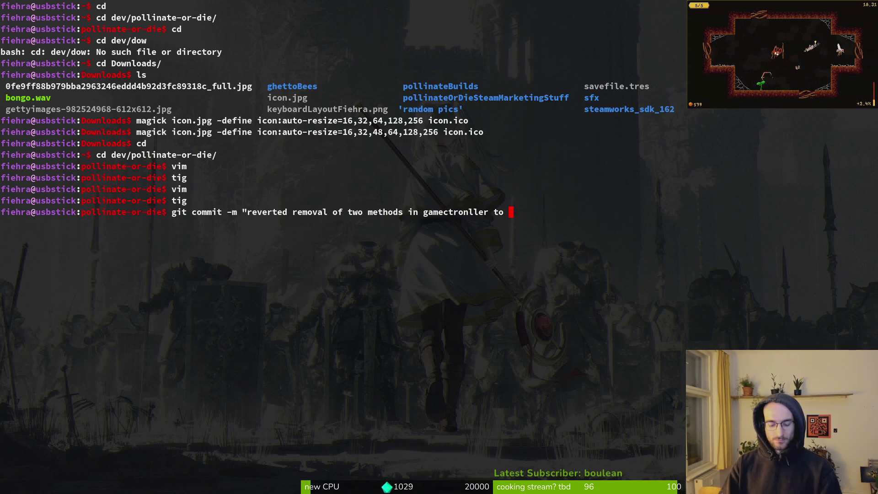
text( fix level sel)
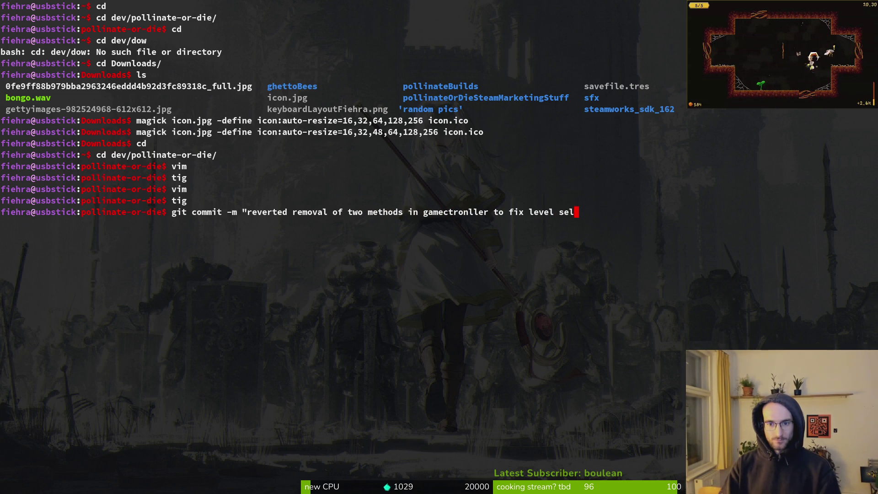
text(ector)
key(super+Return)
text(tig status)
key(Return)
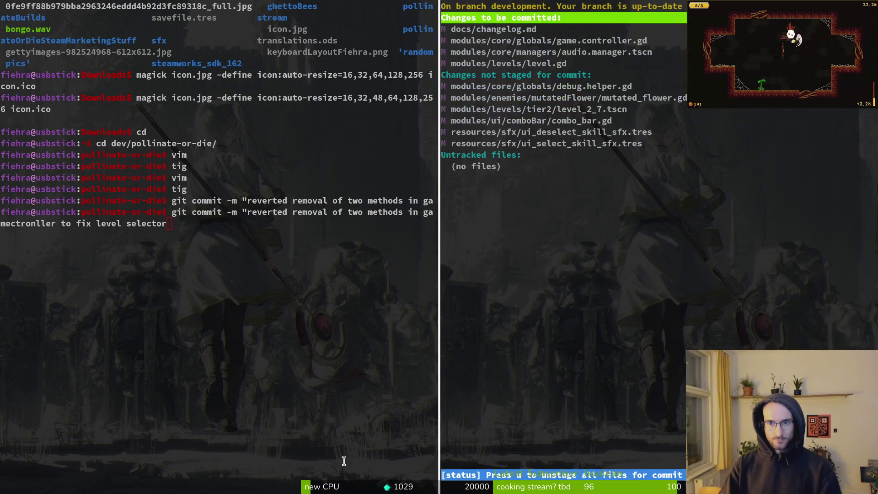
key(q)
key(ctrl+d)
Finish the message with 'and continue audio from previous… switching clip', commit, and reopen tig status
text( and )
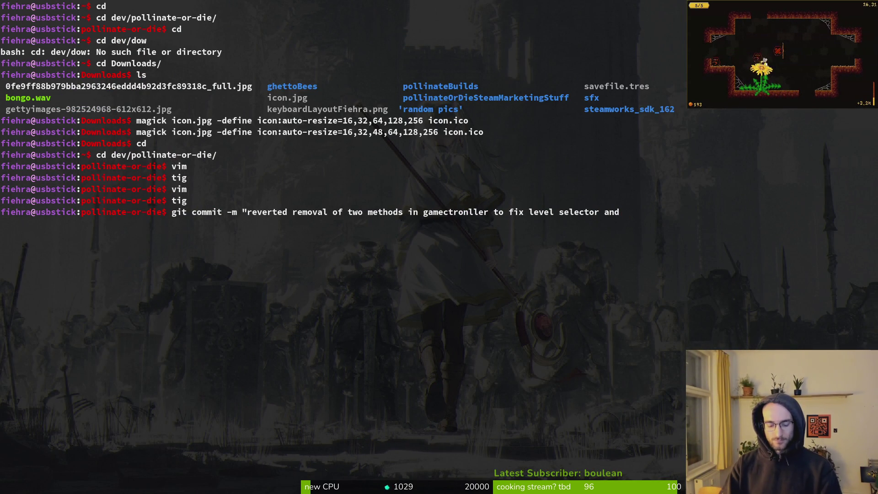
text(continue adio)
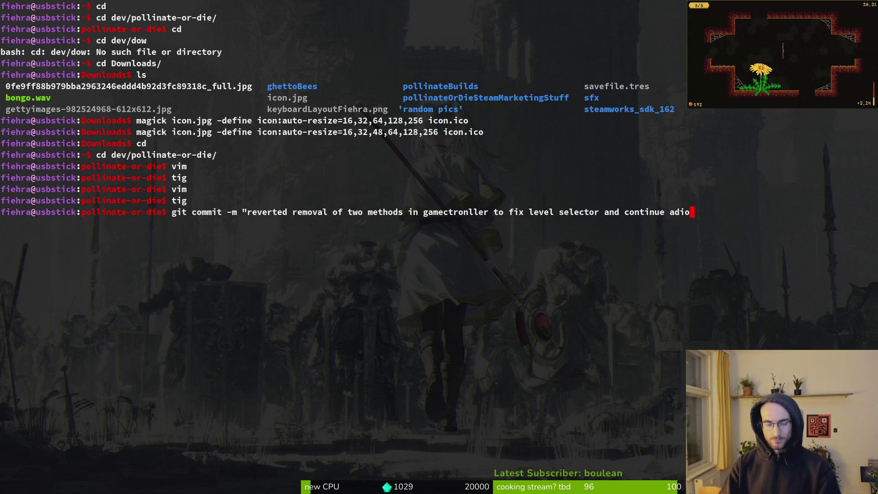
key(BackSpace)
key(BackSpace)
text(udio from re)
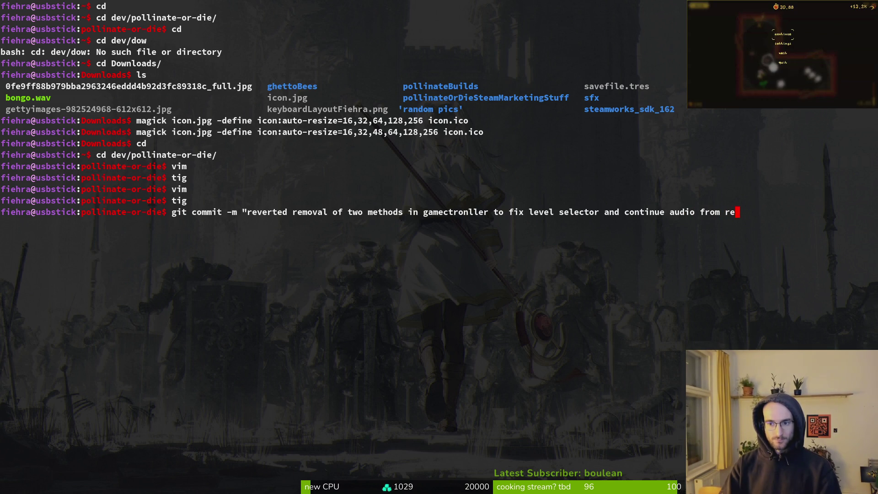
key(BackSpace)
key(BackSpace)
text(previous p)
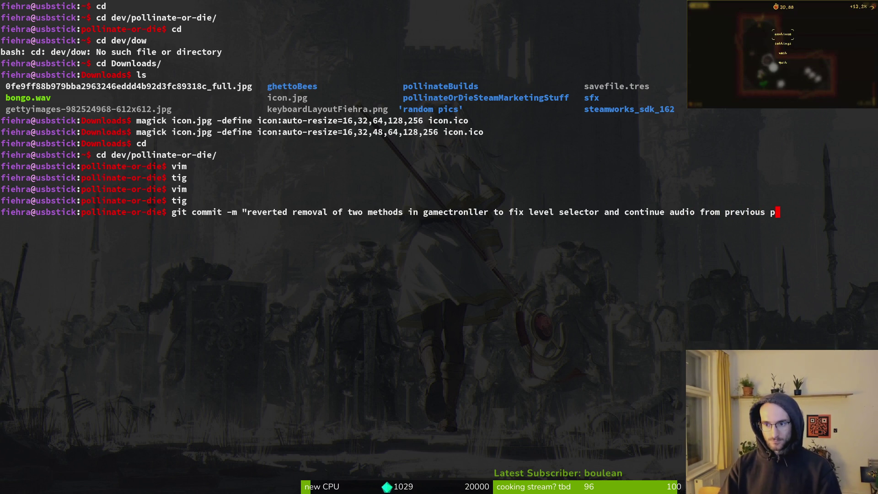
key(BackSpace)
key(BackSpace)
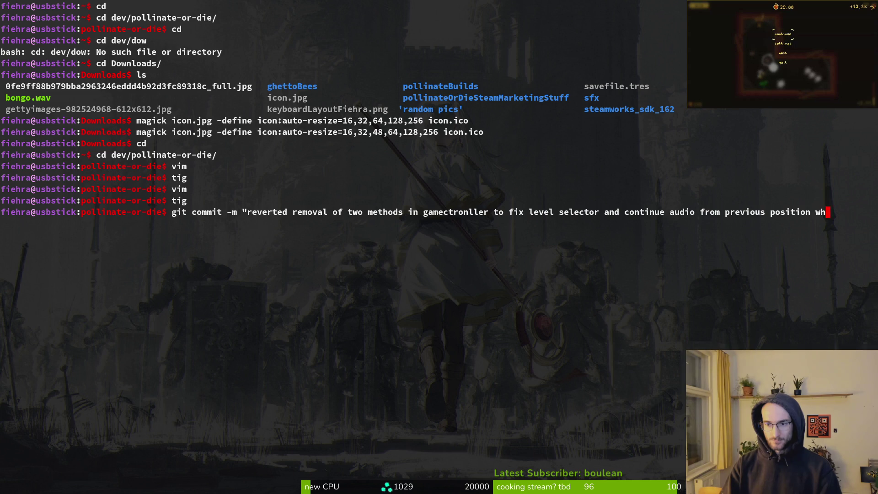
text(en switching cl)
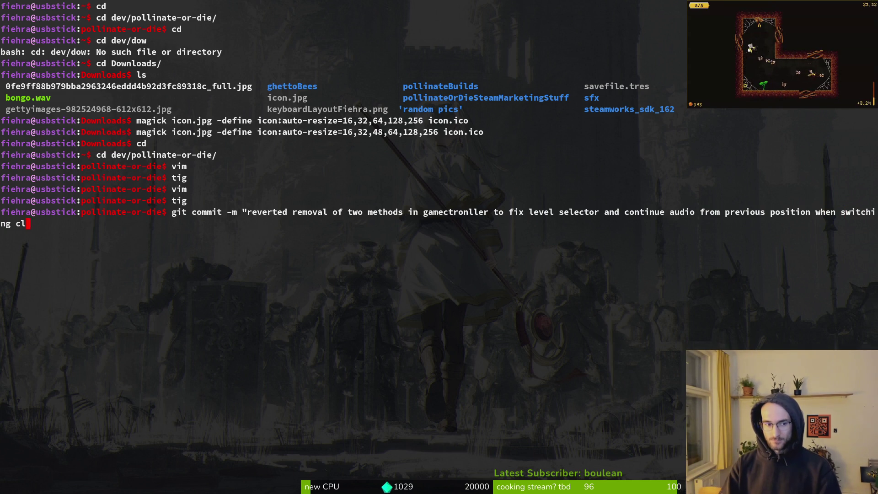
text(ip")
key(Return)
text(tig status)
key(Return)
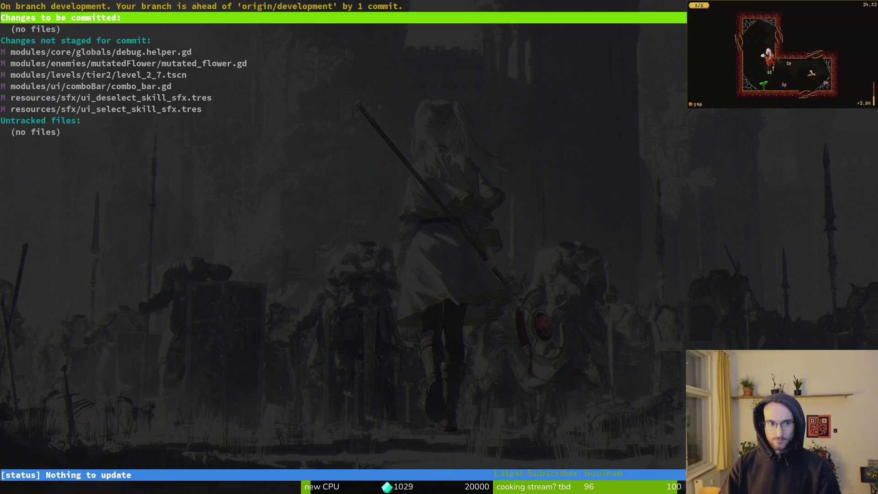
Stage level_2_7.tscn and the skill selection sound effect files in tig
key(Down)
key(Up)
key(Down)
key(Down)
key(u)
key(Return)
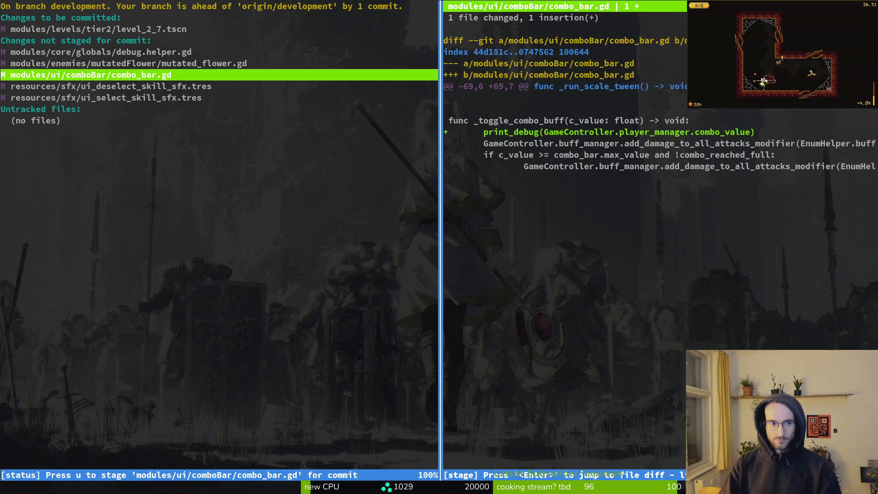
key(q)
key(Down)
key(Return)
key(u)
key(Up)
key(u)
key(Return)
key(q)
key(Down)
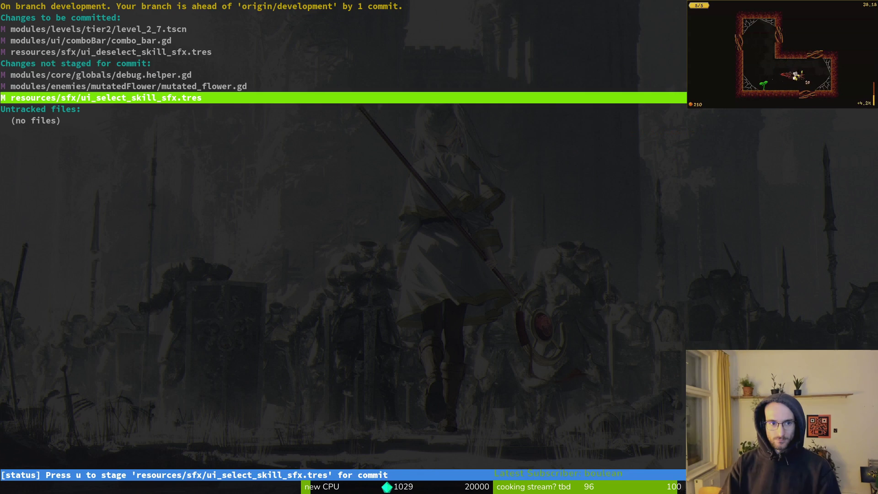
key(u)
key(Up)
key(Up)
key(Up)
Commit the staged changes with the message 'mastered skill selection'
text(qgit comi)
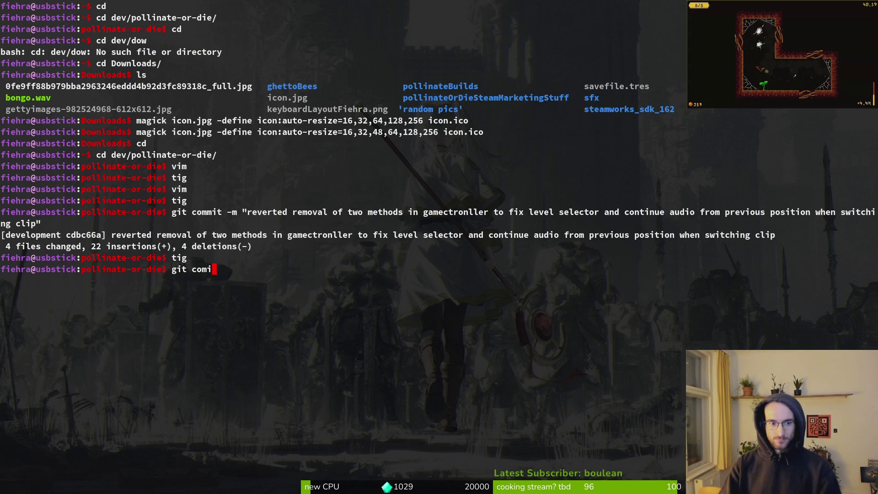
key(BackSpace)
text(mit -m ")
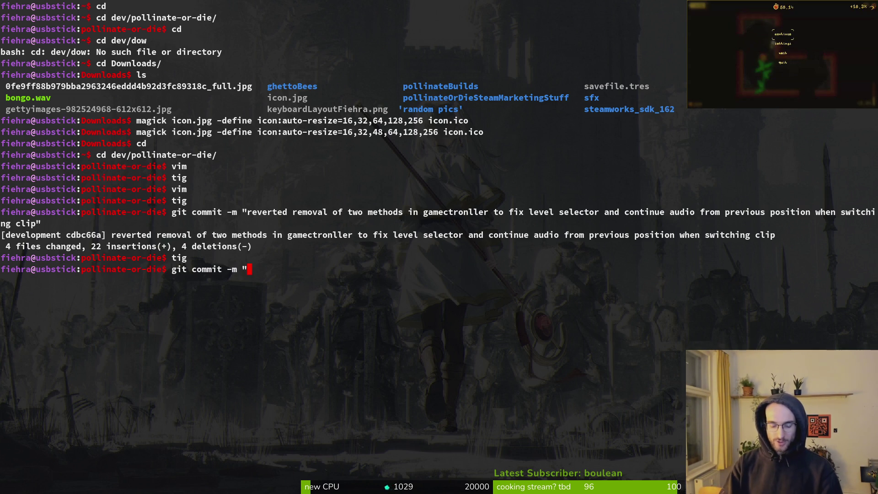
key(super+Return)
text(q)
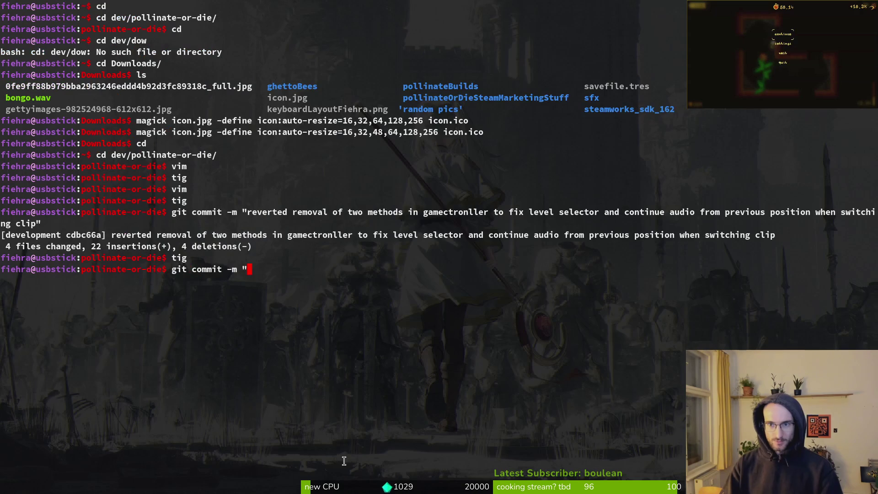
text(mas)
text(d seelct)
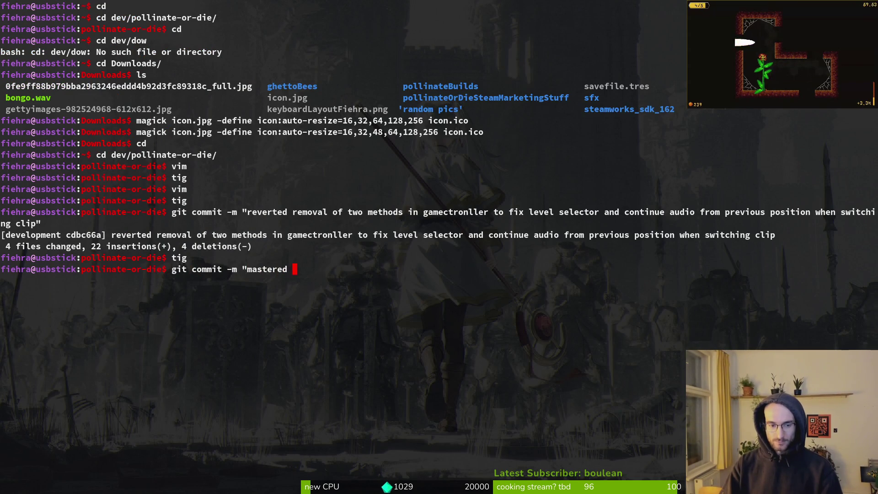
key(BackSpace)
key(BackSpace)
text(kill selection sfx)
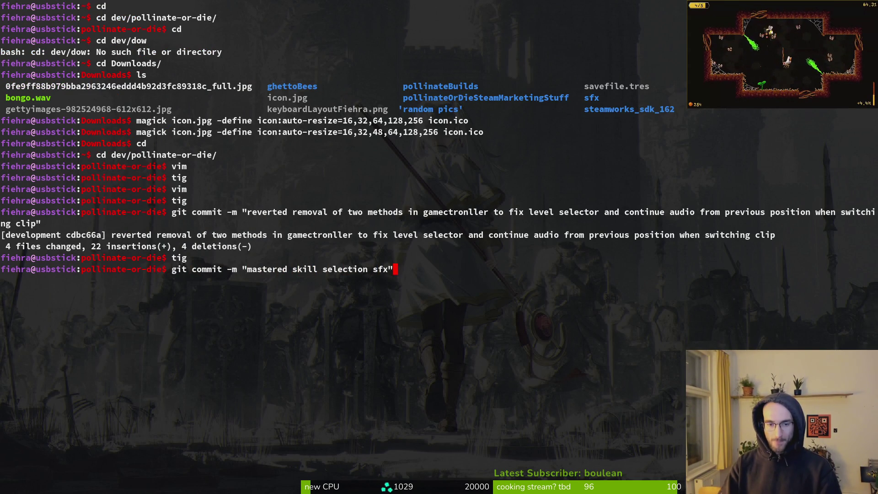
key(Return)
Push the new commits to the GitLab remote with git push
text(gti push)
key(Return)
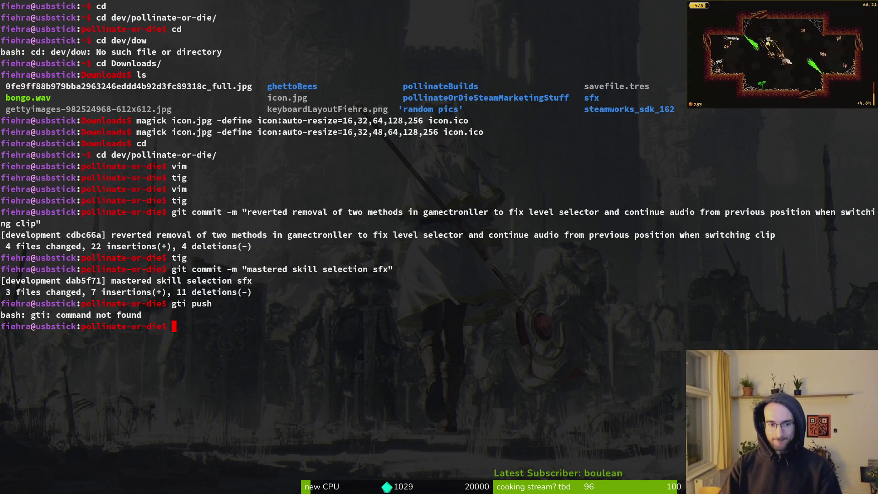
text(ush)
key(Return)
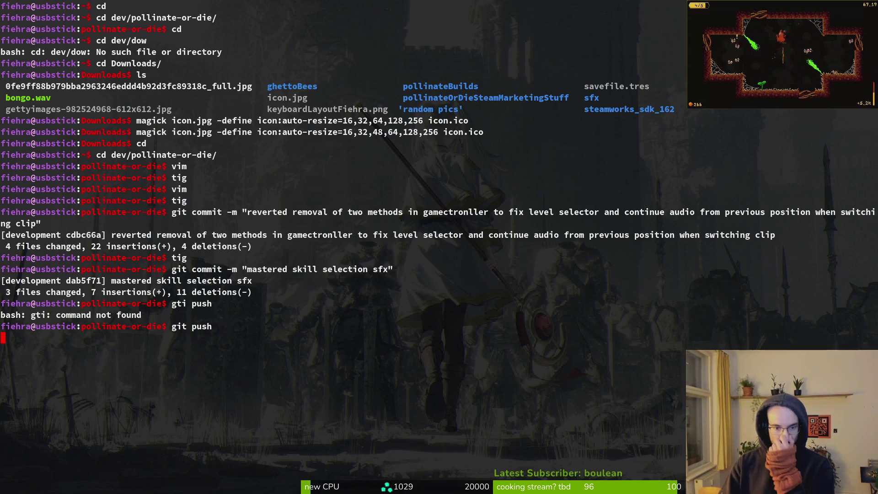
Check the remaining combo_bar.gd diff in tig, then launch Vim in the project folder
text(tig)
key(Return)
key(Down)
key(Down)
key(Down)
key(Down)
key(Return)
key(q)
key(q)
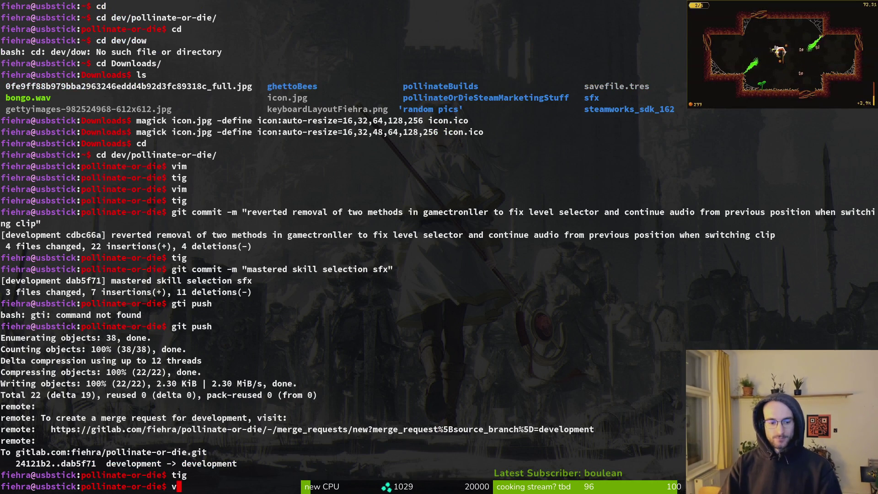
text(vim)
key(Return)
key(space)
Open combo_bar.gd and cut the print_debug line out of _toggle_combo_buff
key(f)
key(f)
text(comb)
key(Return)
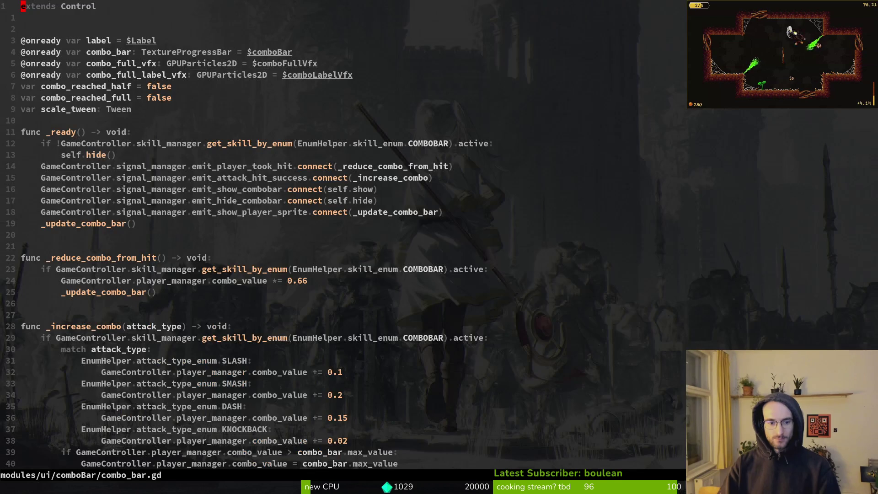
key(j)
key(j)
key(j)
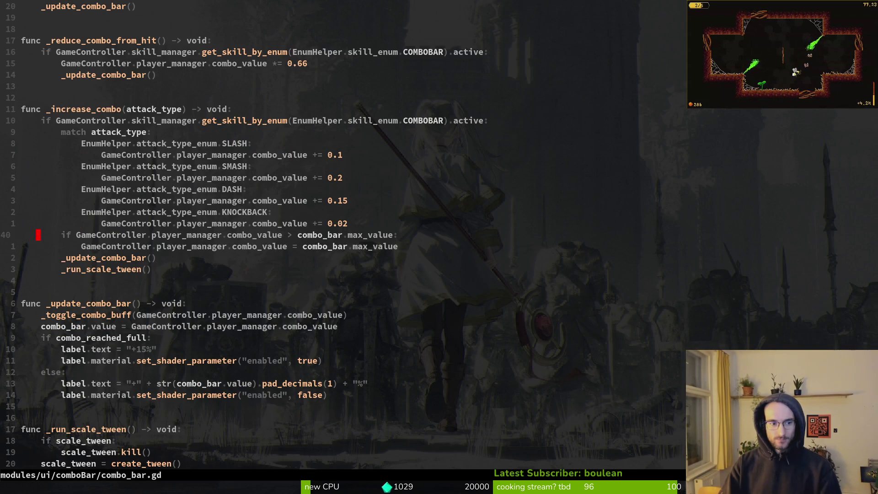
key(ctrl+d)
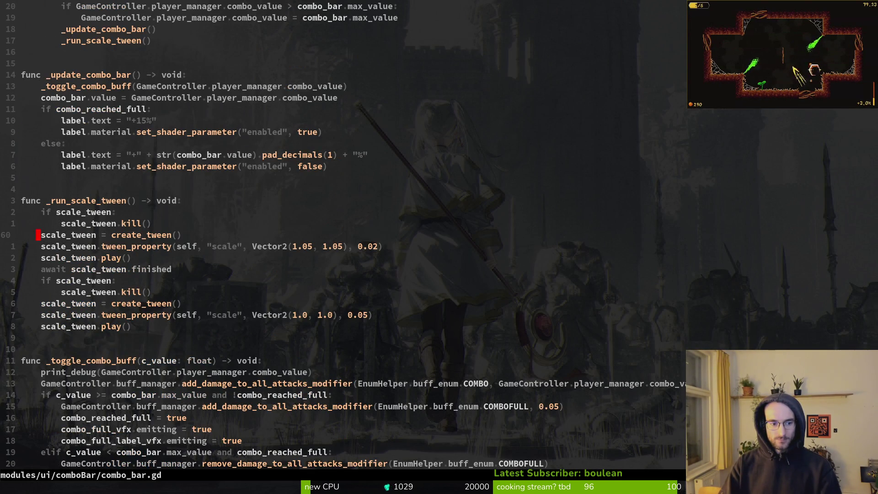
key(j)
key(j)
key(j)
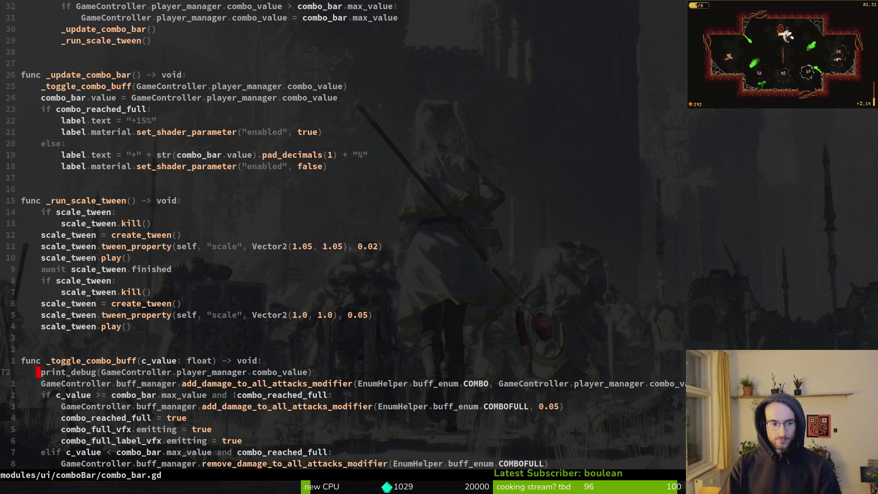
key(j)
key(j)
key(j)
key(k)
key(shift+v)
key(d)
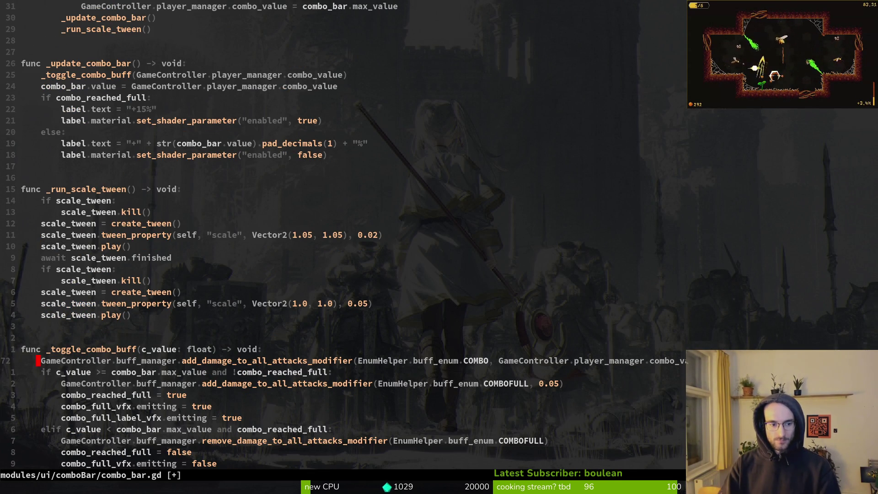
click(151, 486)
text(write)
key(Return)
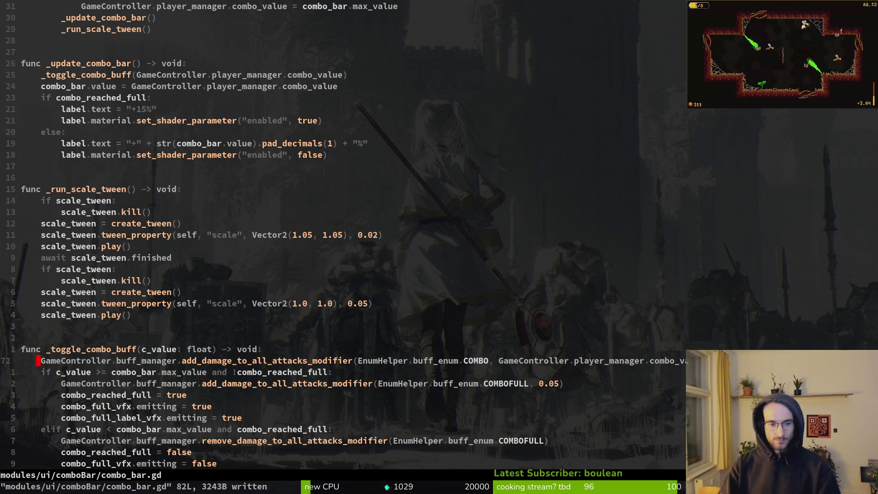
Paste the print_debug line above the _toggle_combo_buff call in _update_combo_bar and save
key(2)
key(0)
key(k)
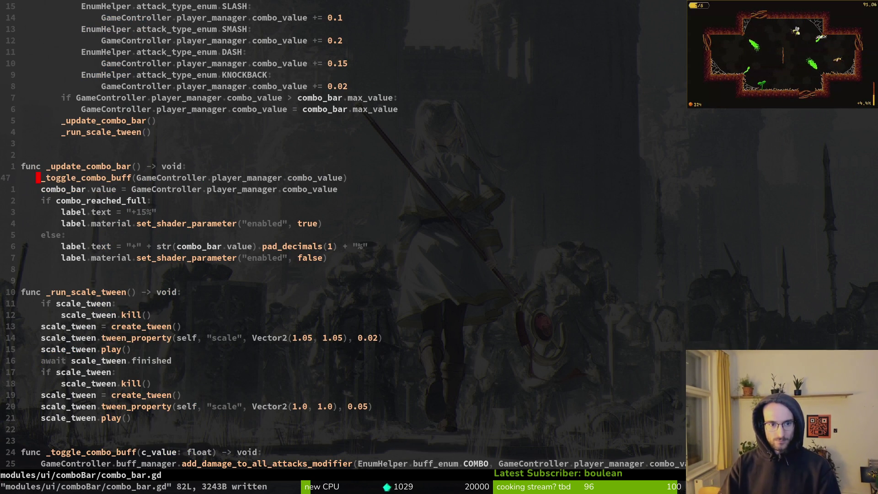
key(shift+v)
key(y)
key(2)
key(0)
key(j)
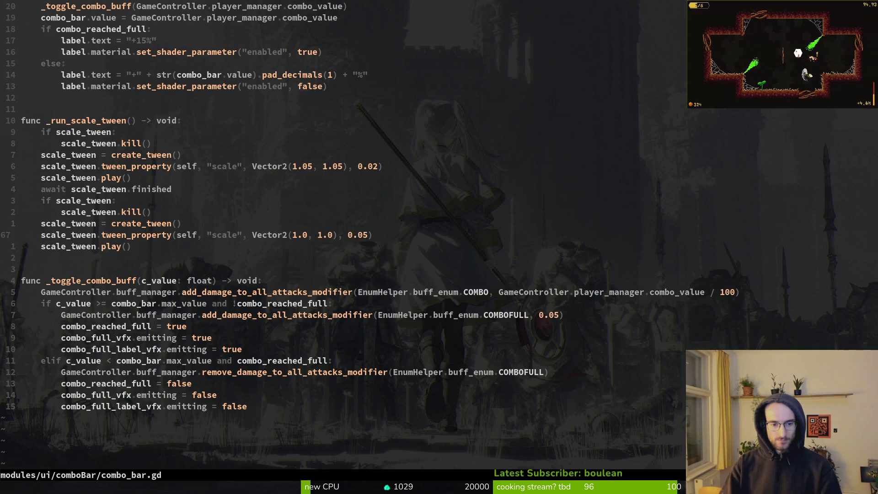
key(2)
key(0)
key(k)
text(P:w)
key(Return)
key(alt+Tab)
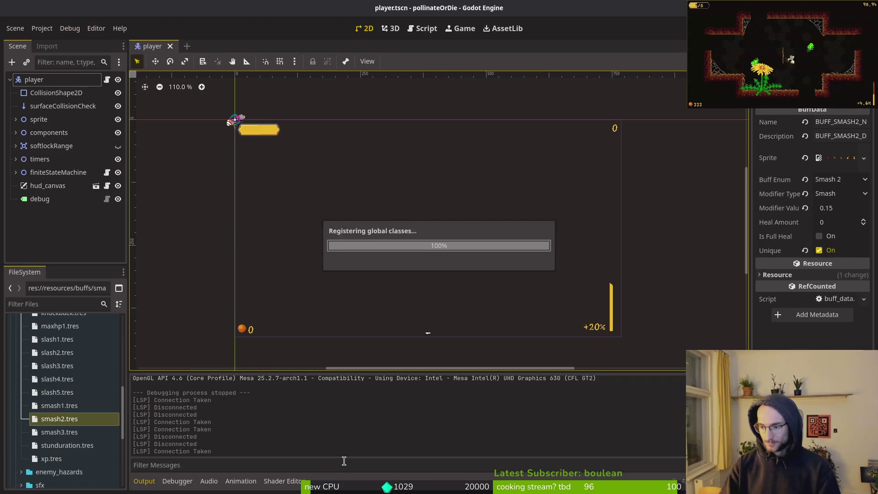
Run the project with F5, continue into the hive, and shrink the game window
key(F5)
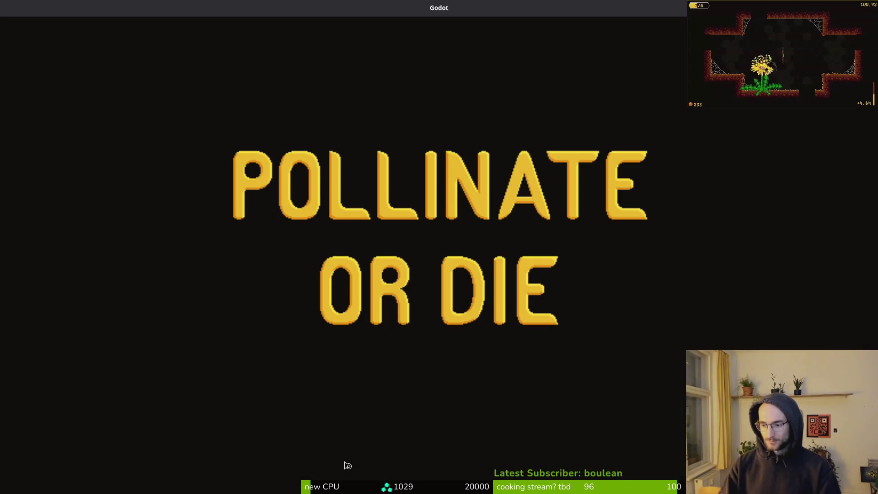
key(Return)
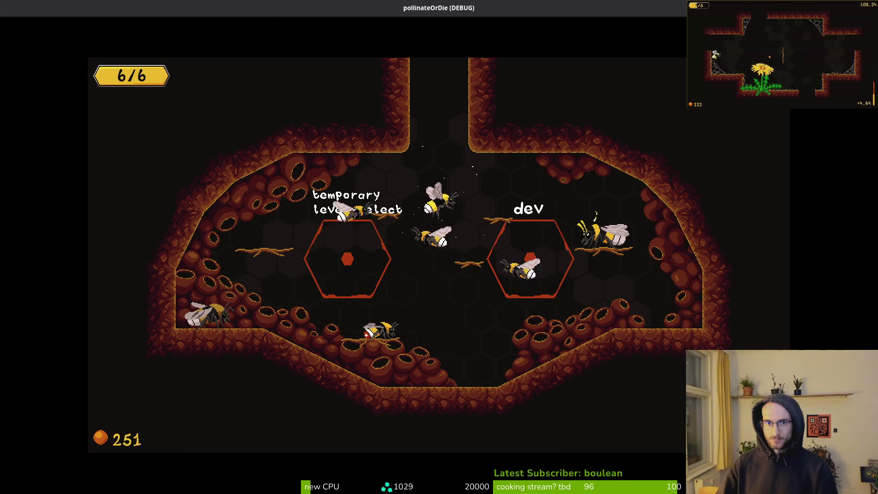
mouse_move(267, 15)
mouse_down()
mouse_move(282, 52)
mouse_move(465, 109)
mouse_move(453, 64)
mouse_move(447, 94)
mouse_up()
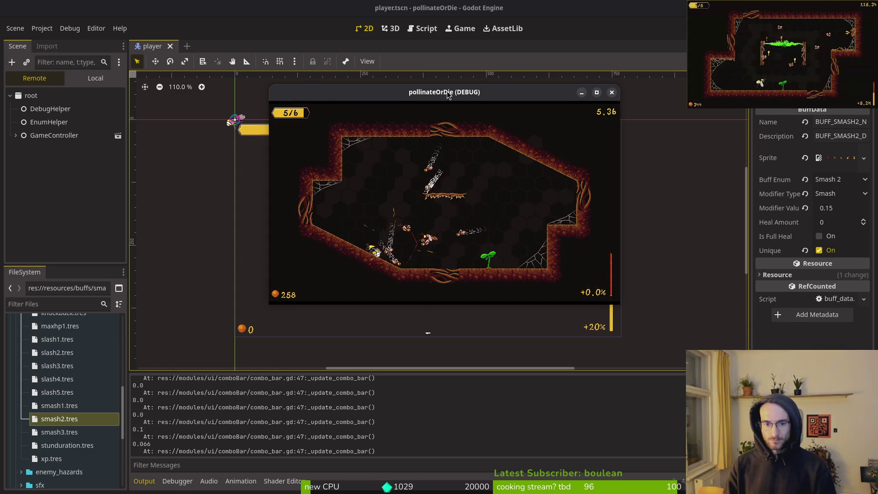
Pause and resume the game with Escape several times to check the pause overlay
key(Escape)
key(Escape)
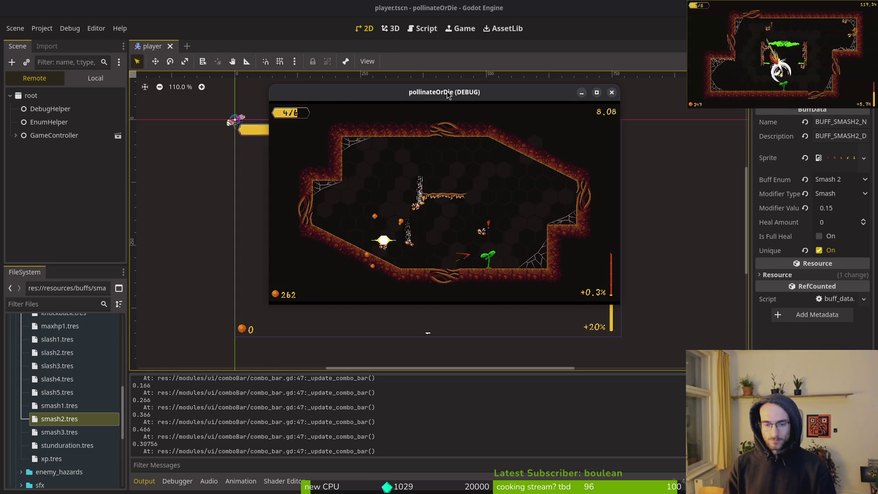
key(Escape)
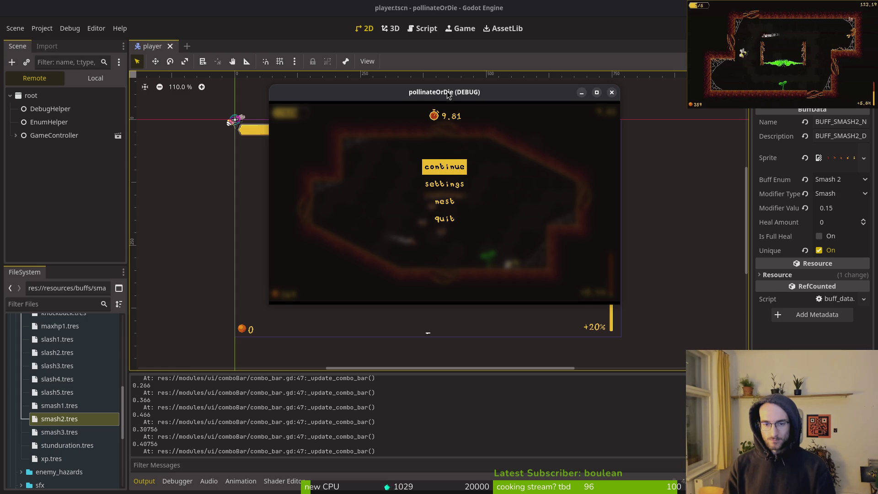
key(Escape)
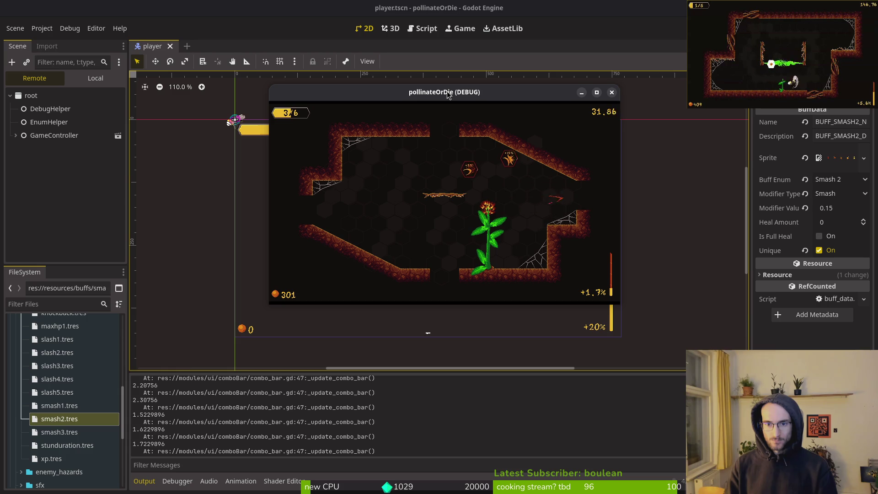
key(Escape)
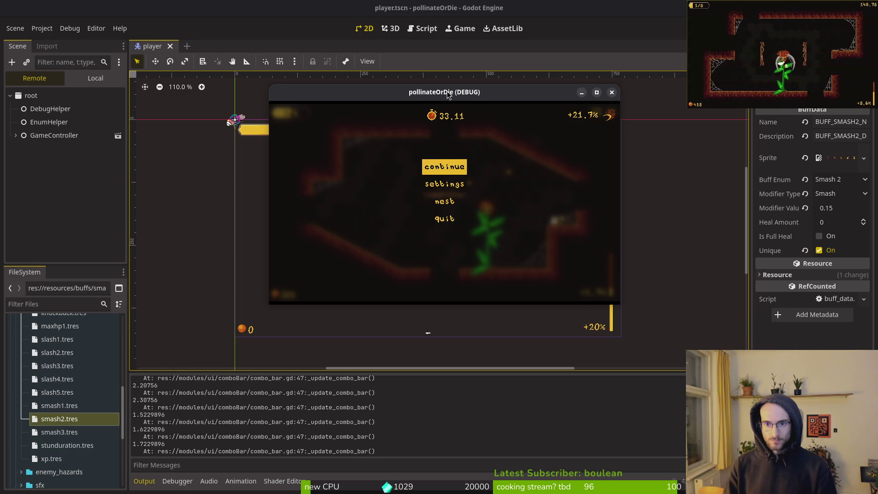
key(Escape)
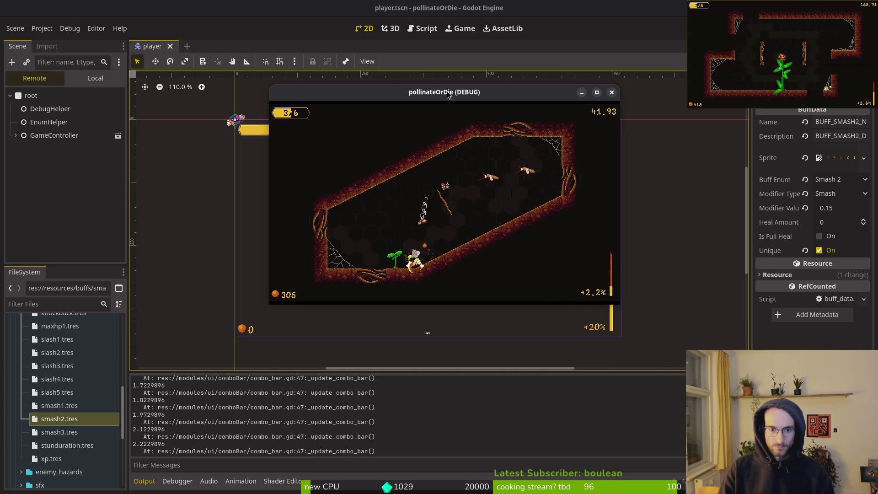
key(Escape)
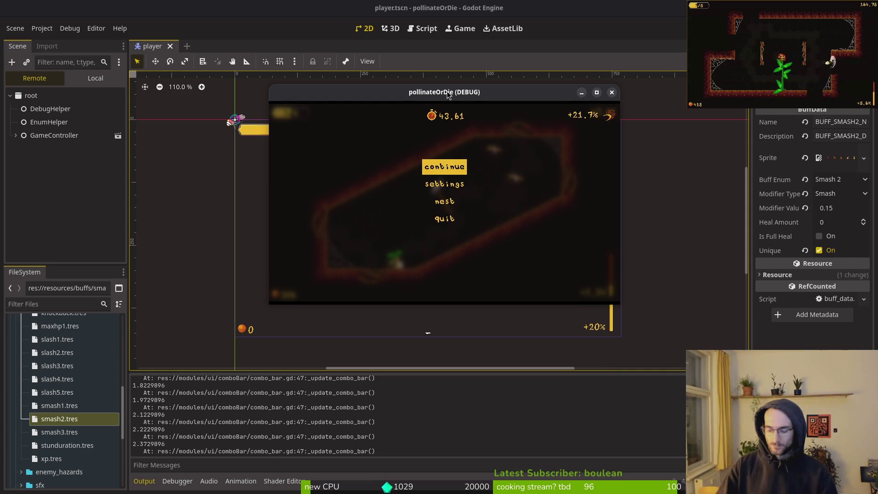
key(alt+Tab)
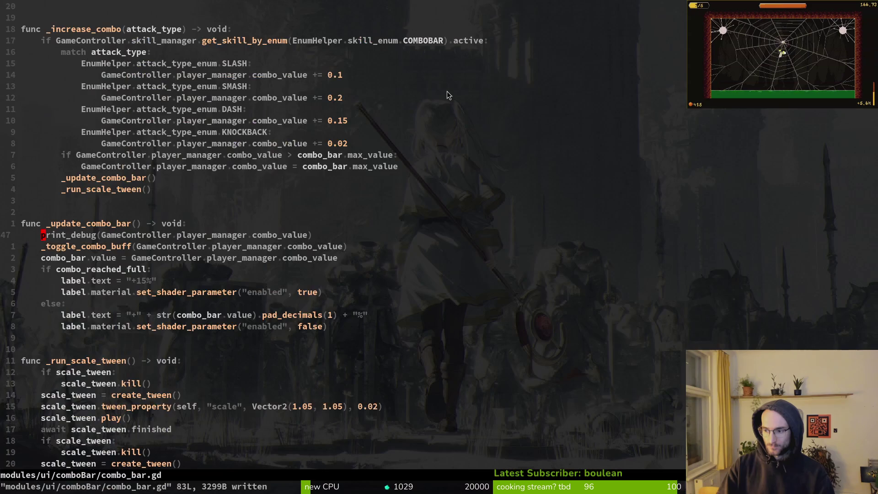
Open pause_overlay.gd, look over update_buffs_hud, and save the file
key(space)
key(f)
key(f)
text(pauseov)
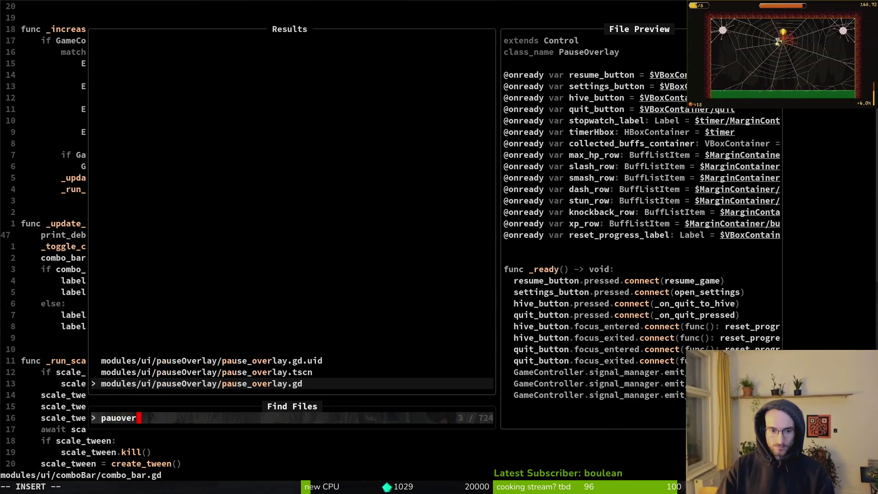
key(Return)
scroll(439, 247, down, 15)
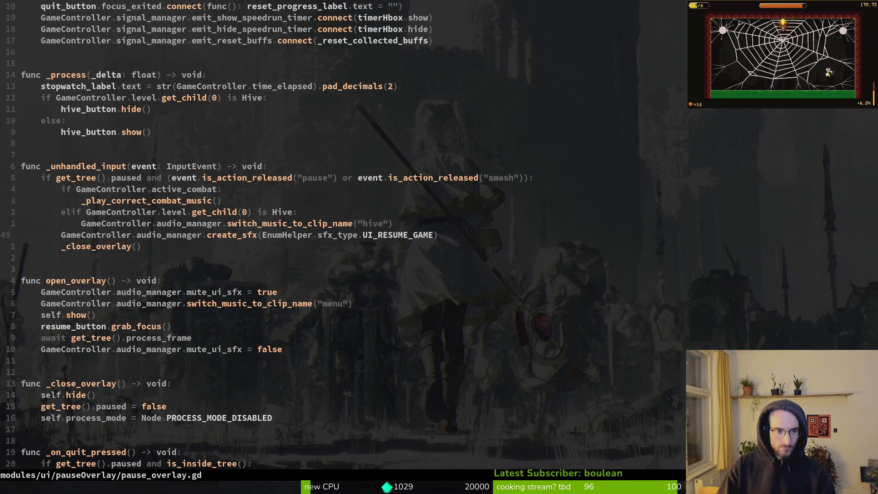
key(ctrl+d)
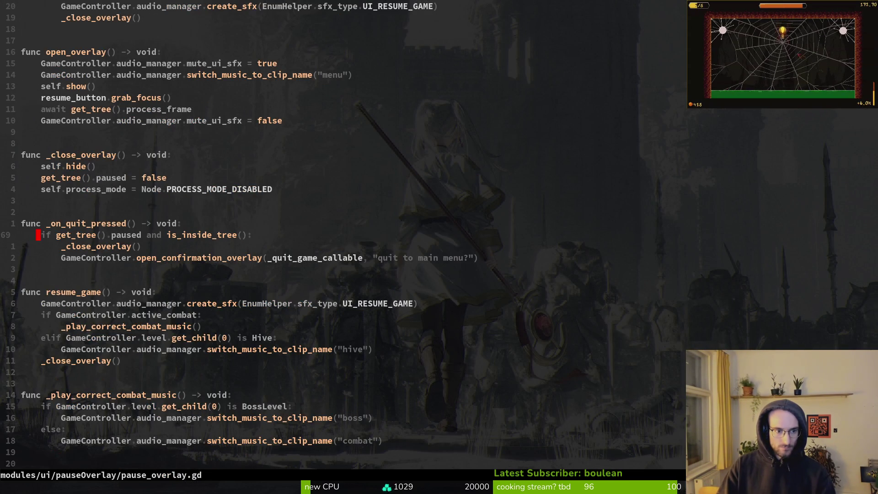
key(ctrl+d)
key(ctrl+d)
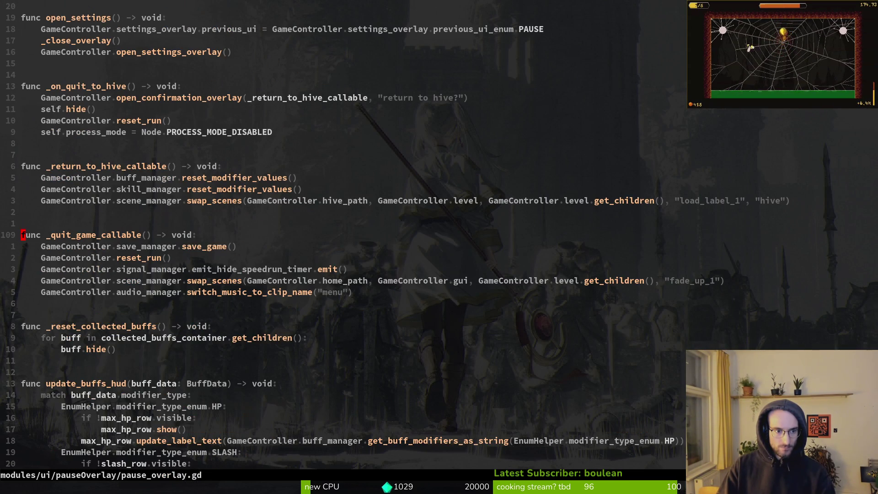
key(ctrl+d)
key(k)
key(k)
key(k)
key(k)
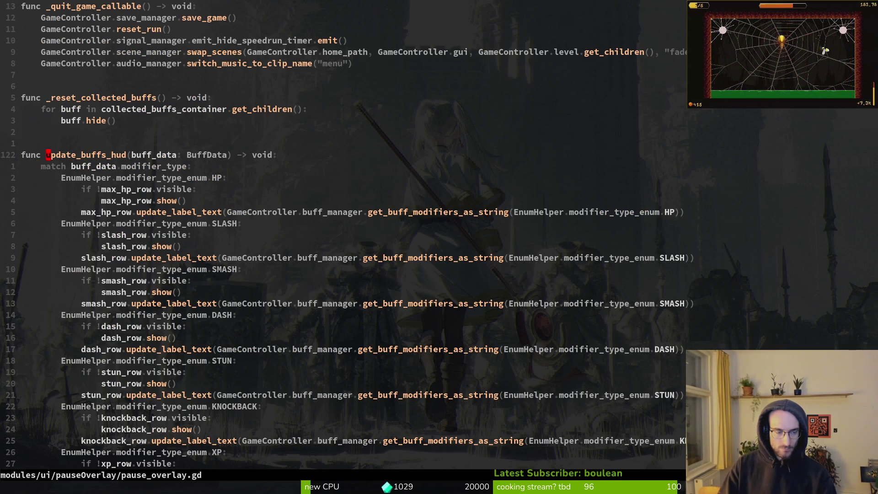
key(Escape)
text(b)
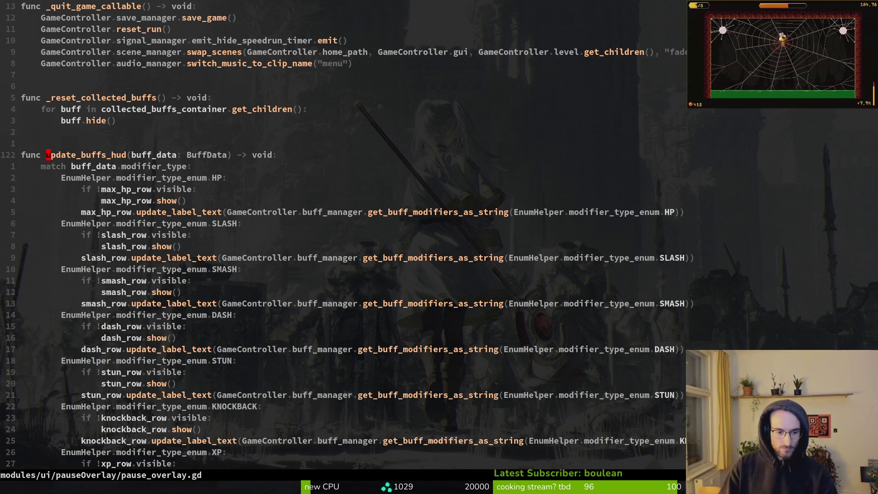
text(:w)
key(Return)
key(braceleft)
key(braceleft)
key(braceleft)
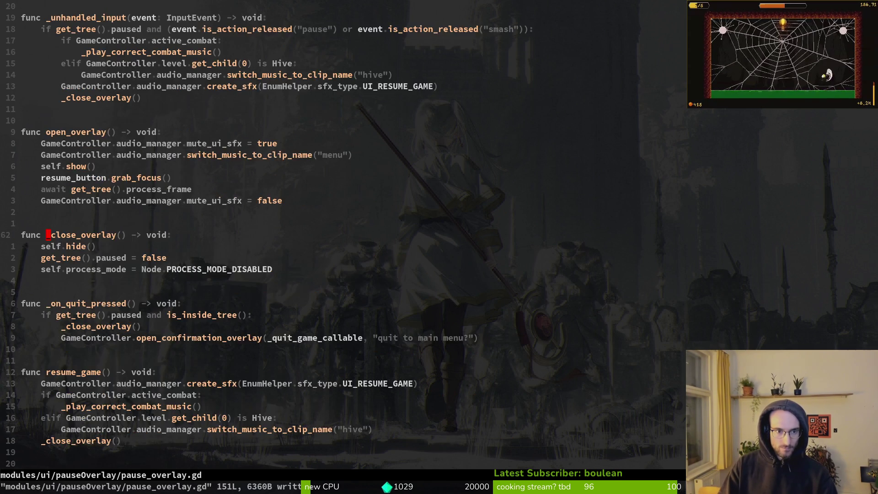
key(ctrl+u)
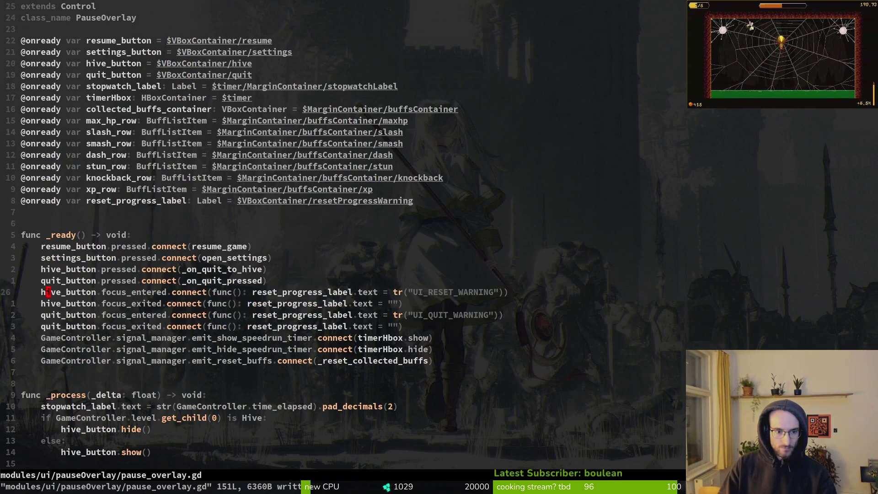
Copy the two hit-signal connect lines from combo_bar.gd into pause_overlay.gd's _ready
key(ctrl+6)
key(ctrl+u)
key(ctrl+u)
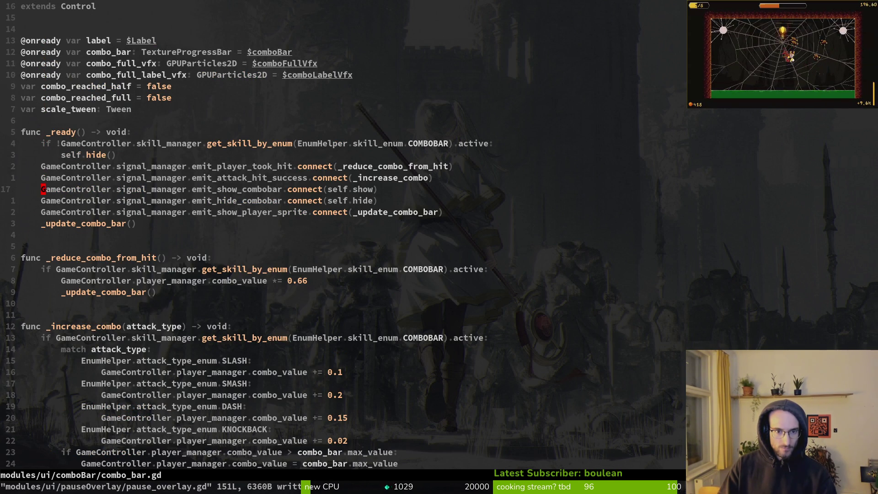
key(shift+v)
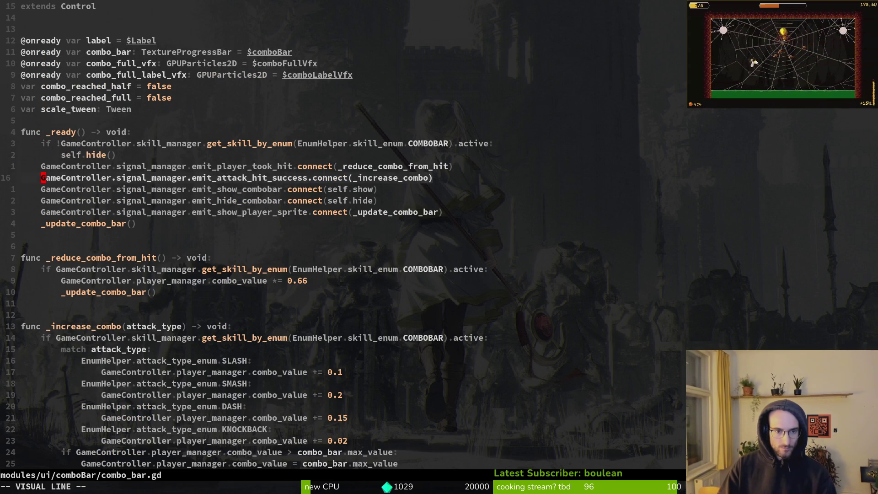
key(k)
key(y)
key(ctrl+6)
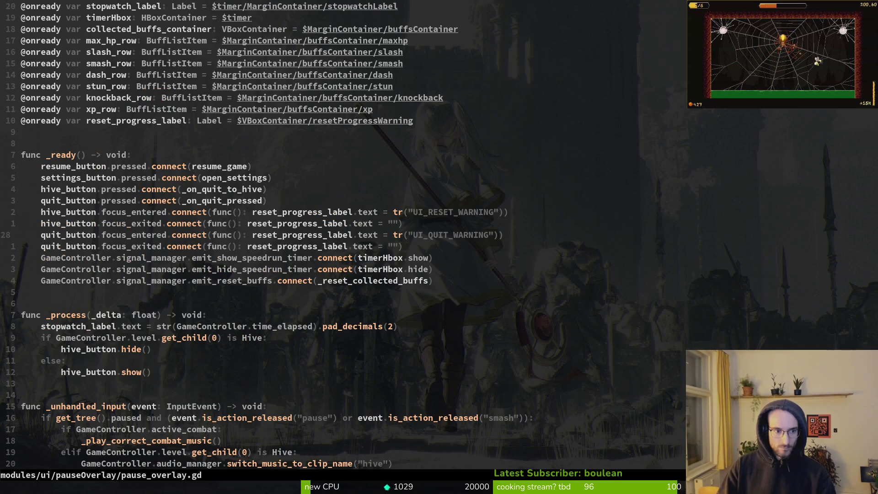
key(p)
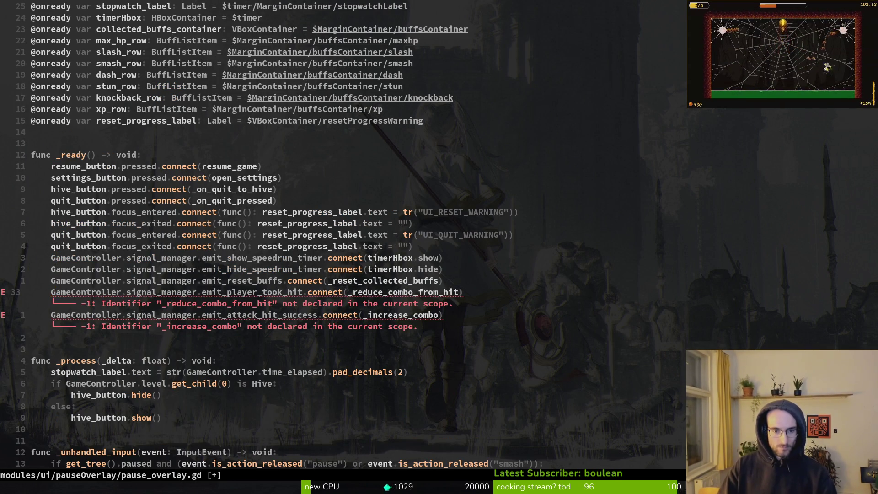
Begin renaming the pasted handler with ciw, then inspect update_buffs_hud's buff_data parameter
text(ciw)
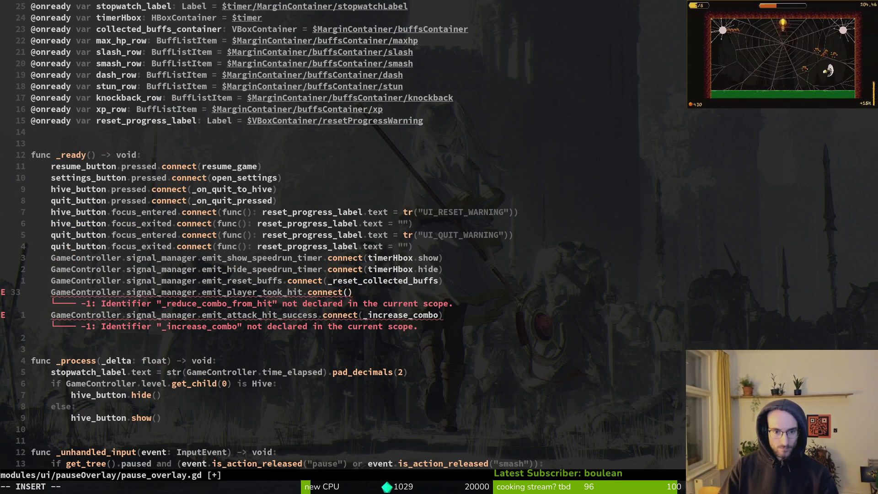
text(_update)
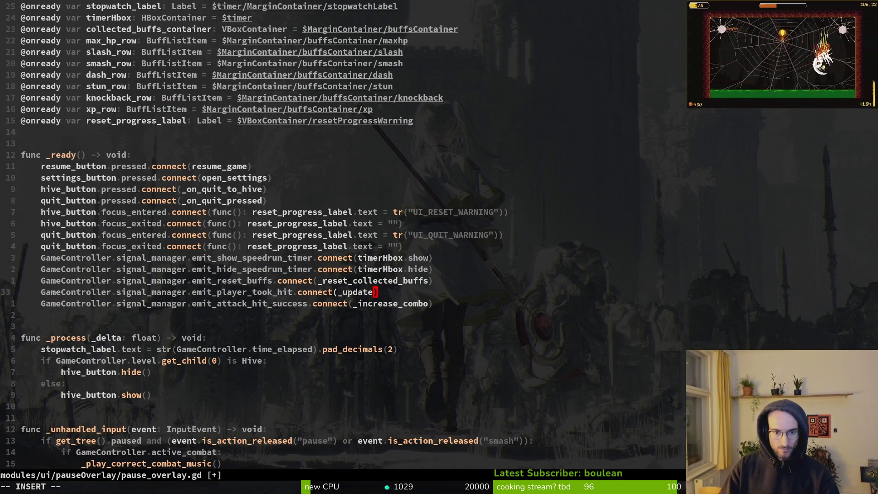
key(BackSpace)
key(BackSpace)
key(BackSpace)
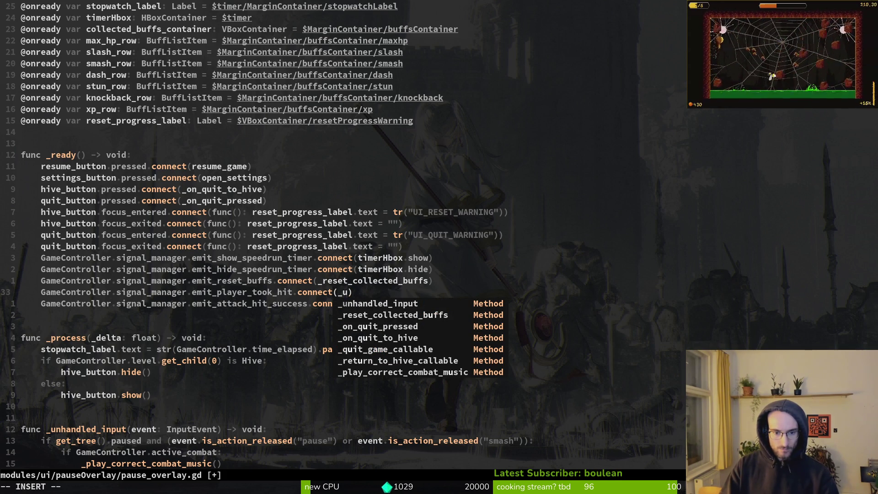
key(Escape)
key(ctrl+d)
key(ctrl+d)
key(ctrl+d)
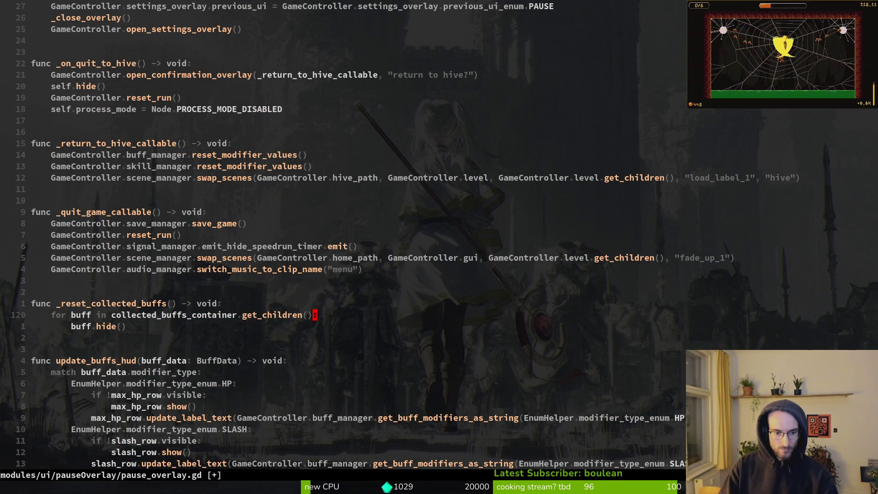
key(b)
key(b)
key(b)
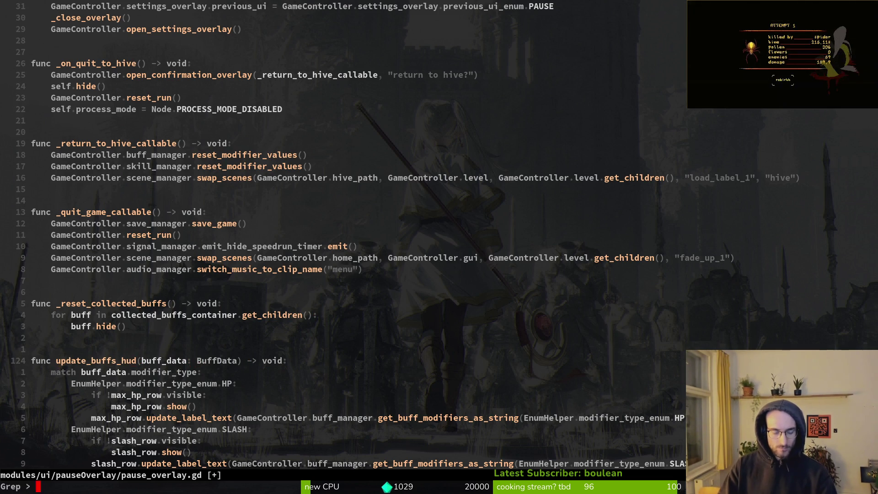
Search the project for update_buffs_hud with Telescope, inspect the flower_buff.gd call, then jump to its definition
key(space)
key(f)
key(w)
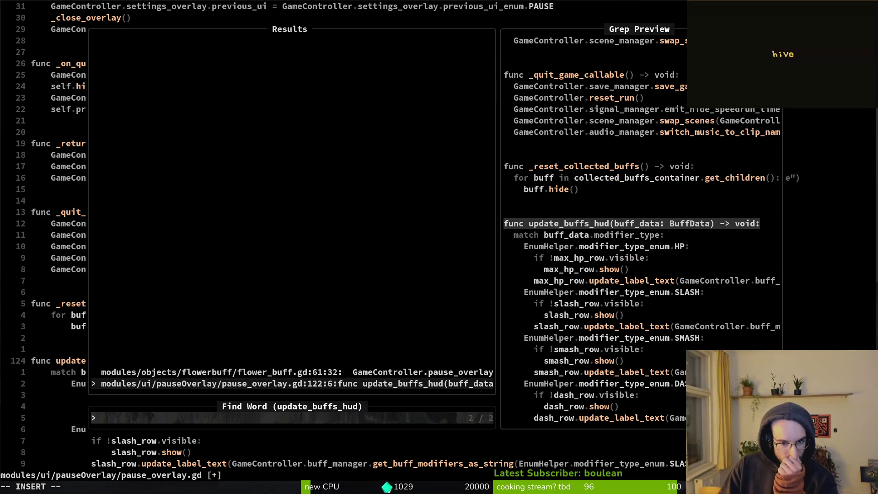
key(Up)
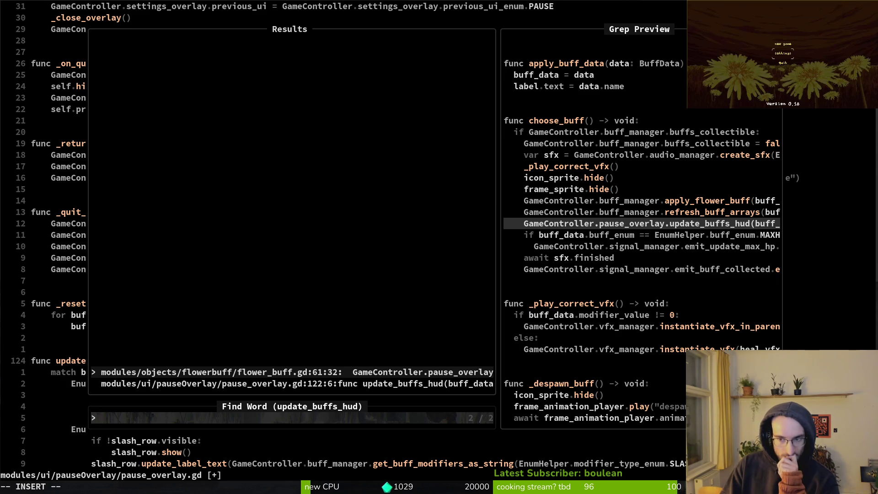
key(Down)
key(Up)
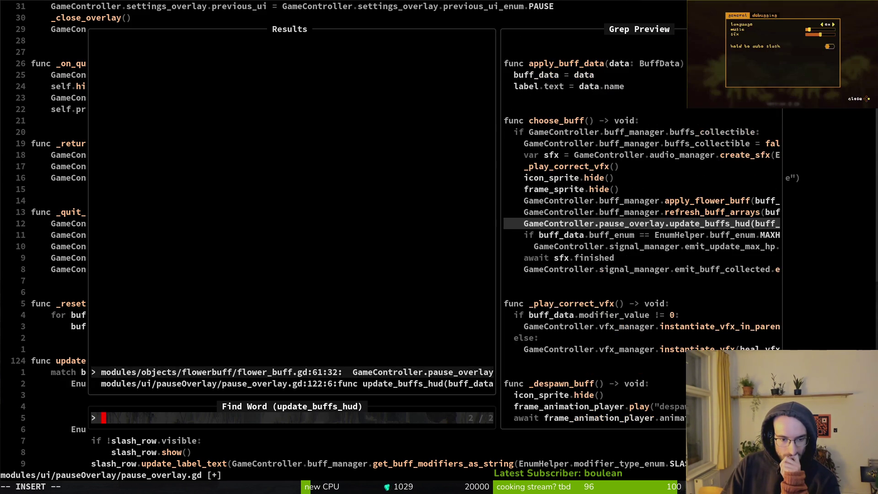
key(Return)
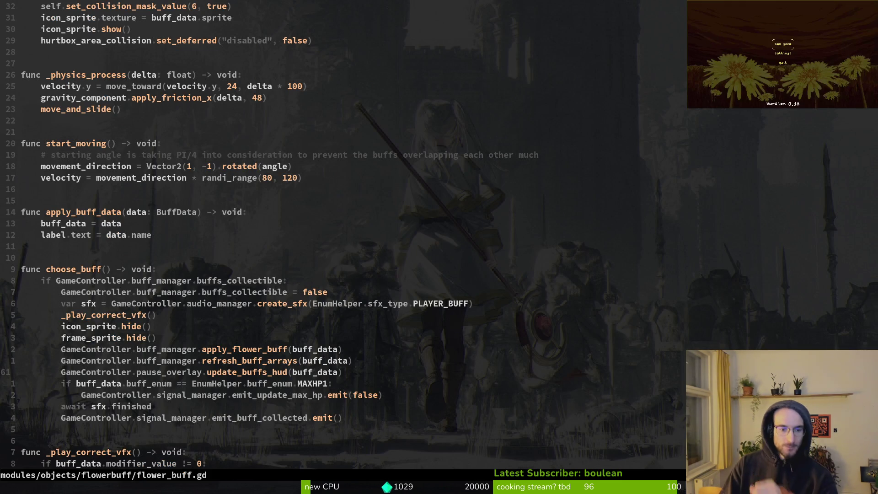
click(782, 44)
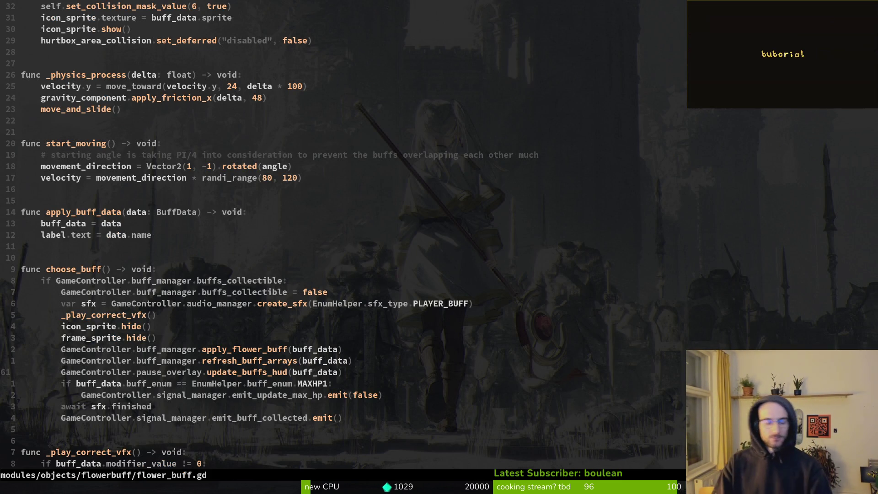
key(g)
key(d)
In _ready, change the player-took-hit connection's handler to update_buffs_hud
key(g)
key(;)
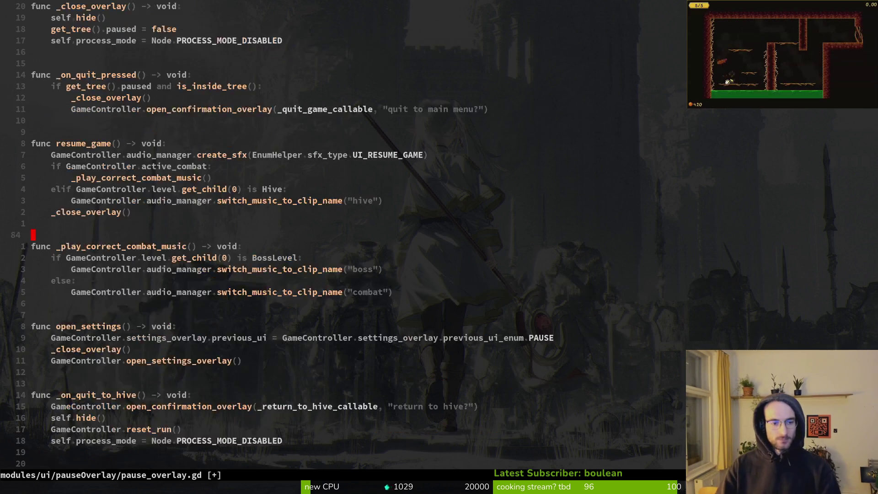
key(j)
key(j)
key(7)
key(j)
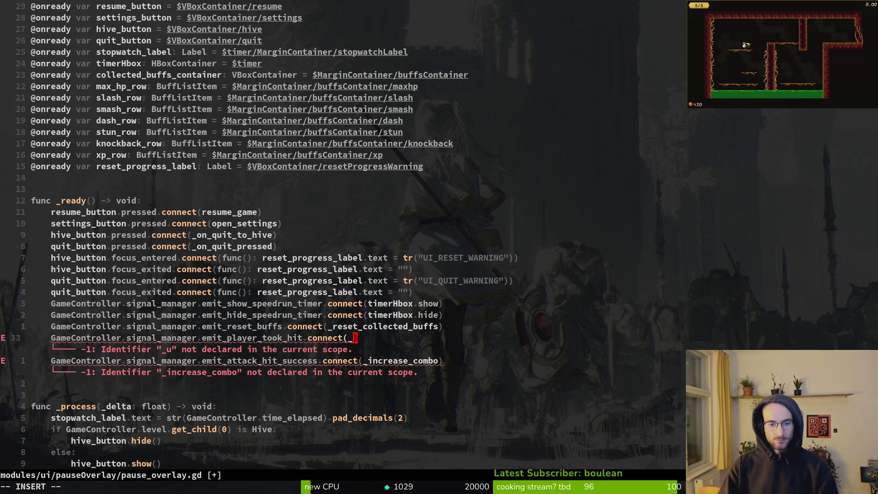
key(BackSpace)
text(te)
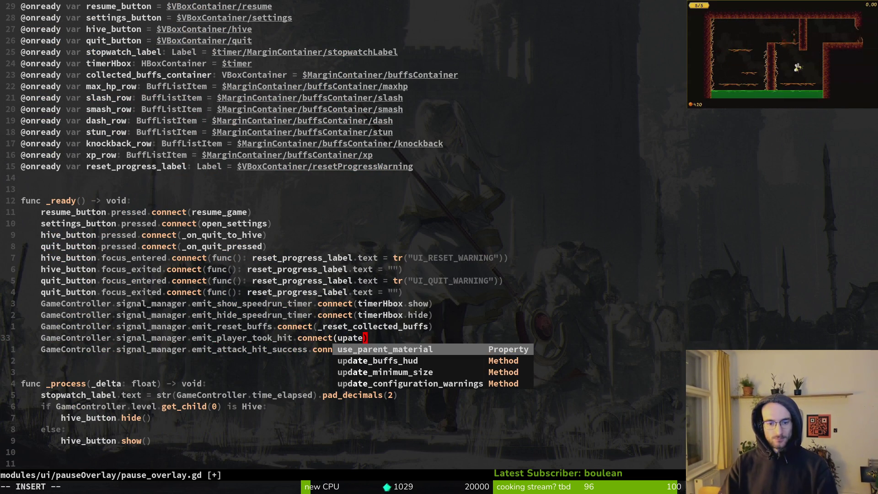
key(Tab)
key(Escape)
Paste update_buffs_hud over the attack-hit-success handler _increase_combo, save with :w, and relaunch the game
key(v)
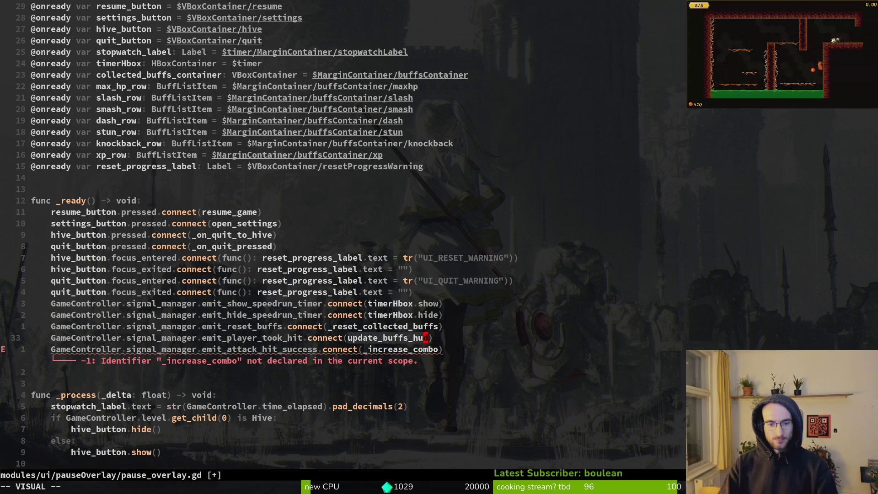
key(v)
key(i)
key(parenleft)
text(p:w)
key(Return)
key(F5)
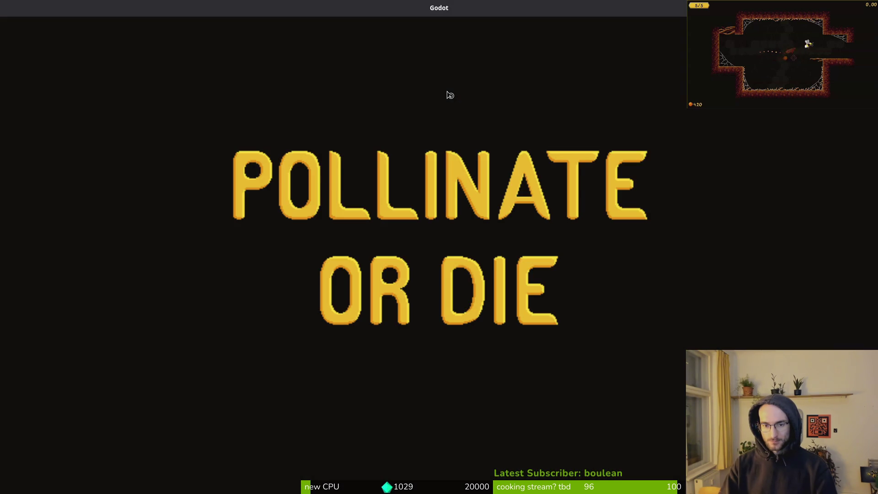
Start a run from the main menu, pause and resume three times checking the overlay, then return to Vim
key(Return)
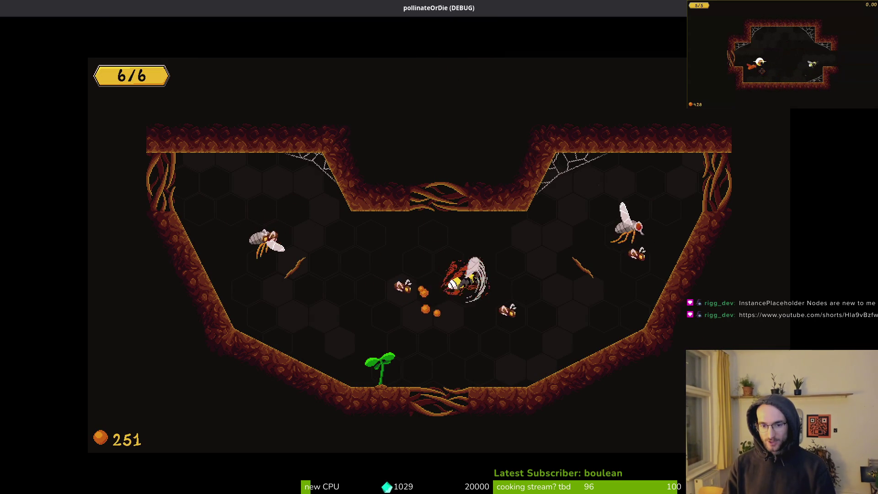
key(Escape)
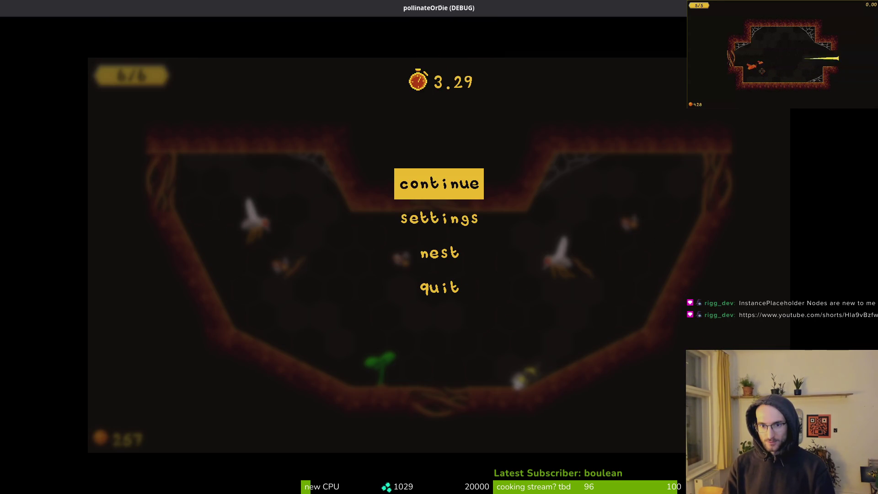
key(Escape)
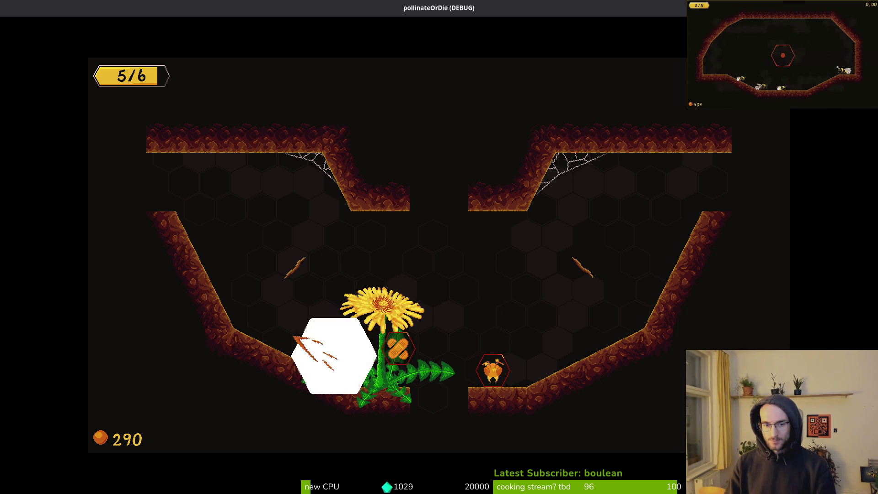
key(Escape)
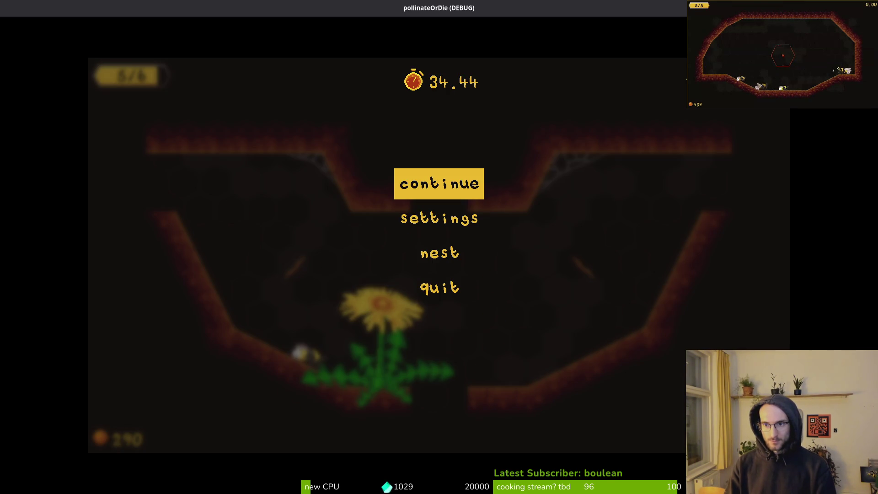
key(Escape)
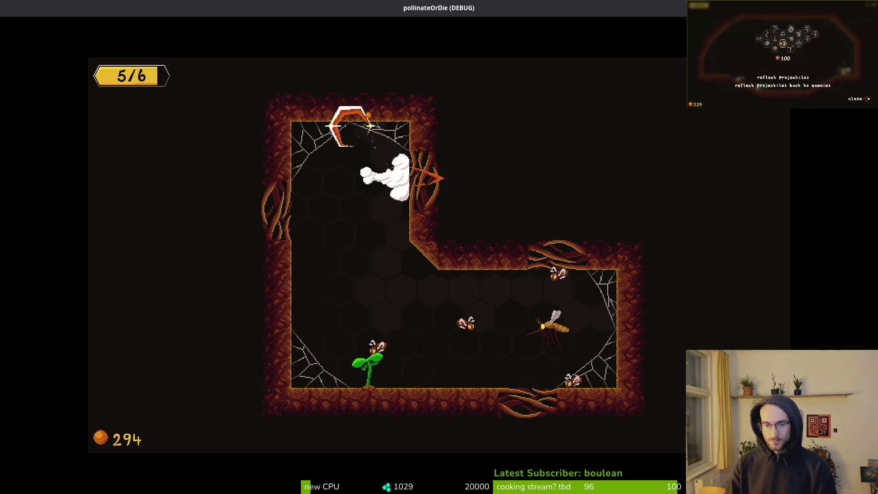
key(Escape)
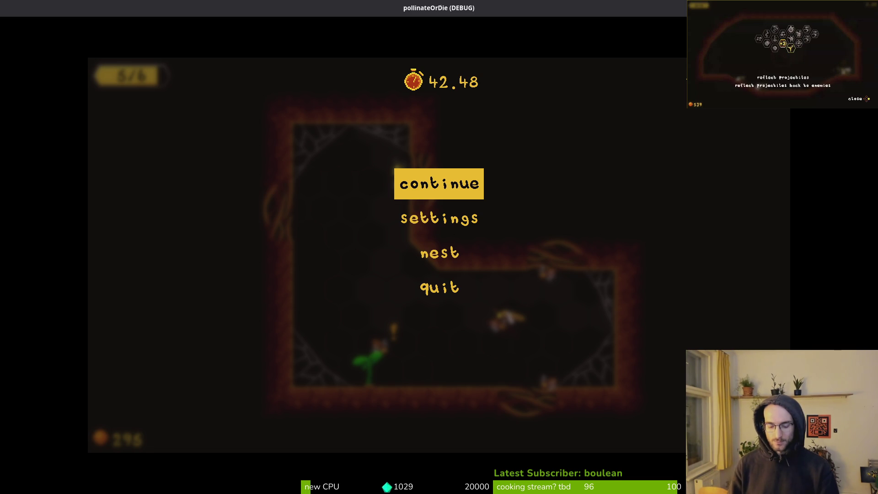
key(alt+Tab)
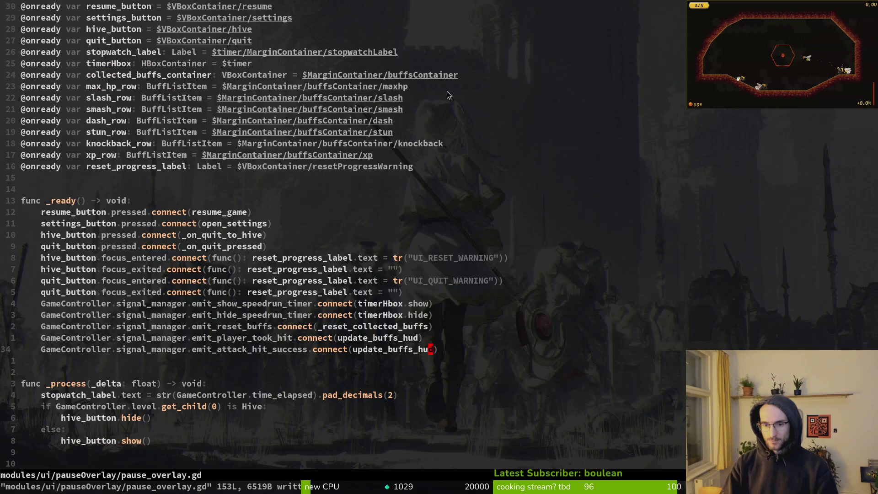
Delete the player_took_hit and attack_hit_success connect lines and save the file
key(k)
key(shift+v)
key(y)
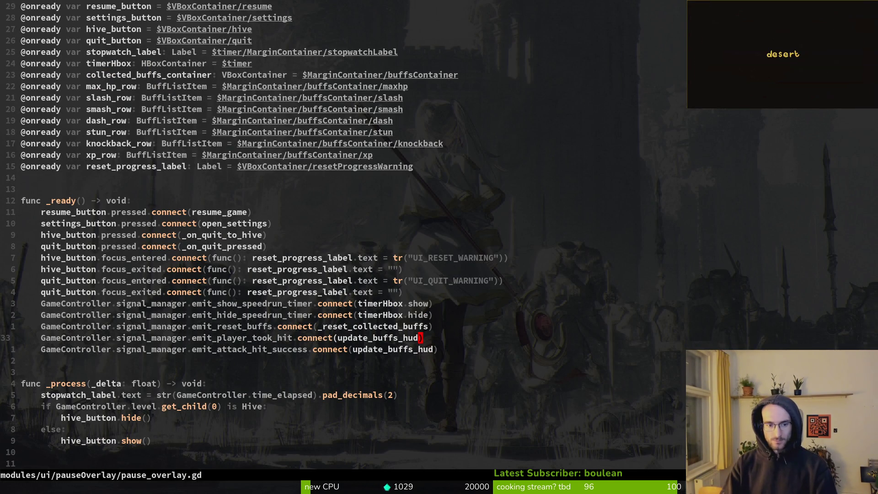
key(dollar)
key(shift+v)
key(j)
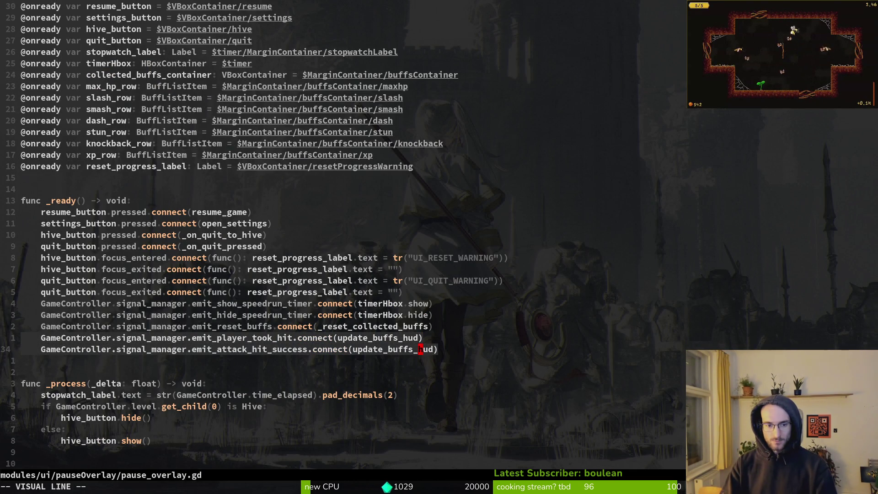
key(c)
key(Escape)
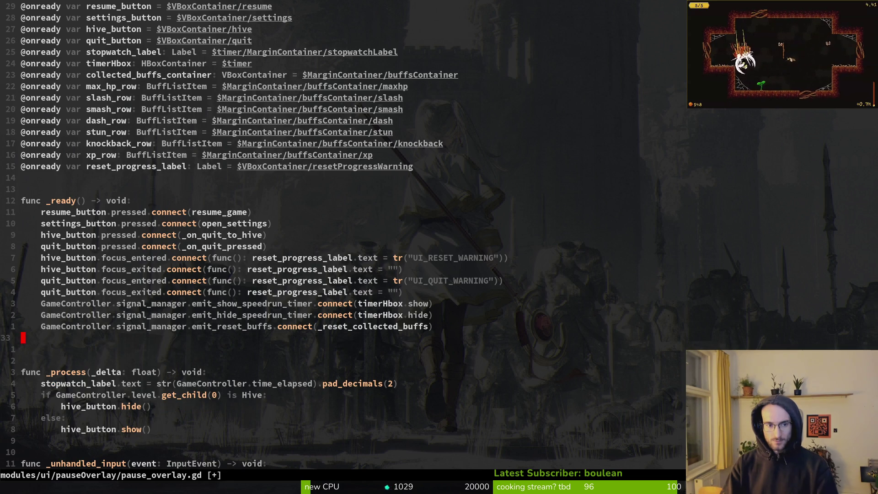
text(:w)
key(Return)
Add an update_buffs_hud() call at the start of open_overlay and save
key(ctrl+d)
key(ctrl+d)
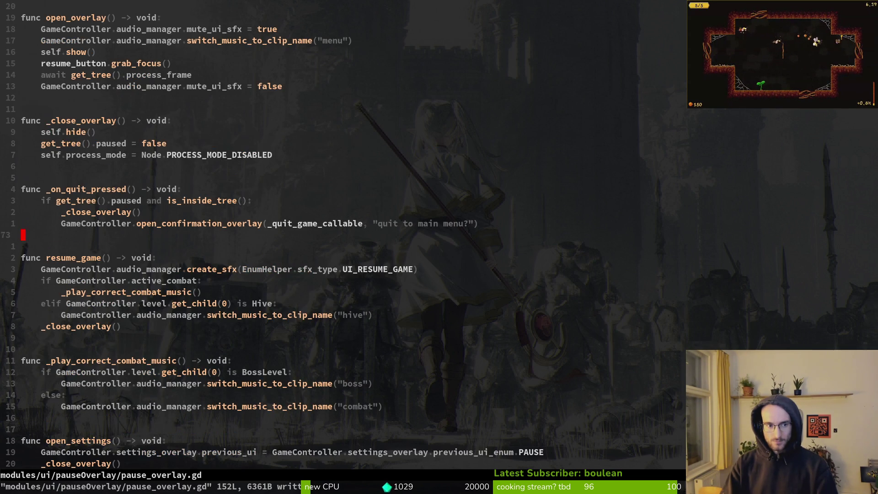
key(ctrl+u)
key(j)
key(j)
key(j)
text(kO)
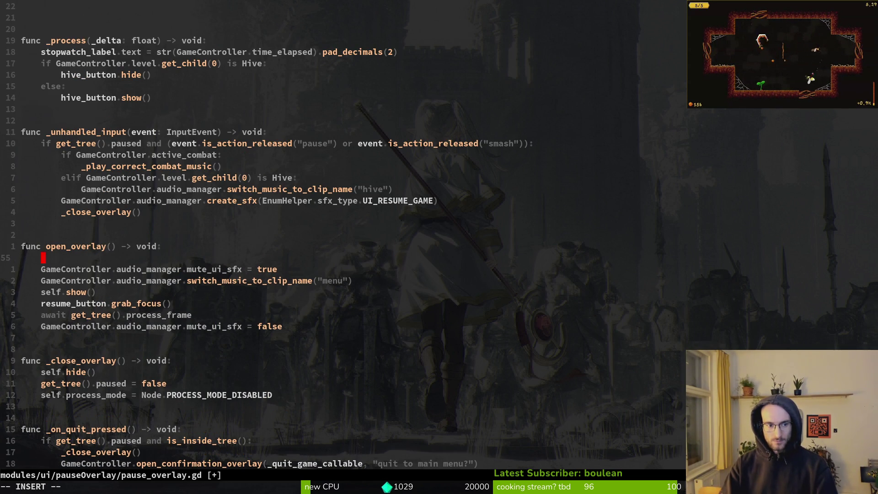
text(update)
key(Tab)
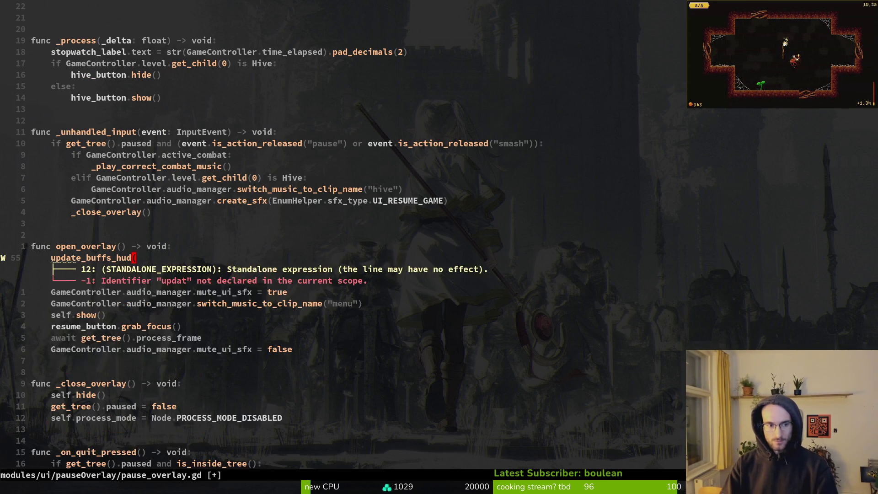
text(())
key(Escape)
text(:write)
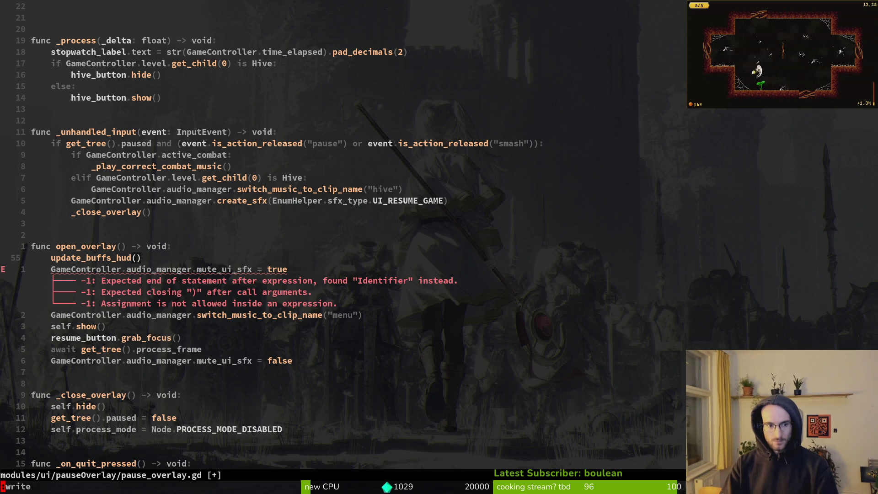
key(Return)
Page through the script comparing update_buffs_hud's definition and match cases with the erroring call
key(ctrl+d)
key(ctrl+d)
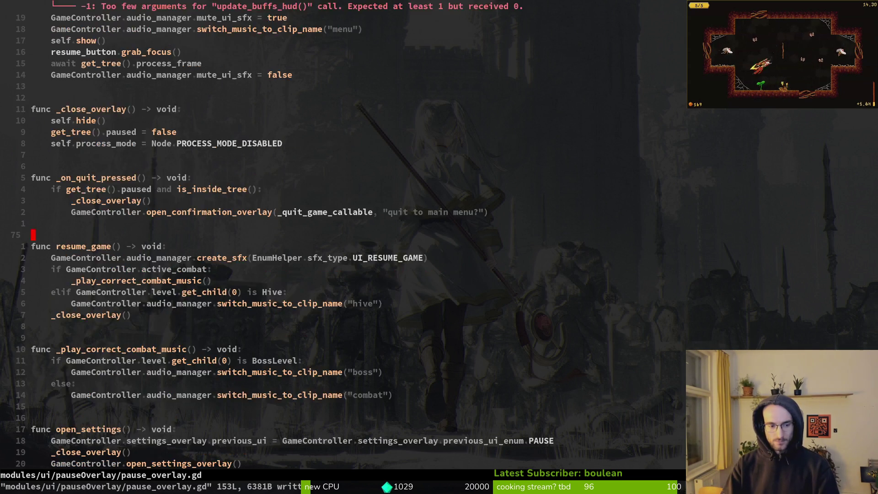
key(ctrl+d)
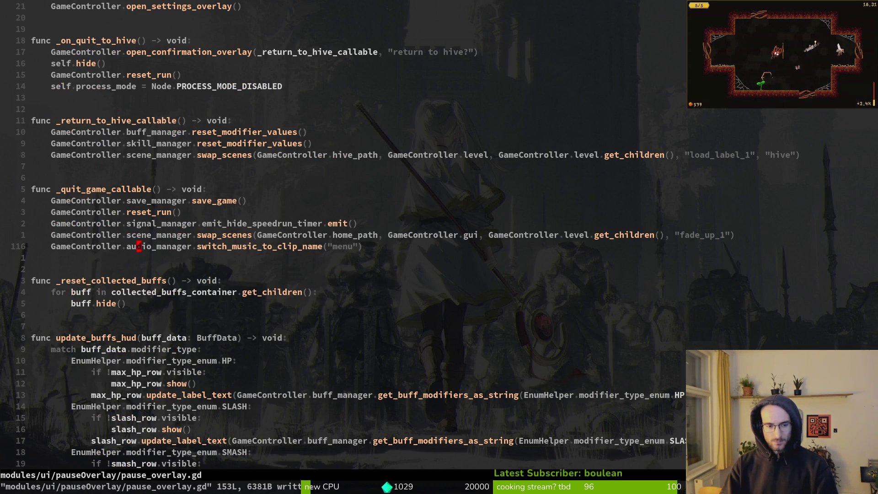
key(1)
key(6)
key(j)
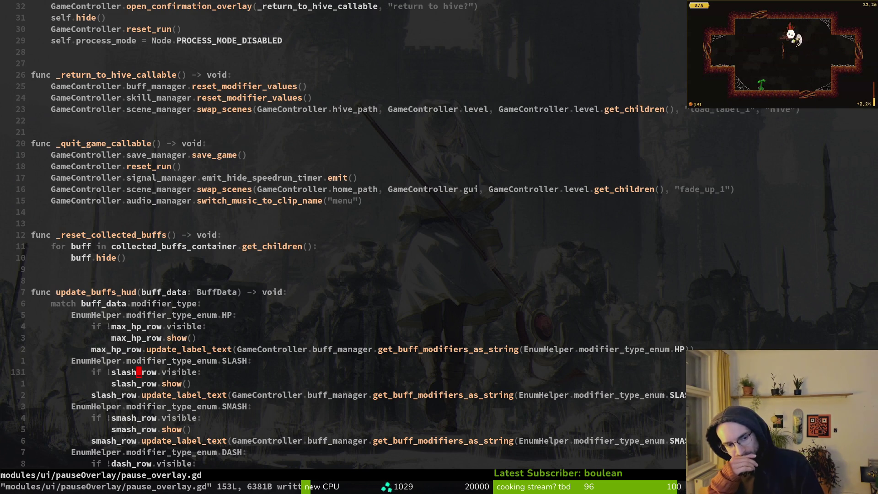
key(ctrl+d)
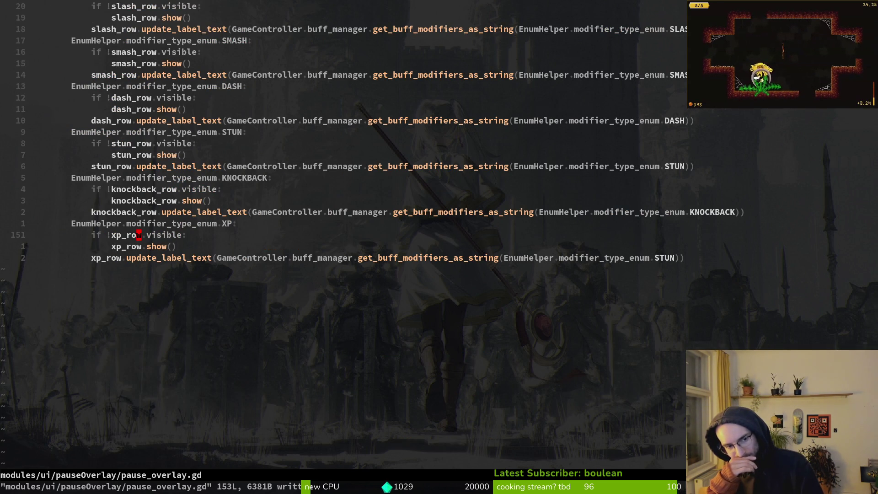
key(ctrl+u)
key(ctrl+u)
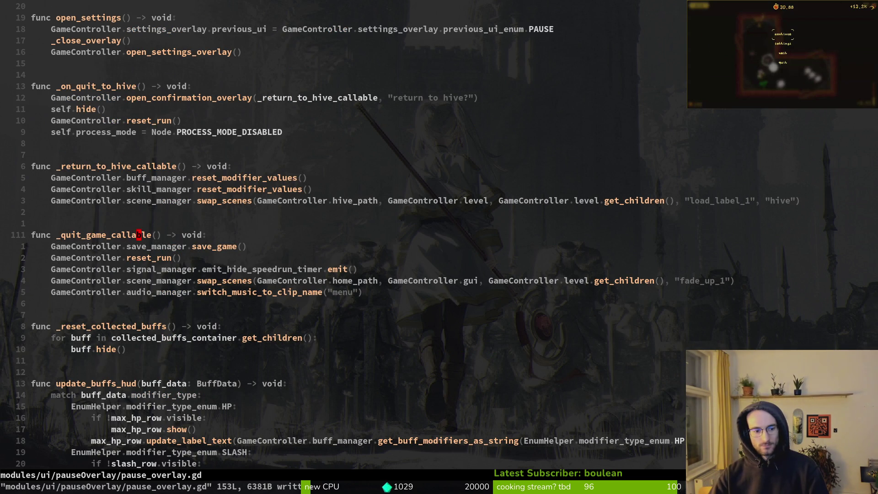
key(ctrl+d)
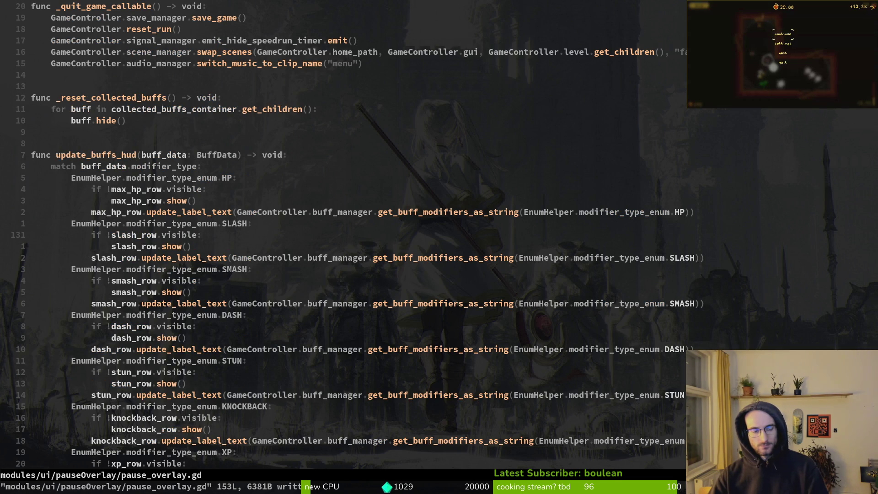
key(ctrl+u)
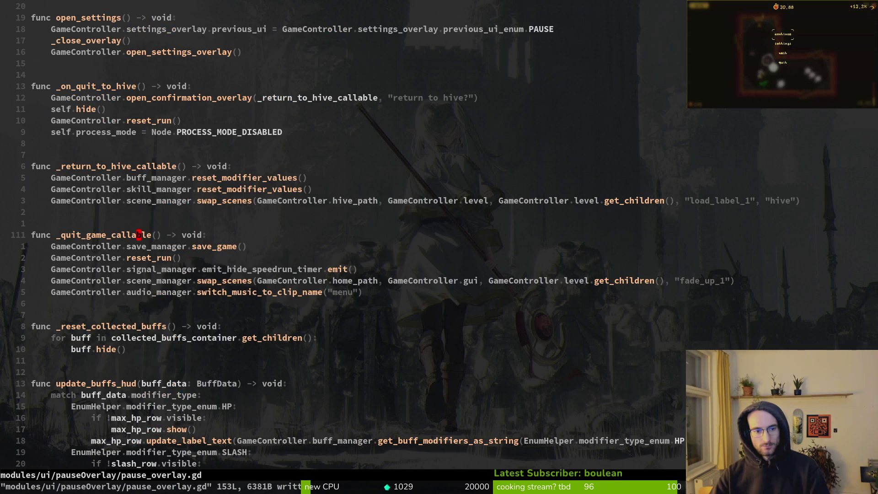
key(ctrl+u)
key(ctrl+u)
key(ctrl+u)
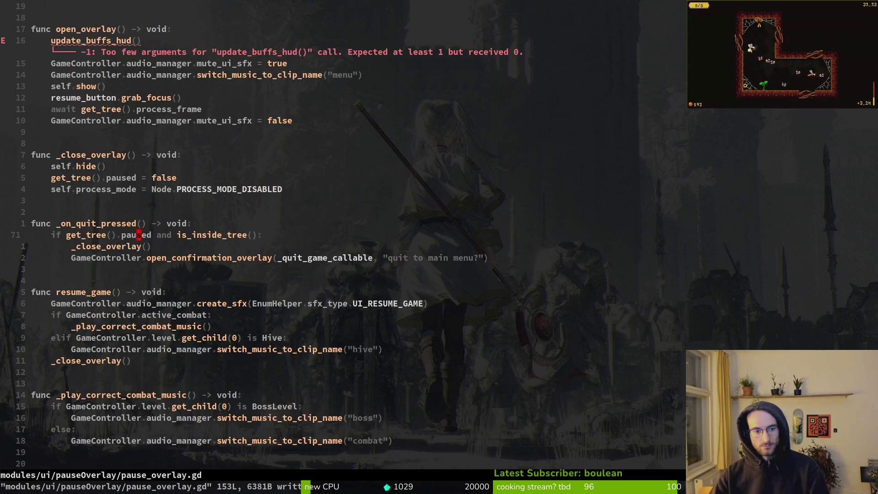
key(ctrl+d)
key(ctrl+d)
key(ctrl+d)
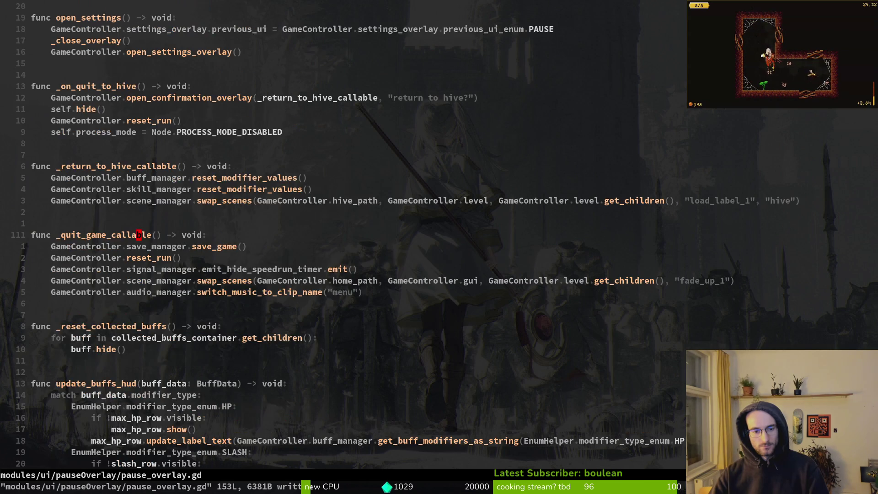
Look up the update_buffs_hud call site in flower_buff.gd, then return to the erroring call in pause_overlay.gd
key(ctrl+u)
key(ctrl+u)
key(ctrl+u)
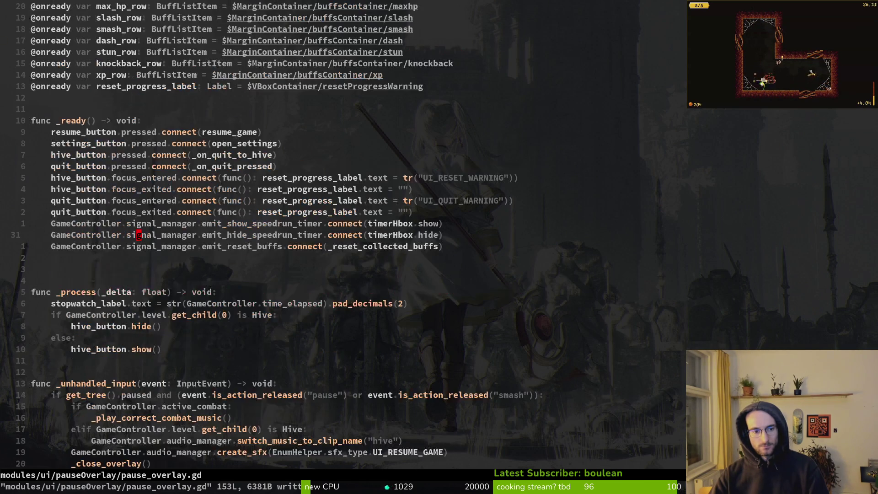
key(ctrl+d)
key(j)
key(j)
key(j)
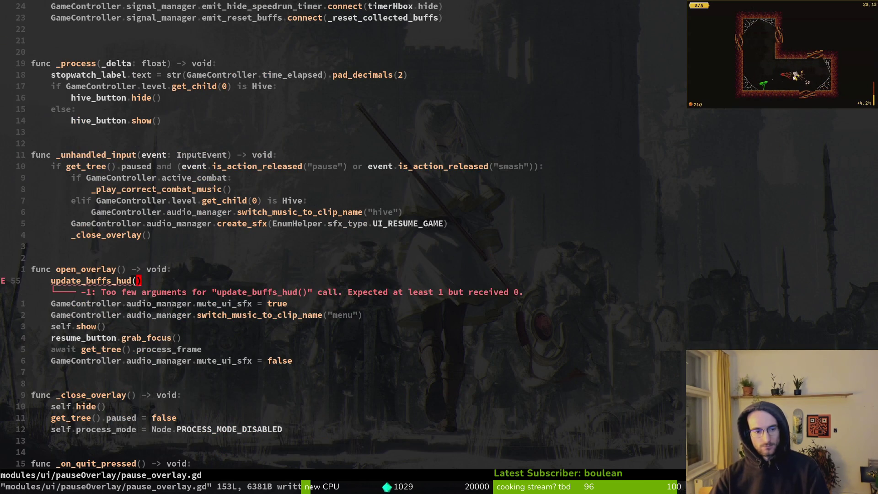
key(g)
key(r)
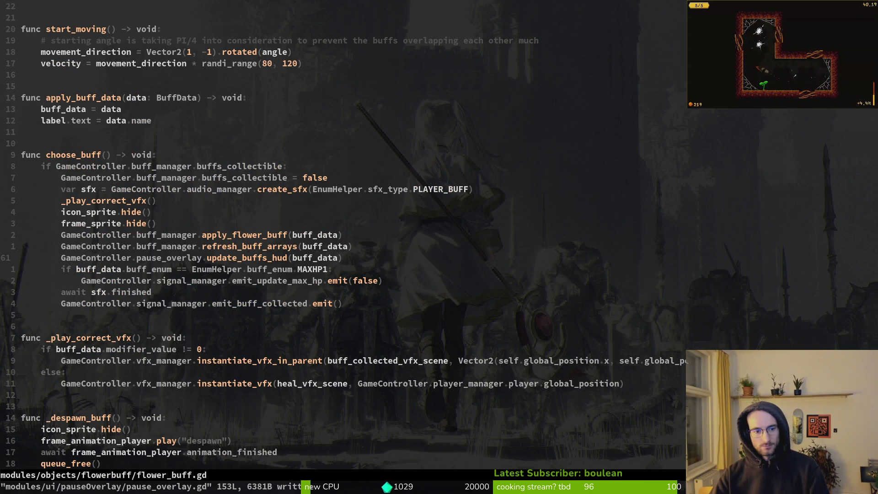
key(ctrl+o)
key(ctrl+u)
key(ctrl+d)
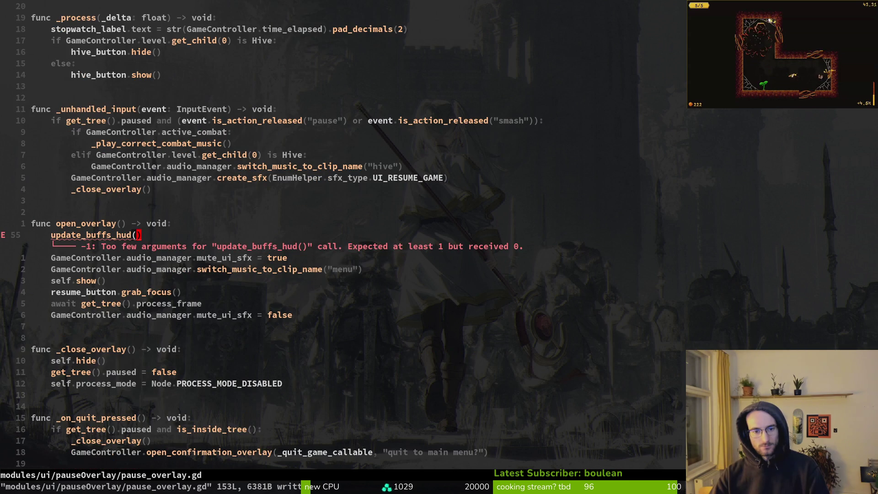
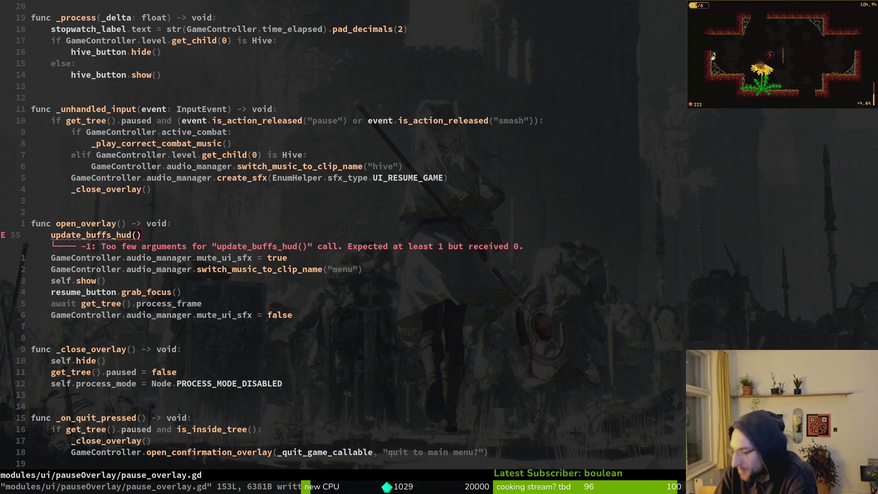
Pause the game preview and switch to Godot to read the update_buffs_hud parse error
key(Escape)
key(Escape)
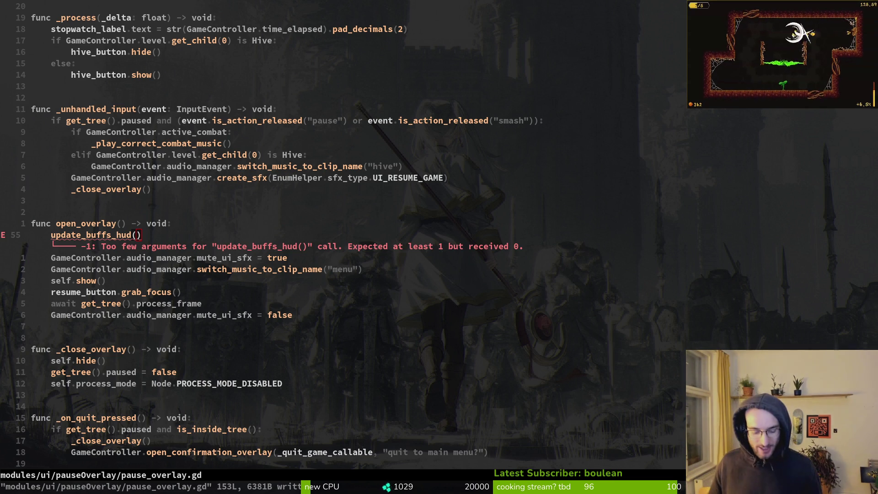
key(alt+Tab)
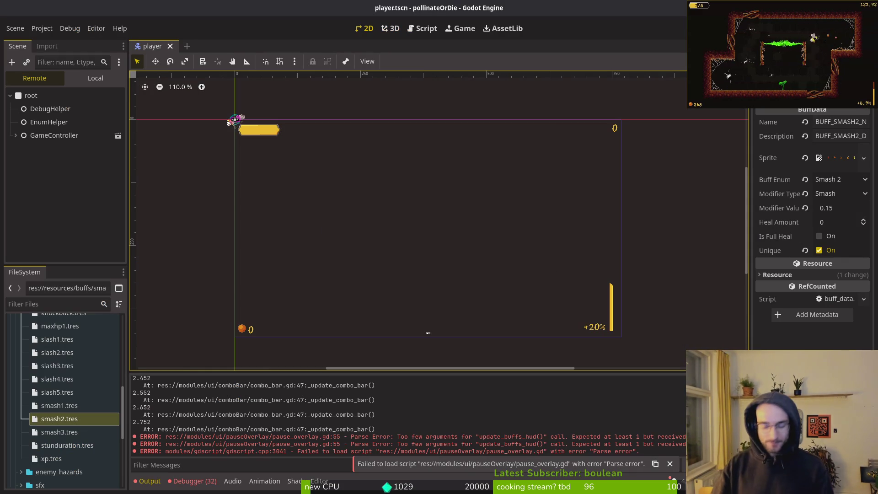
Open the Quick Open resource search, then dismiss it
key(shift+alt+o)
key(Escape)
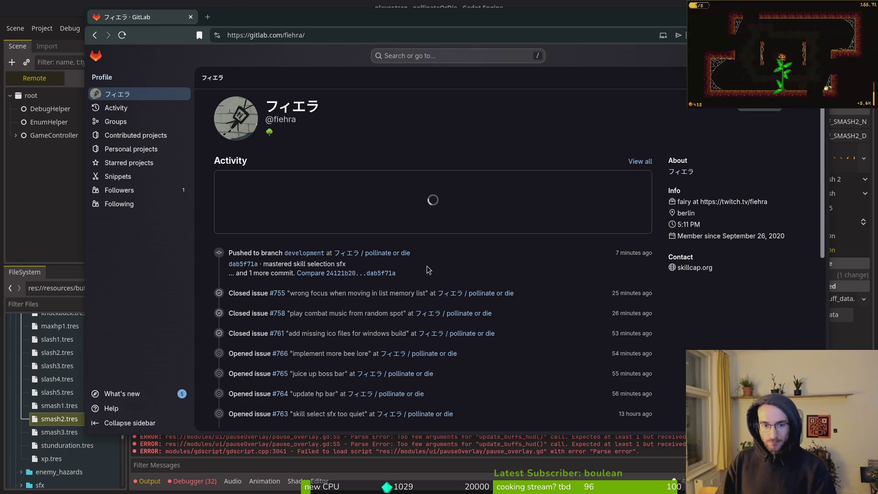
Open the pollinate or die project's Issues list (68 open), then return to Godot
click(352, 256)
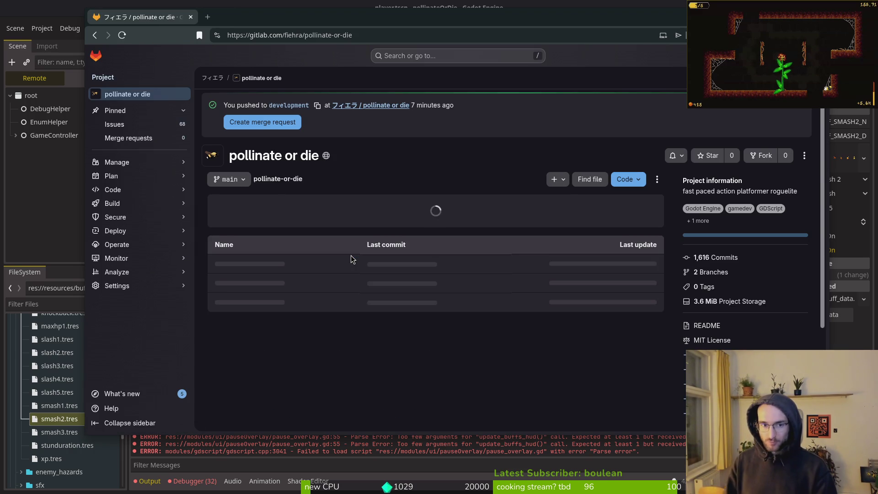
click(129, 130)
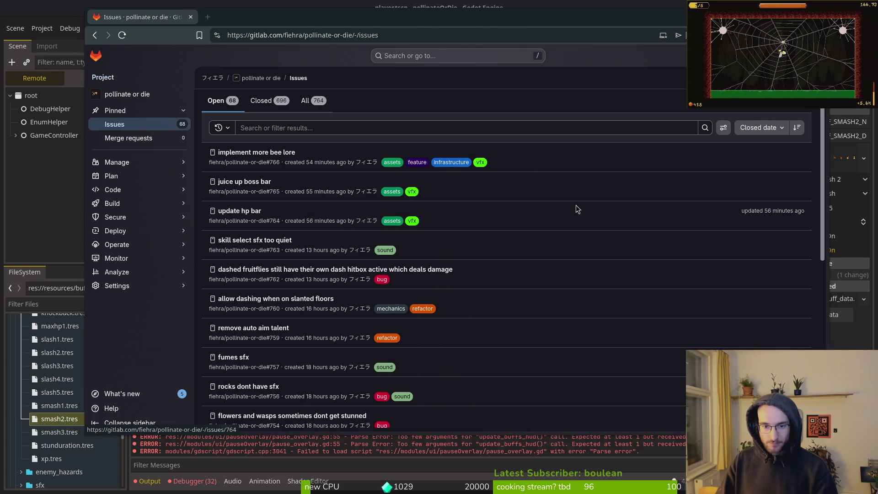
key(alt+Tab)
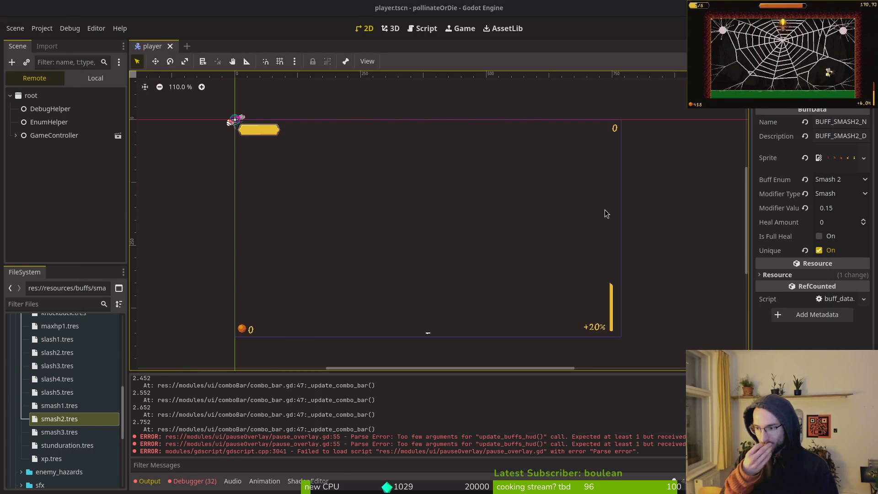
Return to pause_overlay.gd in Neovim and scroll down to the update_buffs_hud definition
key(alt+Tab)
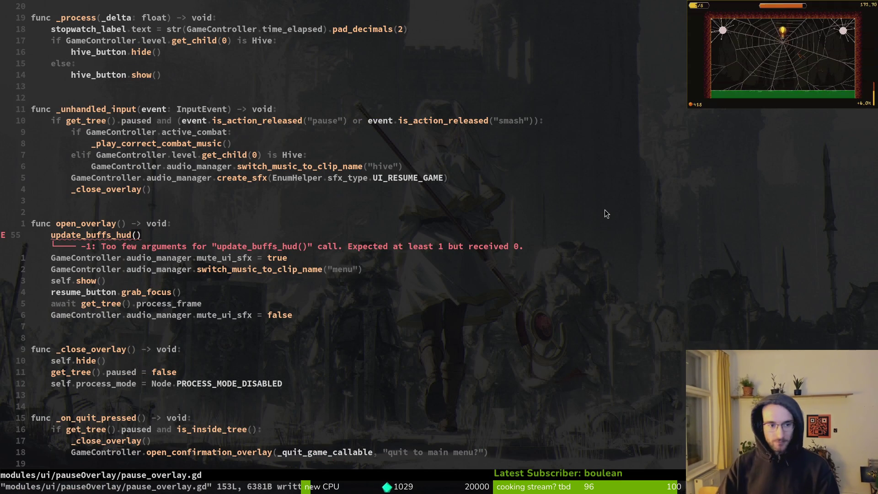
key(A)
key(ctrl+d)
key(ctrl+d)
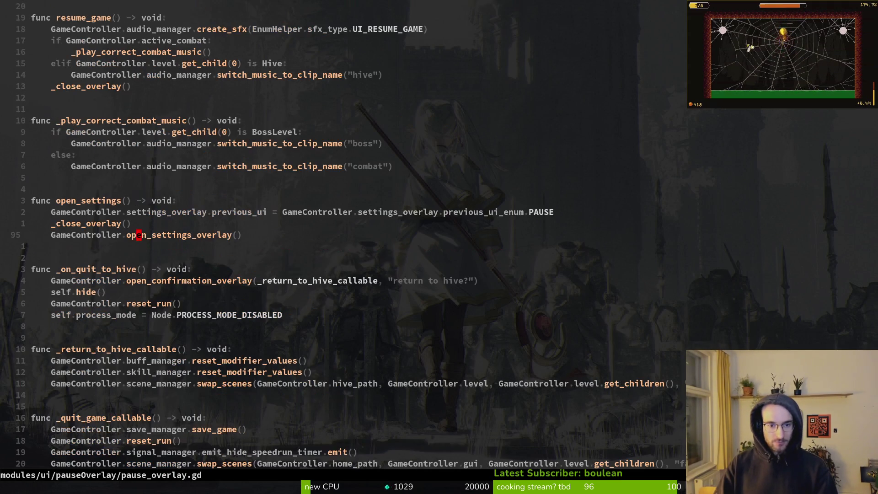
key(ctrl+d)
key(ctrl+d)
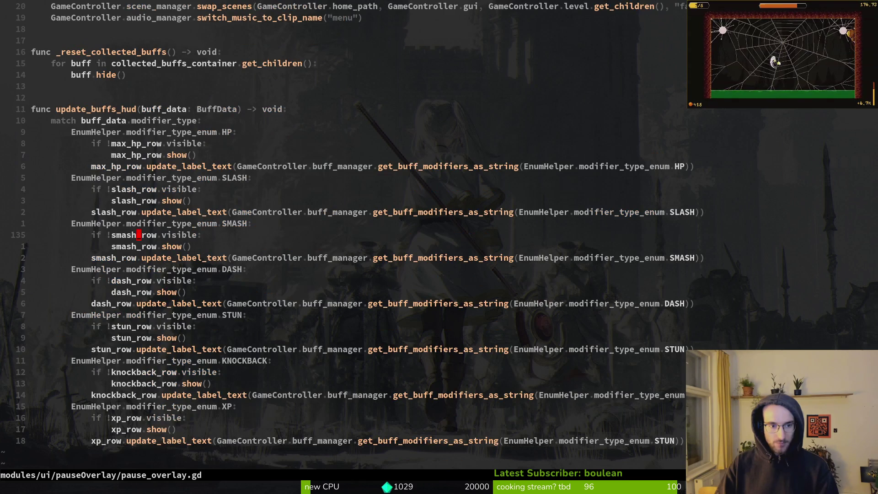
key(k)
key(k)
key(k)
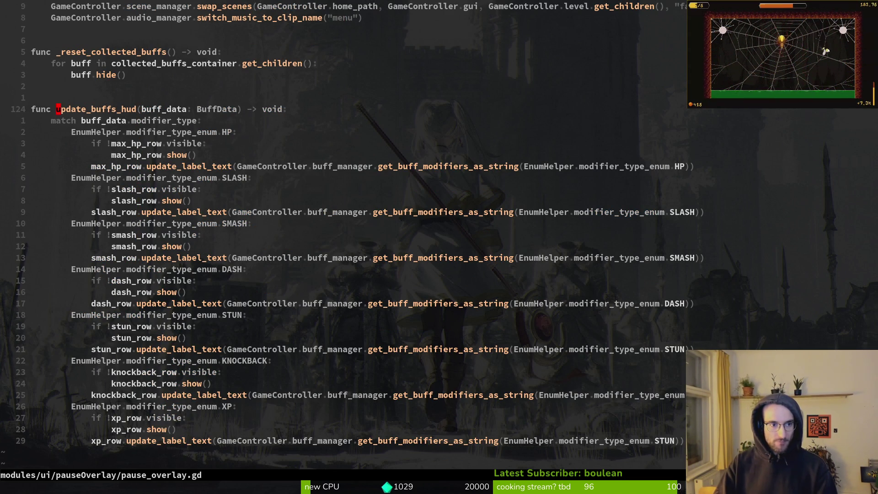
Grep the project for update_buffs_hud, open the flower_buff.gd call, and jump to the definition
key(Return)
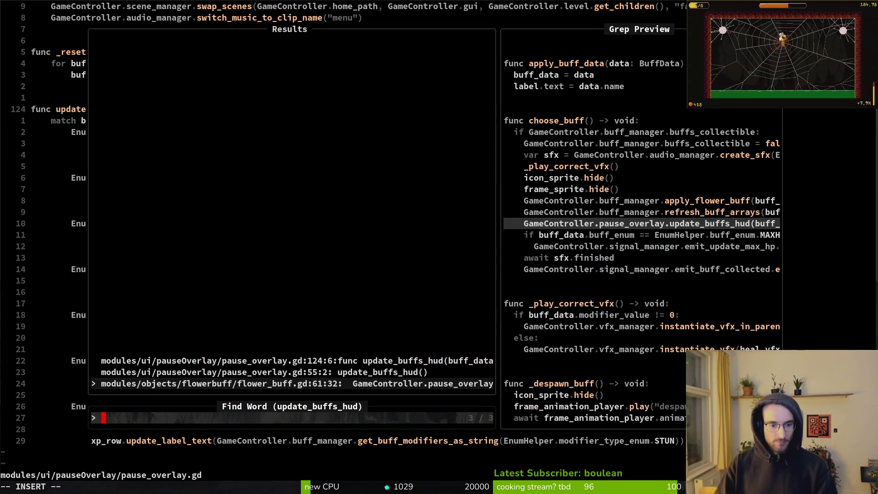
key(Return)
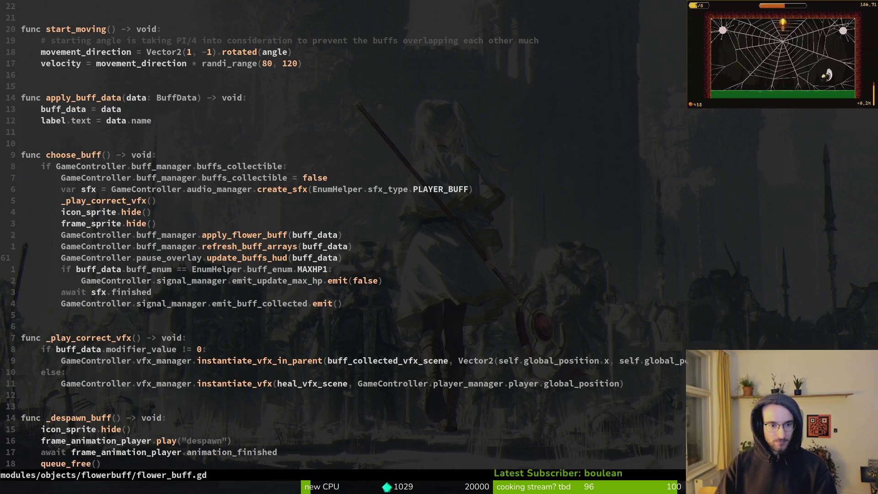
key(shift+v)
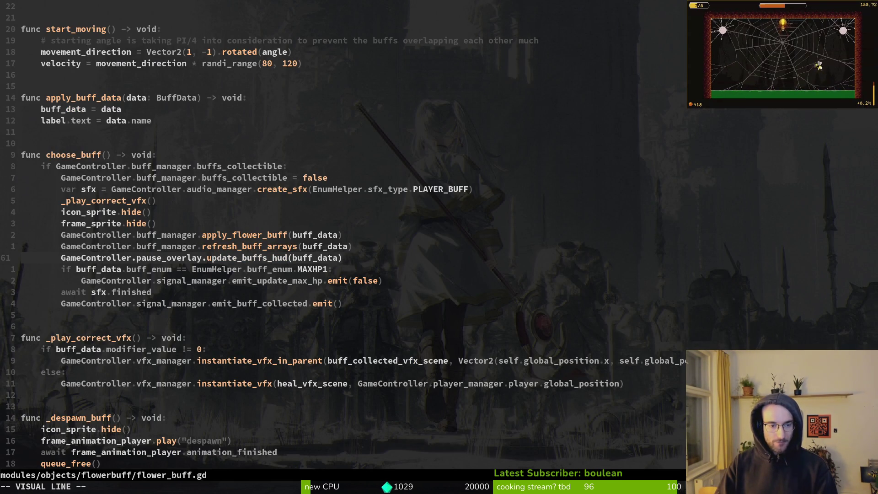
key(y)
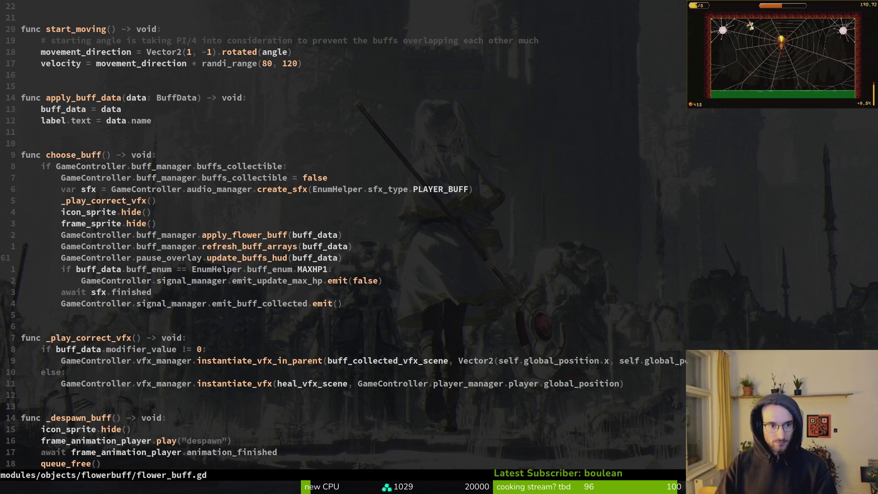
key(g)
key(d)
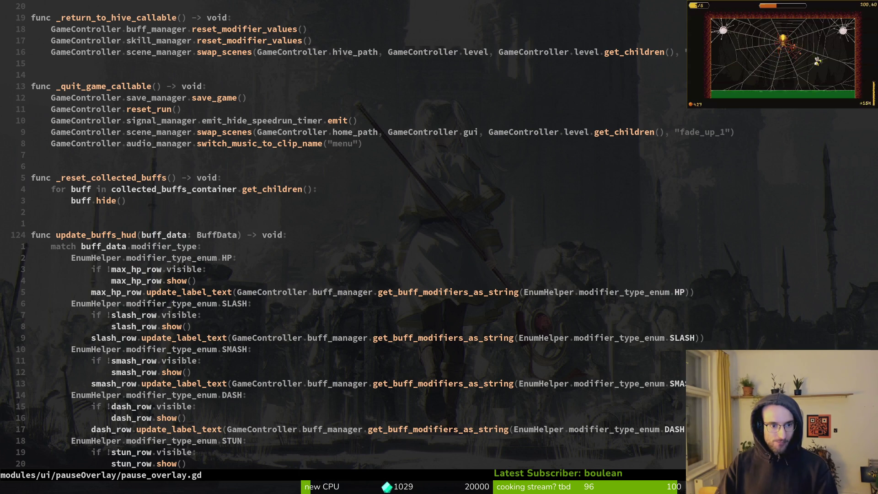
Rename the update_buffs_hud parameter to modifier_type, typed EnumHelper.modifier_type_enum, and save
text(cw)
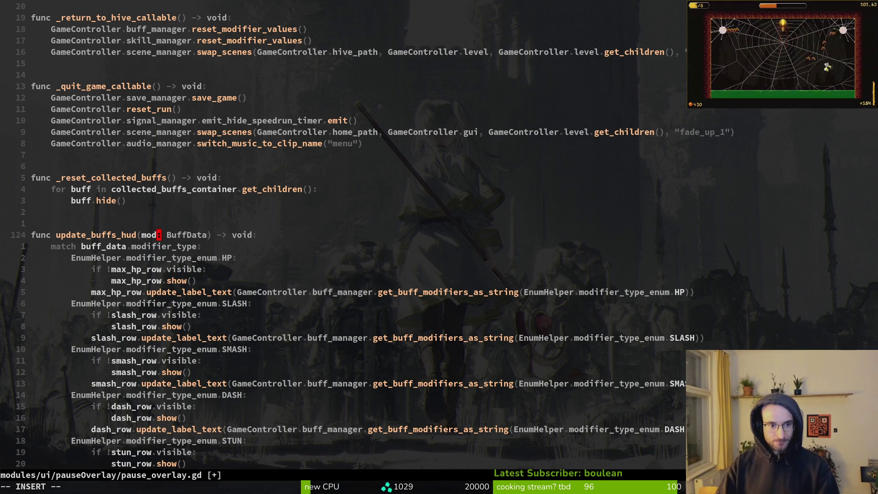
text(modifier_type)
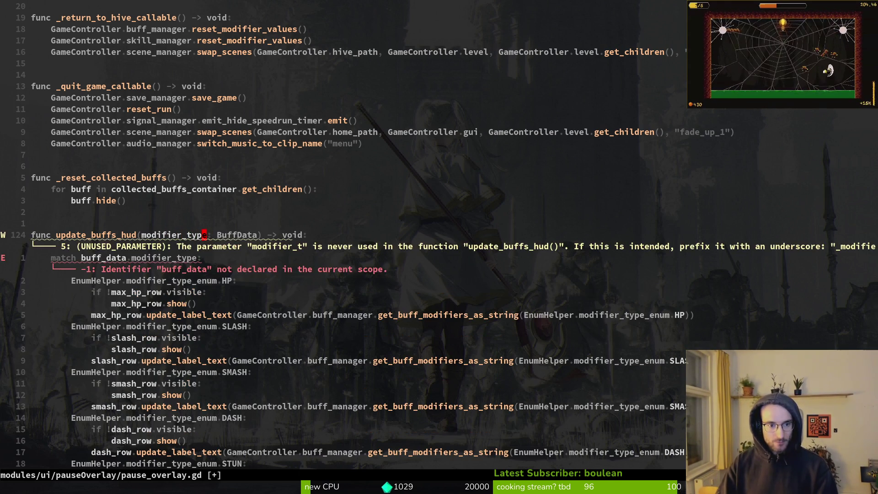
key(Escape)
text(:w)
key(Return)
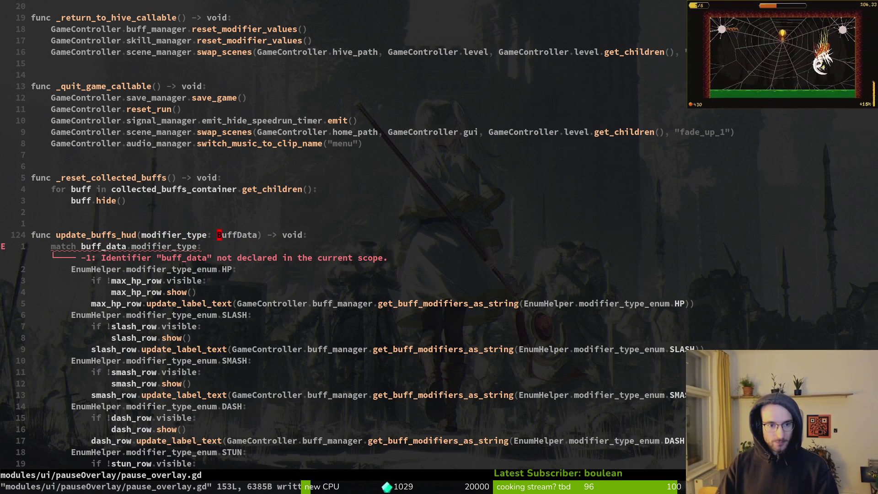
text(cwEnumHelper.)
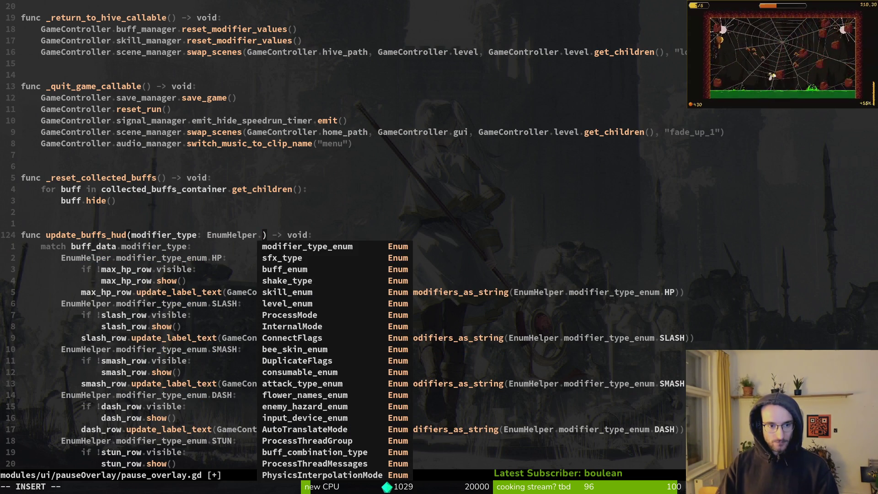
text(mo)
key(Return)
key(Escape)
text(:write)
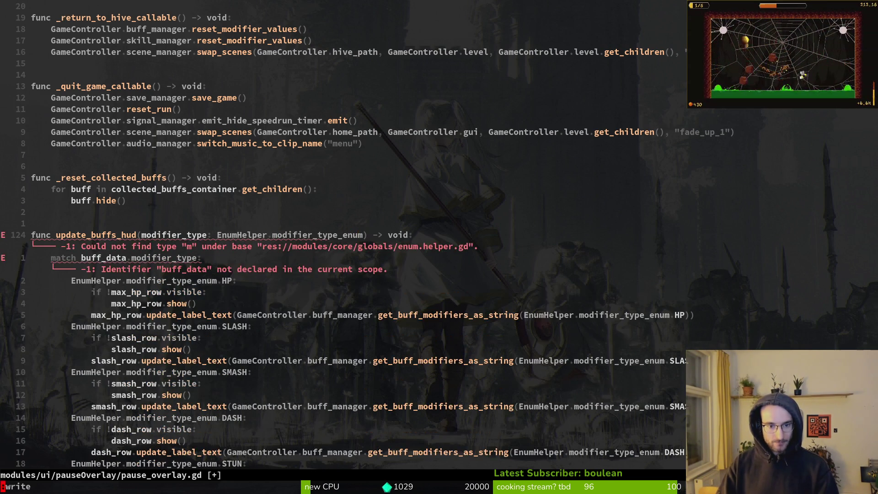
key(Return)
Remove buff_data. from the match line so it matches on modifier_type, and save
key(j)
key(j)
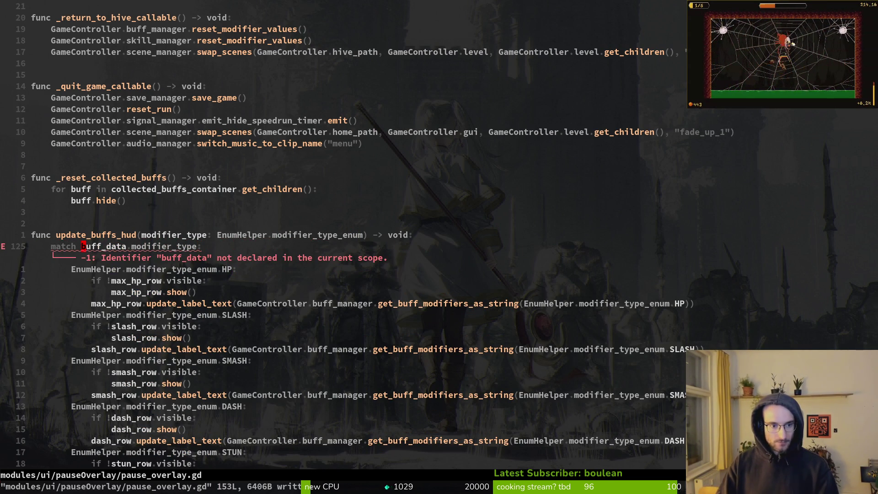
key(c)
key(f)
key(period)
key(Escape)
text(:w)
key(Return)
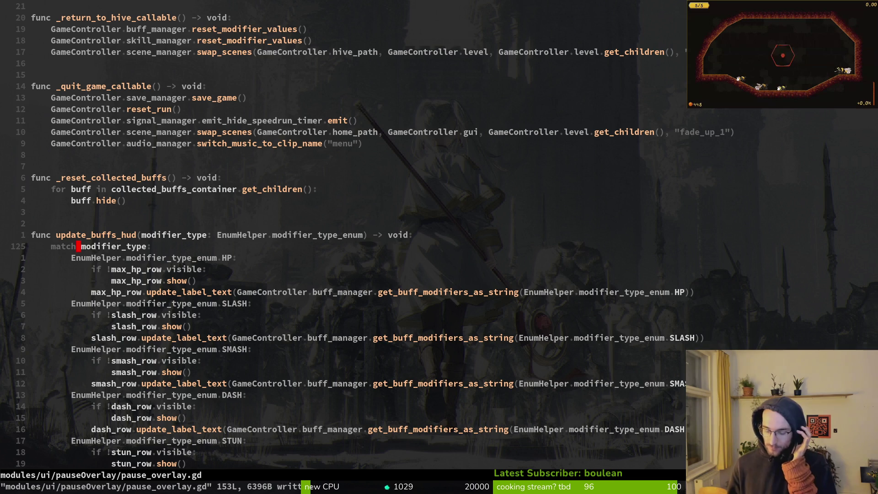
Pass buff_data.modifier_type in flower_buff.gd's update_buffs_hud call and save both scripts
key(ctrl+o)
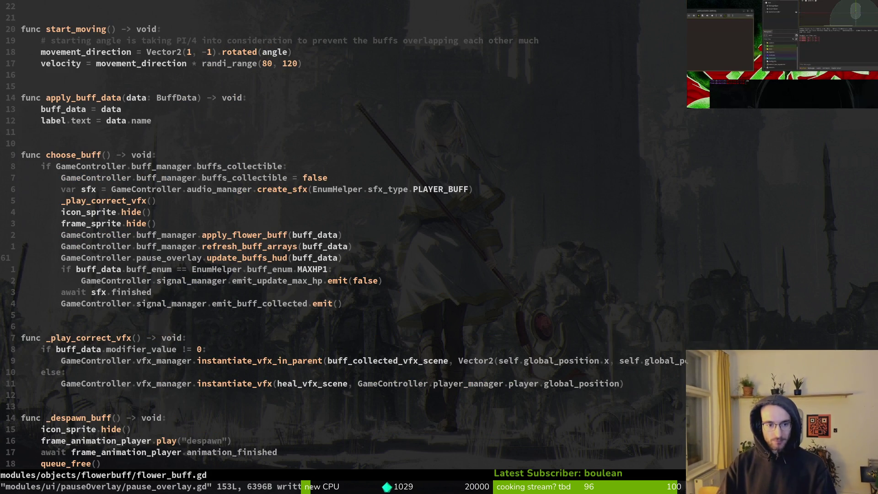
text(l)
text(i,)
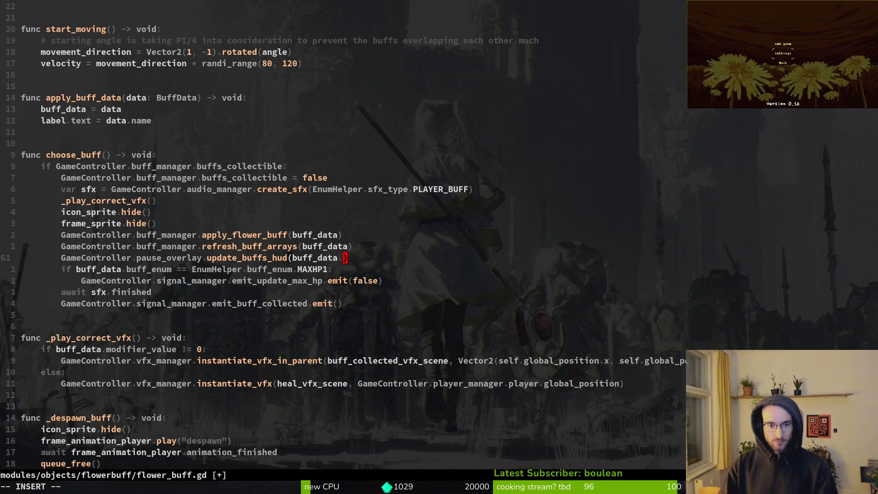
text(o)
key(Return)
key(BackSpace)
key(BackSpace)
key(BackSpace)
text(t)
key(Return)
key(Escape)
text(:write)
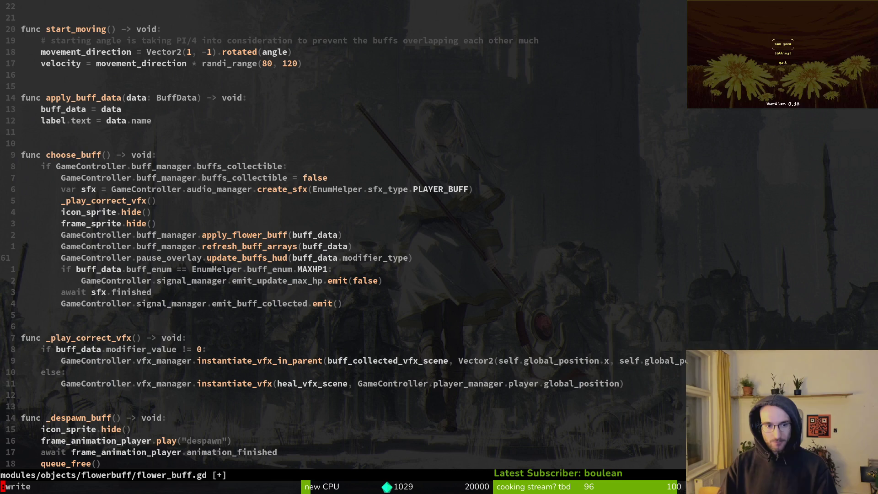
key(Return)
key(ctrl+o)
text(:write)
key(Return)
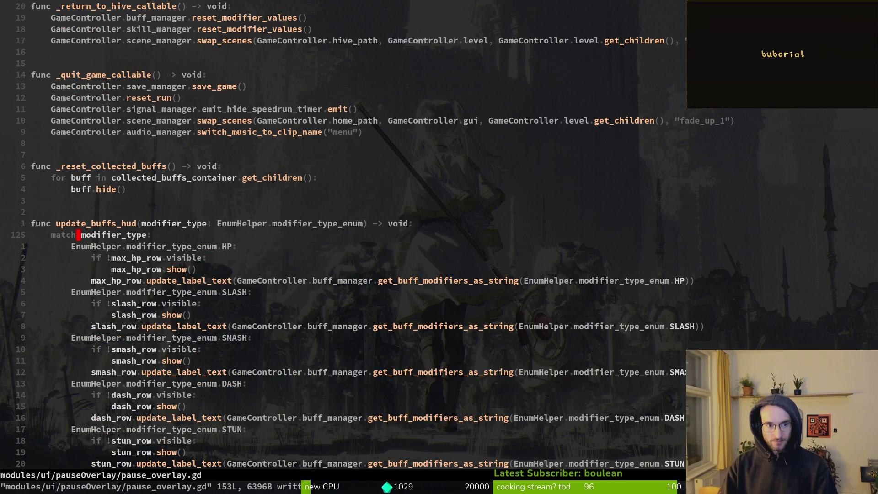
Duplicate open_overlay's update_buffs_hud call and set its argument to EnumHelper.modifier_type_enum.SLASH
key(ctrl+u)
key(ctrl+u)
key(ctrl+u)
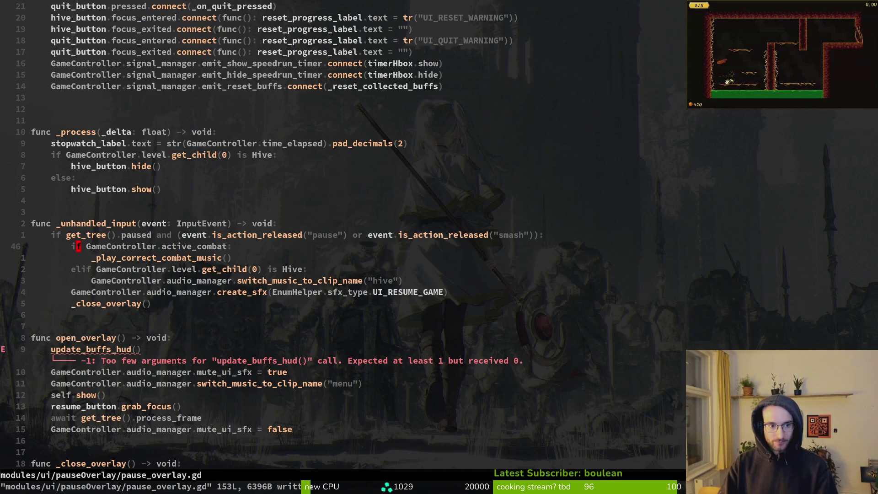
key(7)
key(j)
key(V)
key(y)
key(p)
key(p)
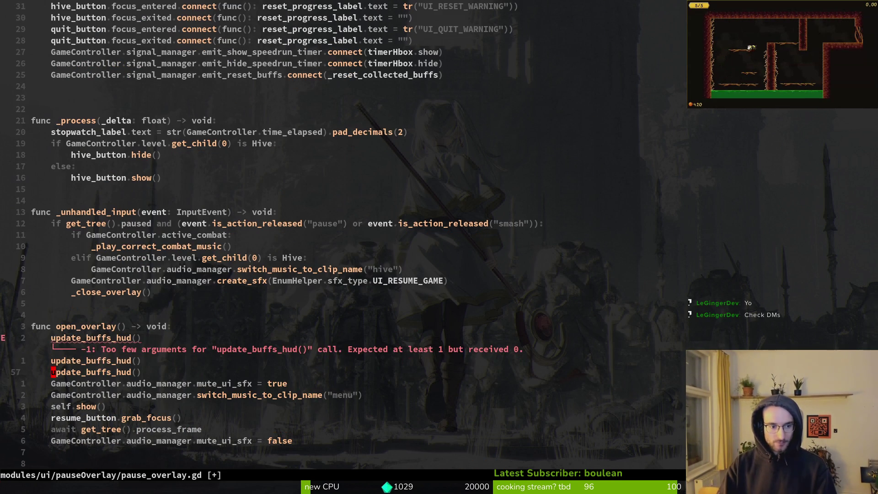
text($)
text(numHelper.)
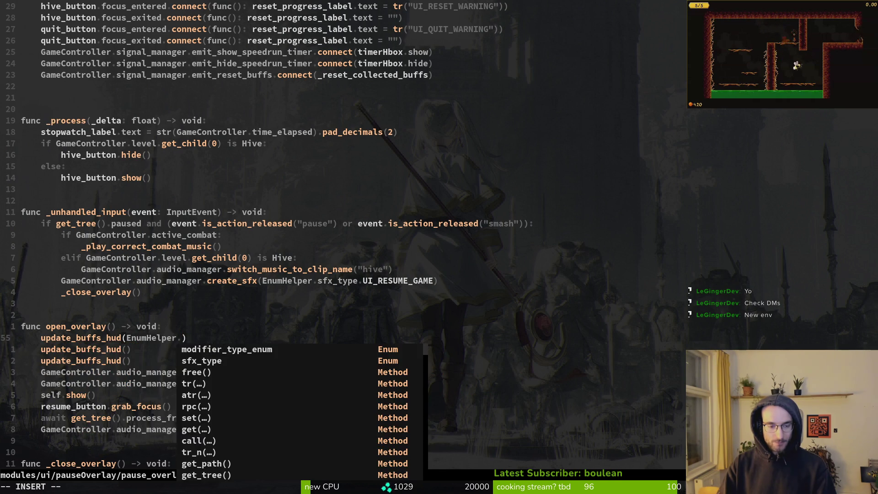
text(mod)
key(Return)
text(SLASH)
Copy the SLASH call line over the next two update_buffs_hud calls
key(y)
key(y)
key(j)
key(V)
key(P)
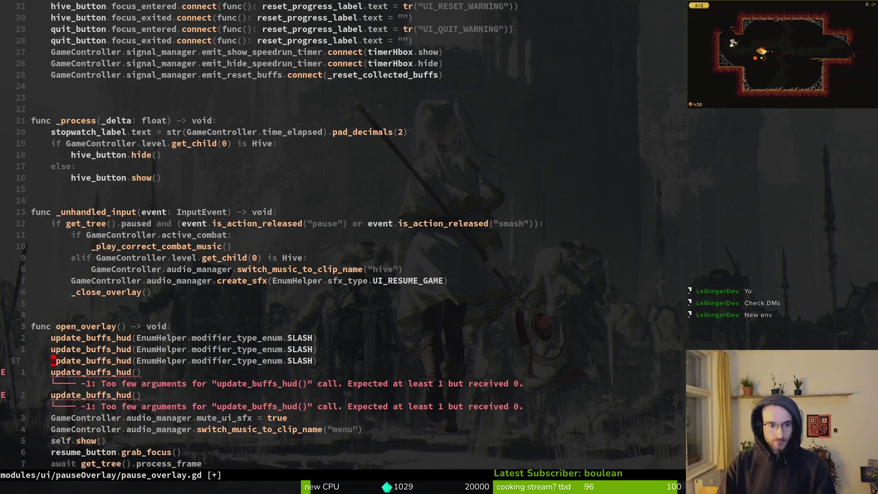
key(j)
key(V)
key(P)
key(j)
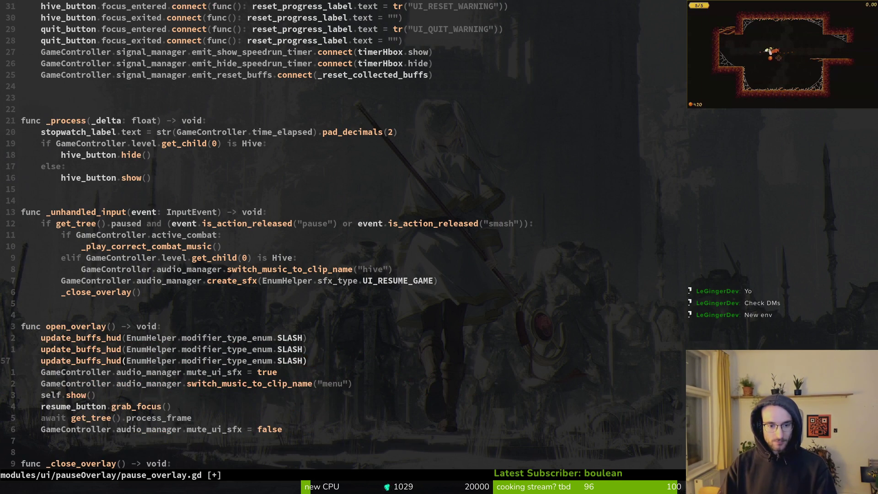
Change the copied arguments to DASH and SMASH and save pause_overlay.gd
text(DSH)
key(Up)
key(BackSpace)
key(BackSpace)
key(BackSpace)
text(MASH)
key(Escape)
text(:w)
key(Return)
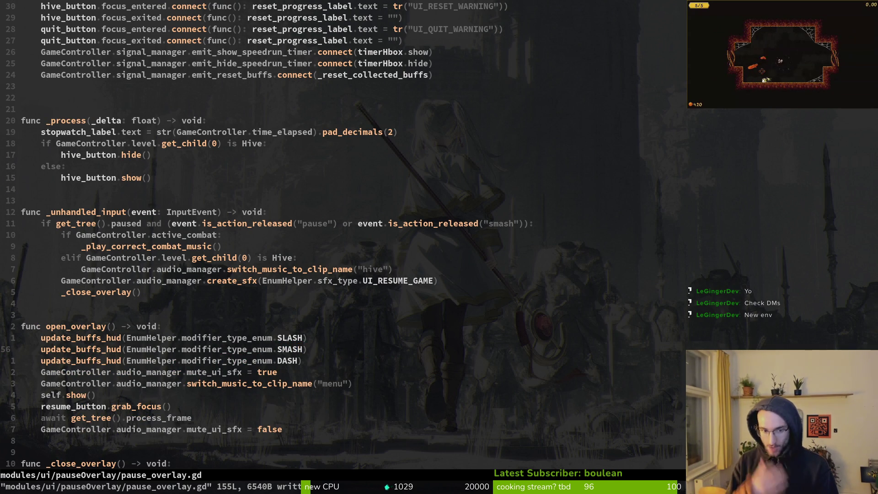
key(alt+Tab)
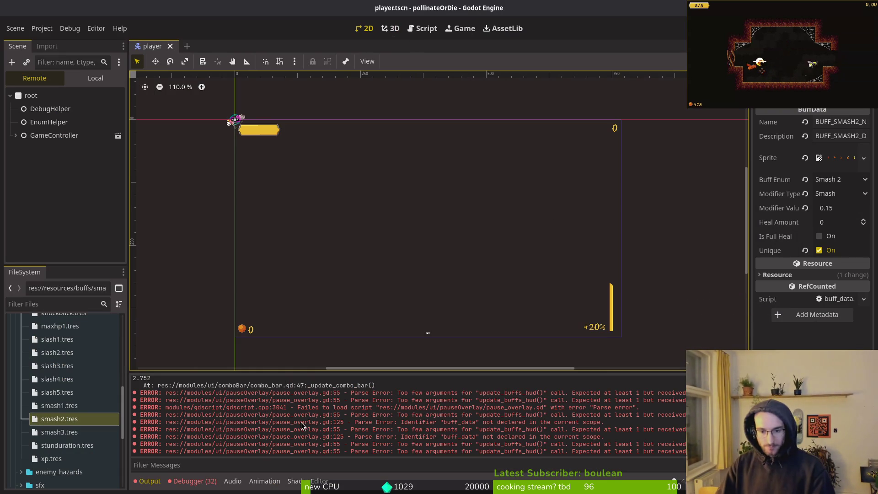
Check the Debugger errors, then stop and relaunch the game, continuing the saved game
click(192, 480)
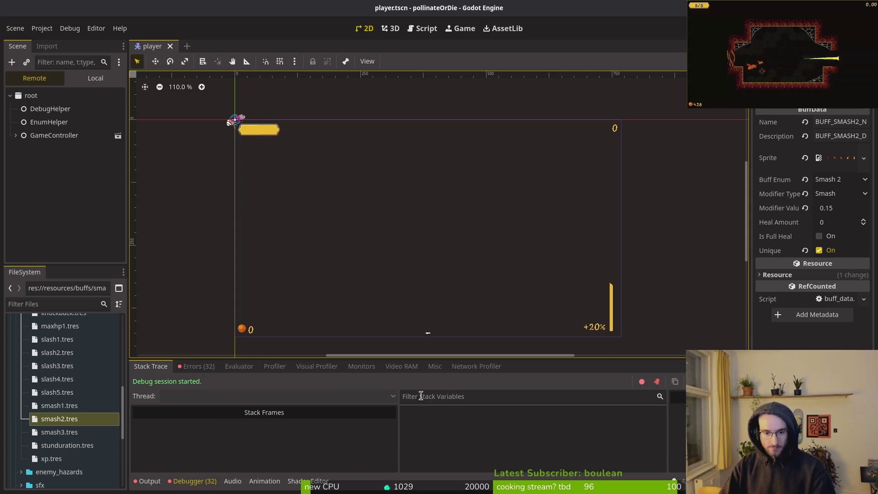
click(150, 480)
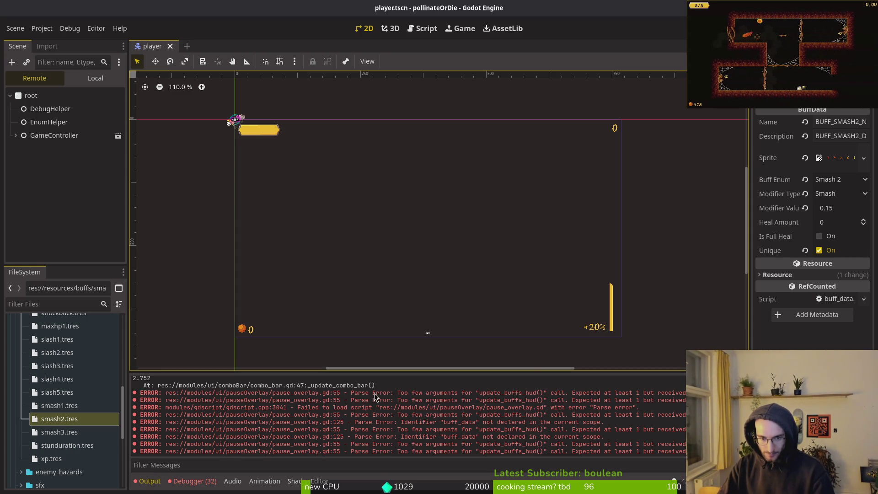
key(F8)
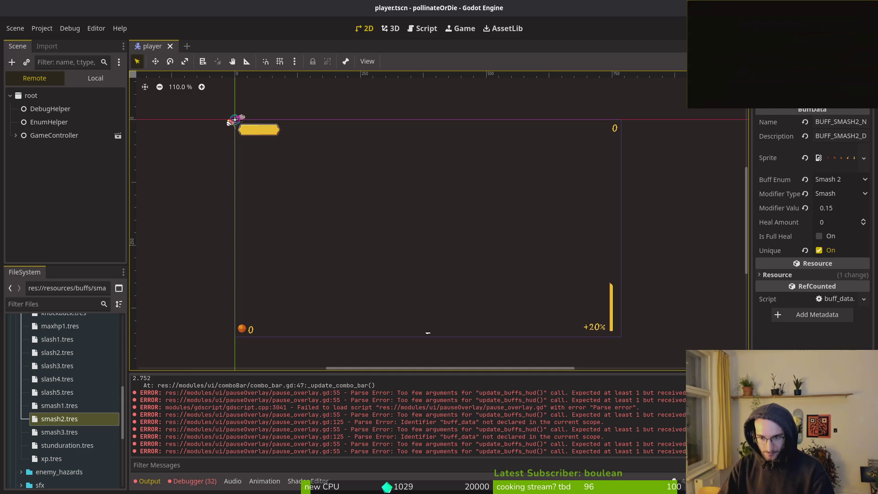
key(F5)
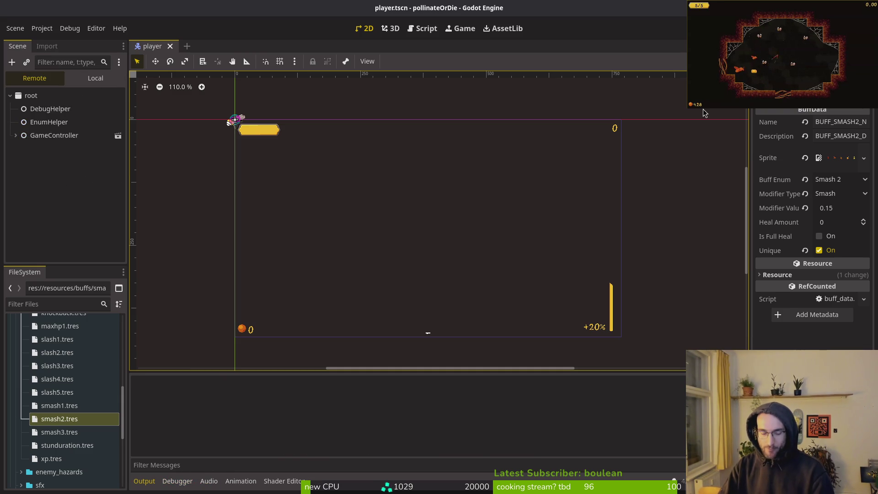
key(Return)
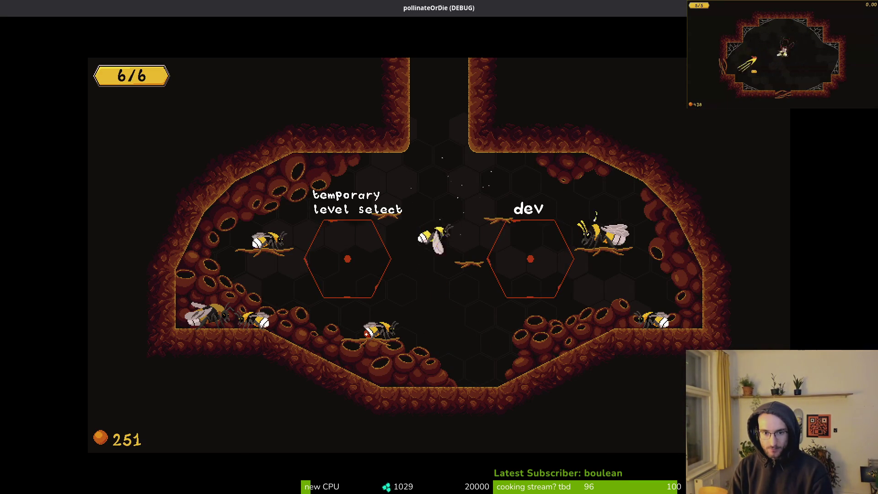
Enter the desert level, fight the flies, and pause briefly to check the buff readout
key(Escape)
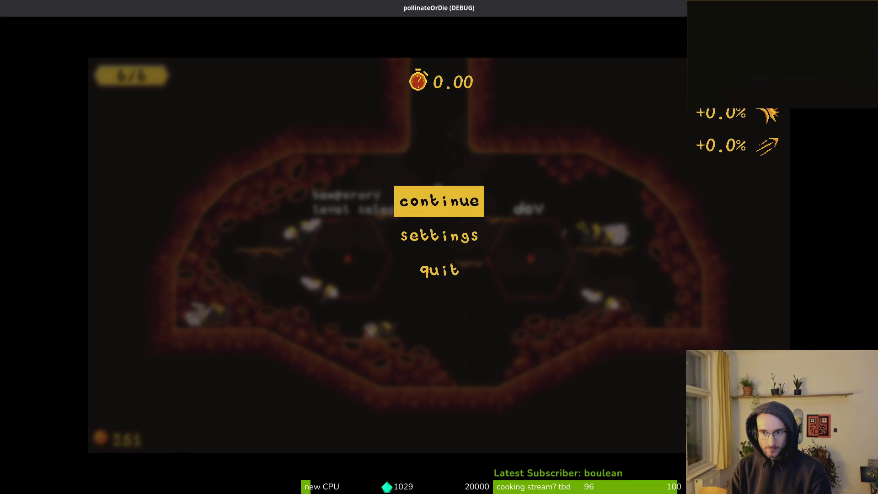
key(Escape)
key(space)
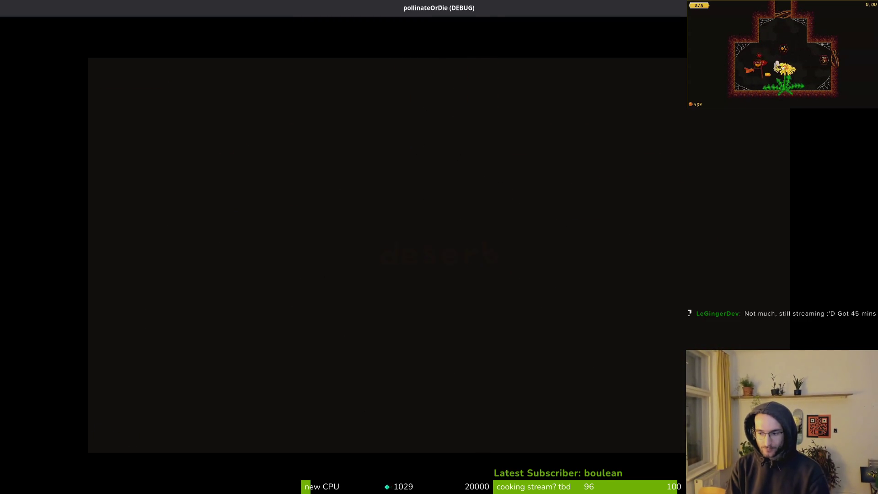
key(w)
key(a)
key(s)
key(d)
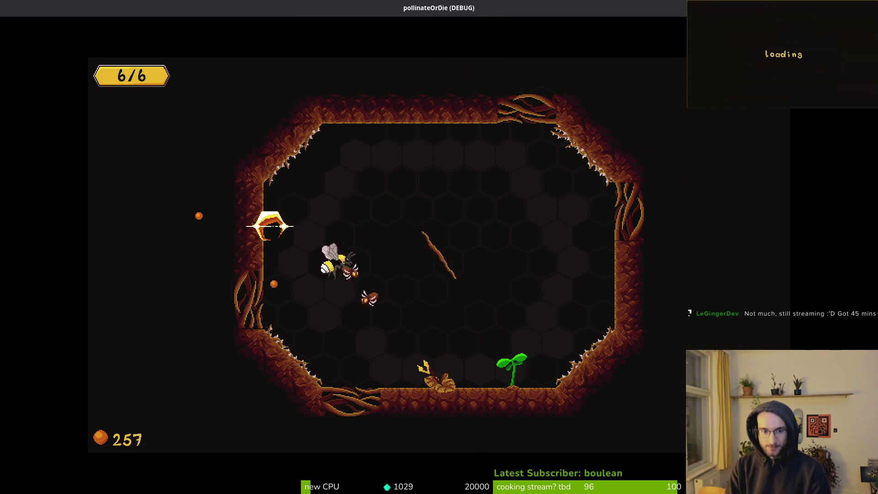
key(w)
key(d)
key(s)
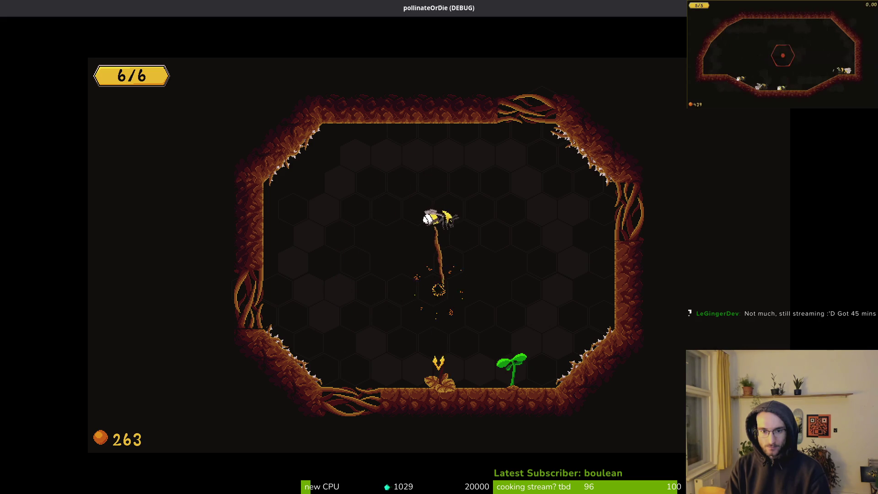
key(Escape)
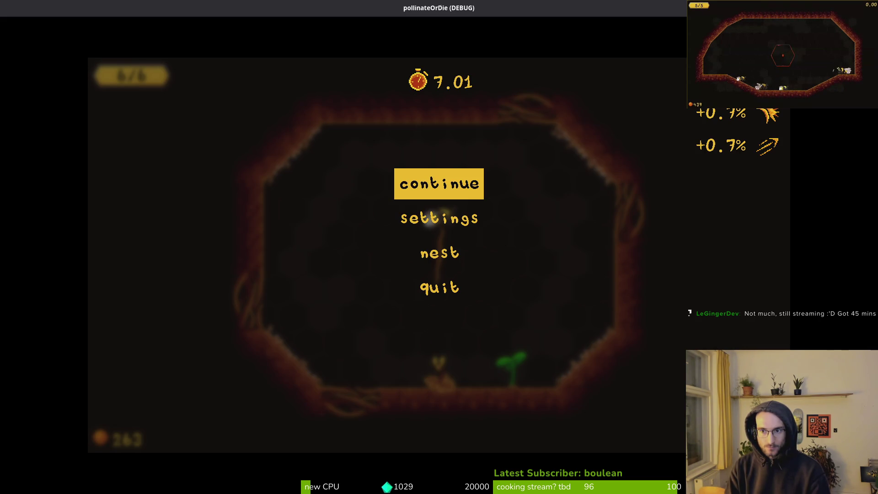
key(Escape)
Clear the enemy waves, grow the sprout, and take the +15% upgrade to exit downward
key(a)
key(w)
key(s)
key(d)
key(w)
key(a)
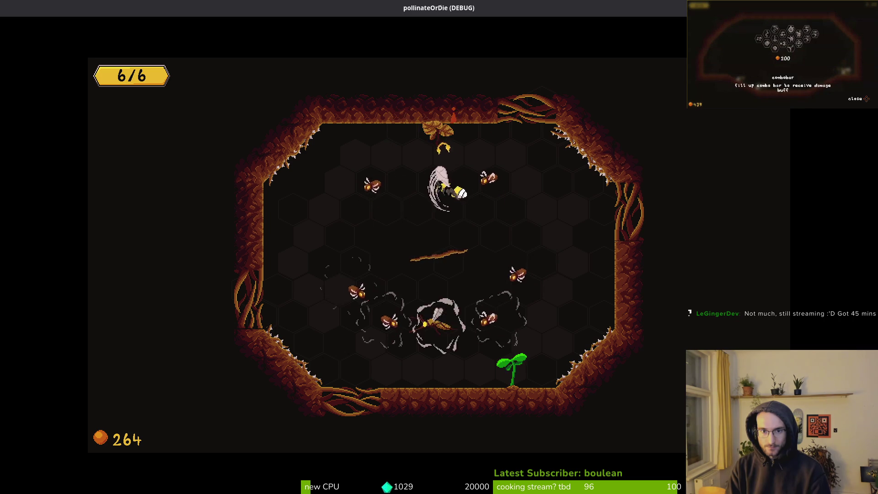
key(w)
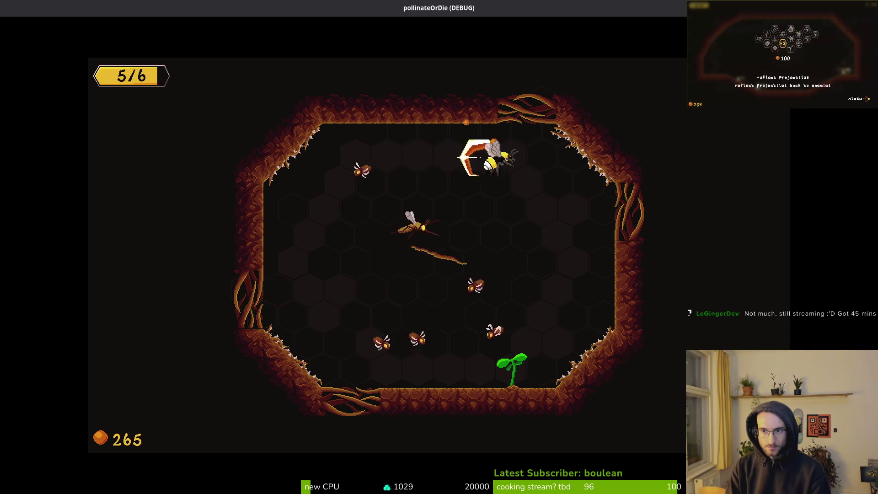
key(Escape)
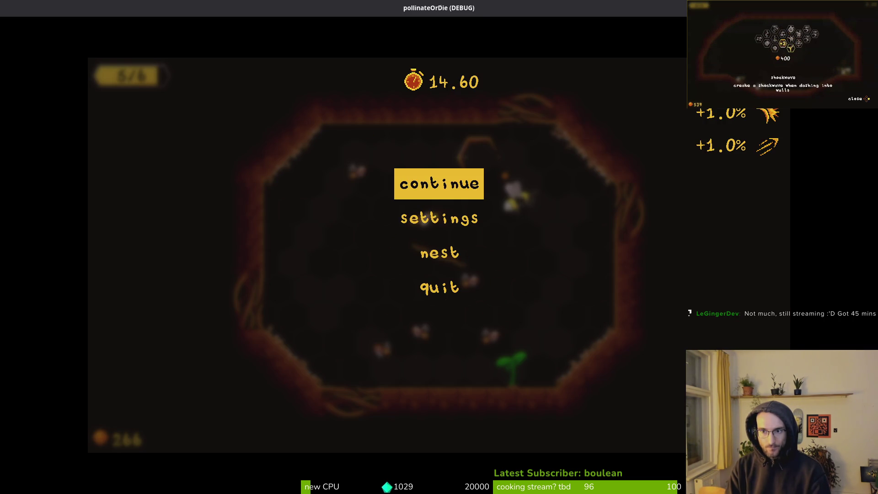
key(Escape)
key(s)
key(d)
key(s)
key(a)
key(w)
key(s)
key(d)
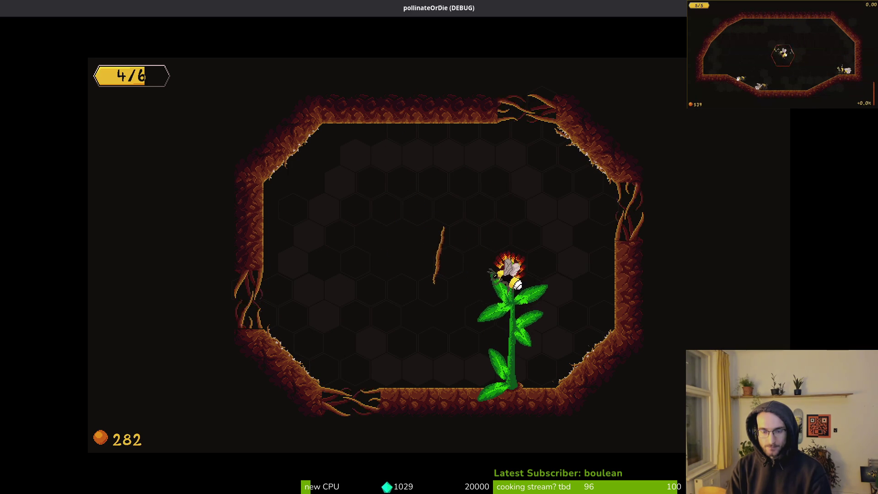
key(w)
key(s)
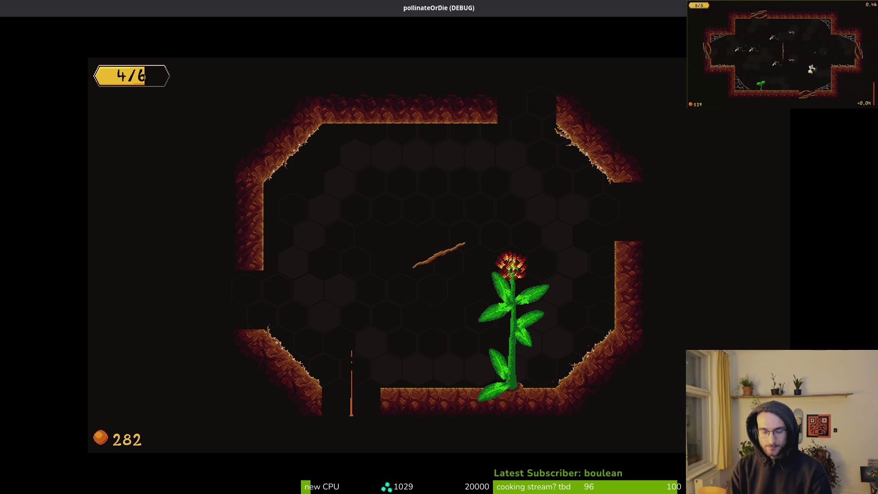
Fight through the next room, grow the plant, collect another +15% upgrade, and view buffs of +18.0% and +3.0%
key(s)
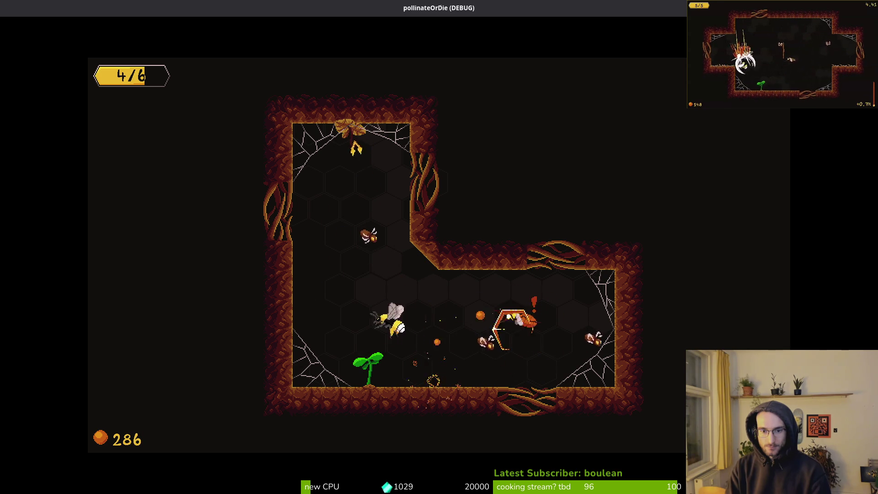
key(w)
key(s+d)
key(a)
key(w+d)
key(a)
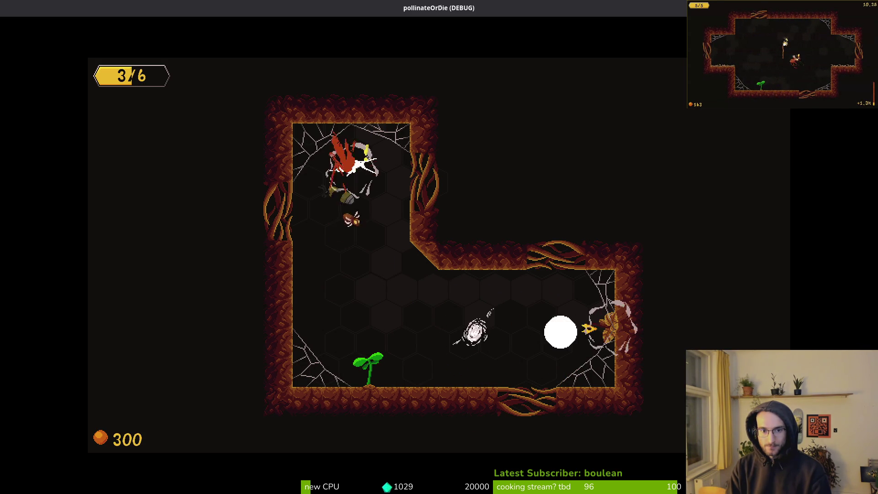
key(w+a)
key(s+d)
key(a)
key(d)
key(w+d)
key(s)
key(w+d)
key(a)
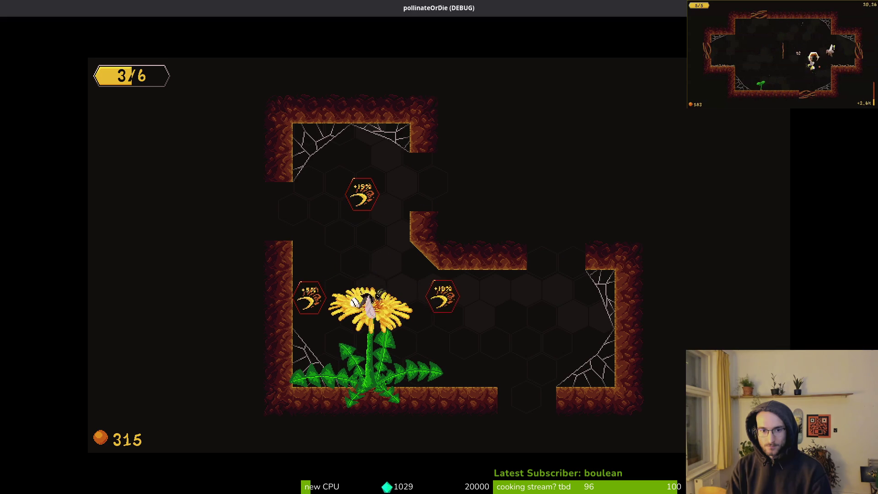
key(w)
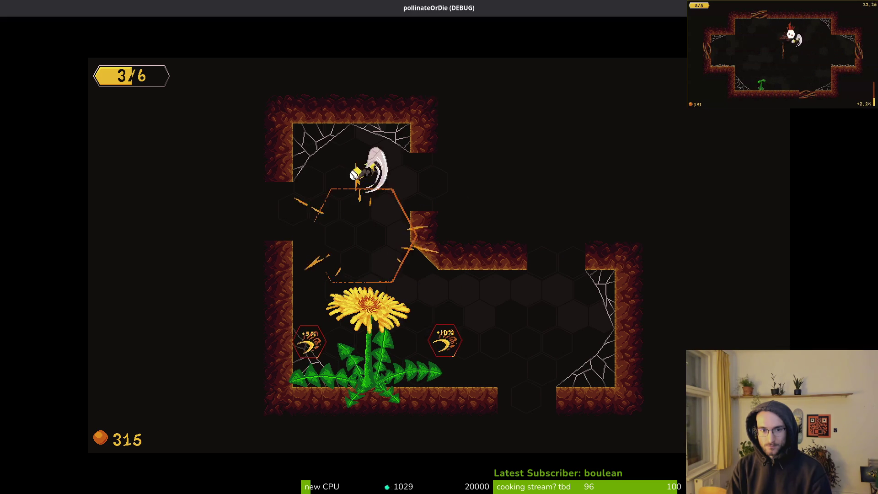
key(Escape)
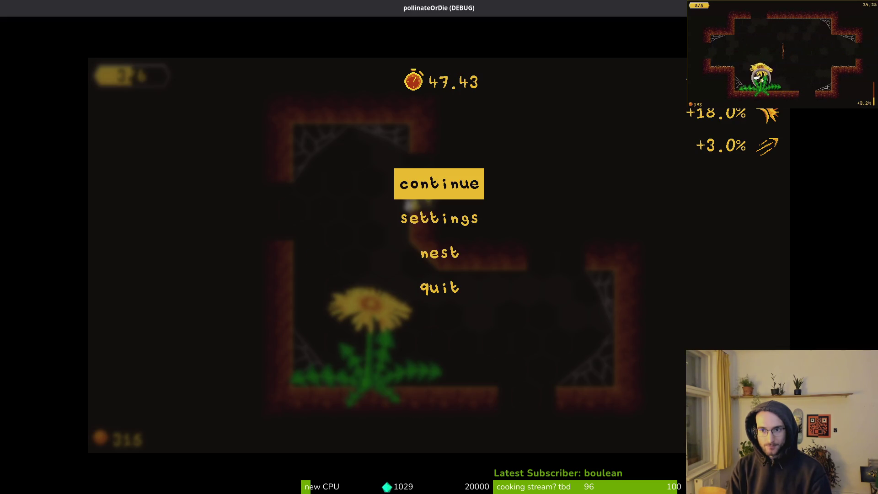
Fight the spider boss, pausing twice to check the +30.0% and +15.0% buff totals
key(Escape)
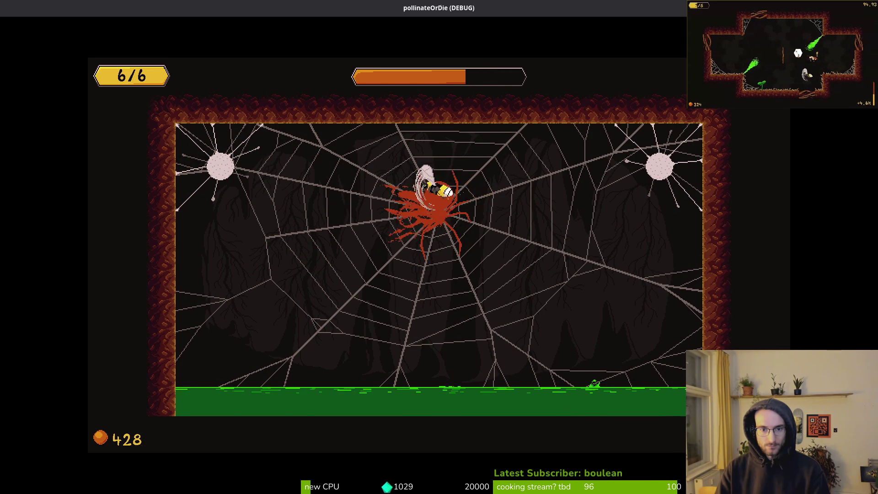
key(Escape)
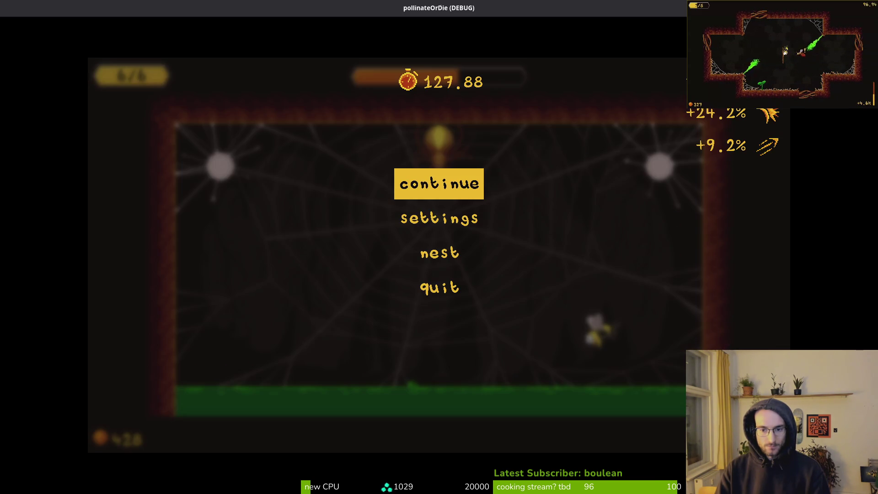
key(Escape)
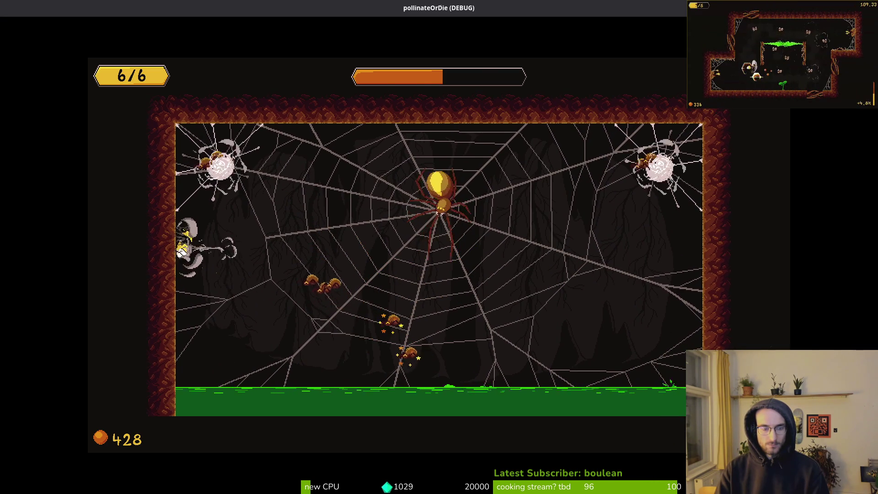
key(Escape)
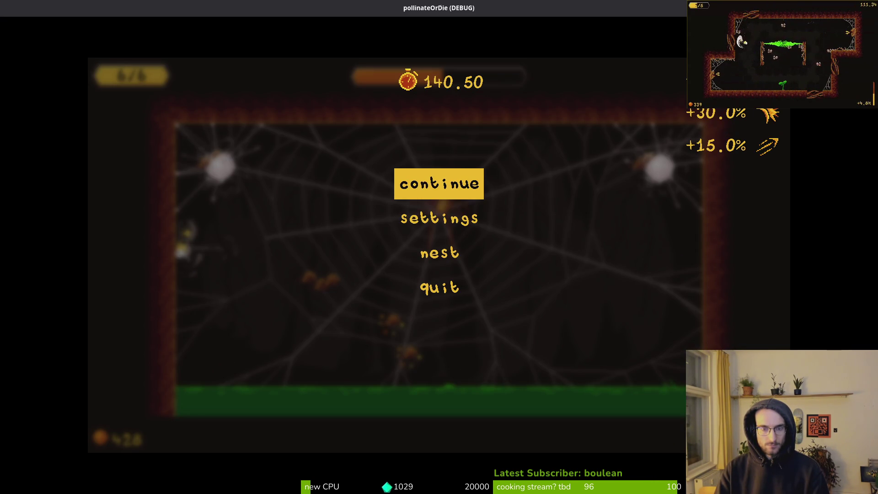
key(Escape)
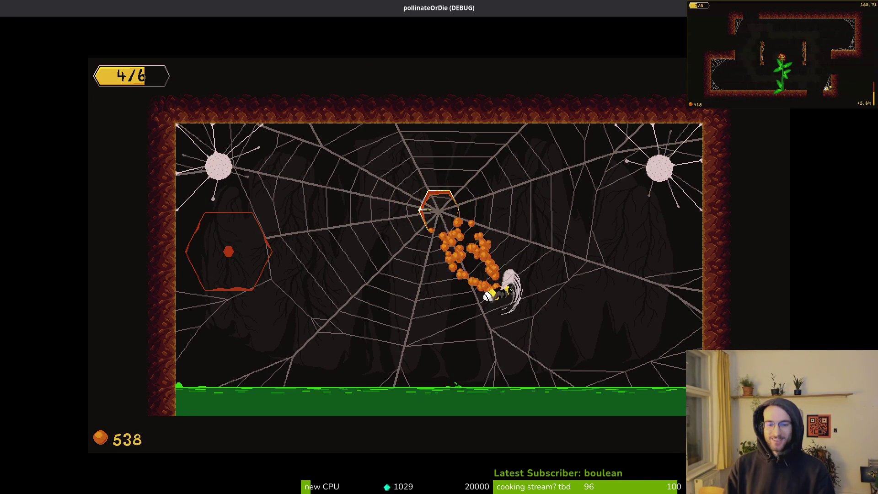
Pause and choose save and quit to close the game run
key(Escape)
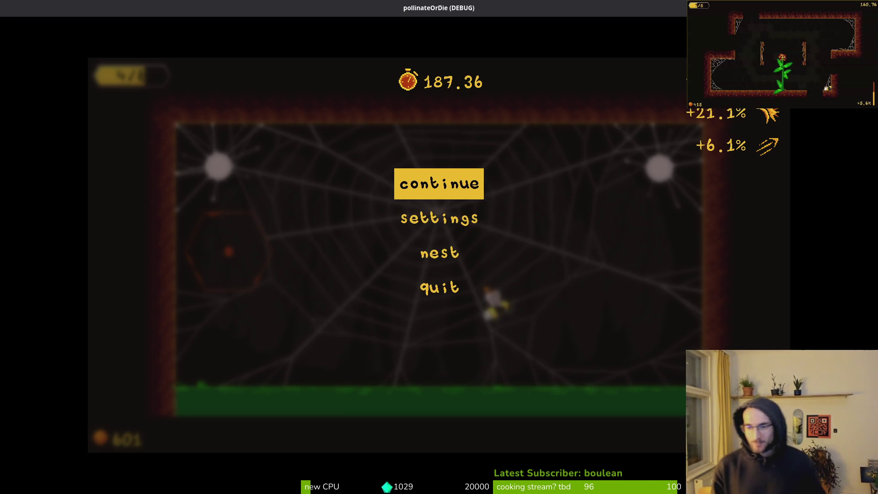
key(Down)
key(Down)
key(Down)
key(Return)
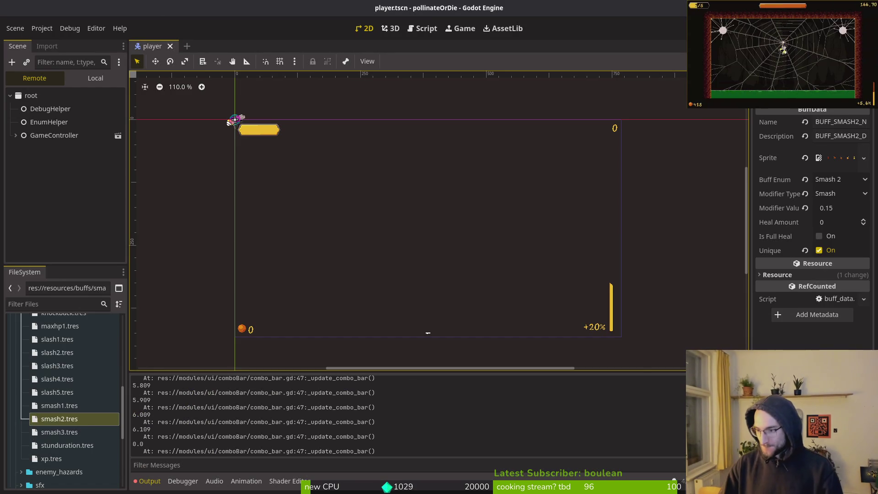
In pause_overlay.gd, delete the extra blank line above func _process
key(alt+Tab)
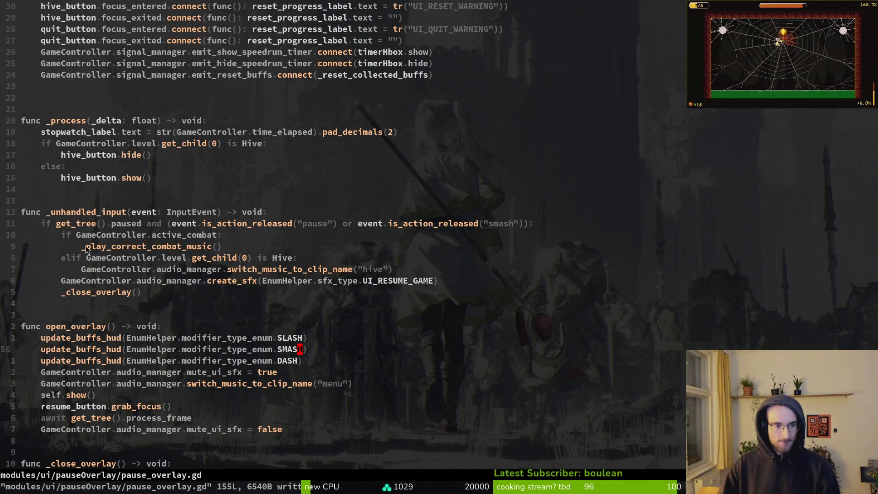
scroll(136, 323, down, 6)
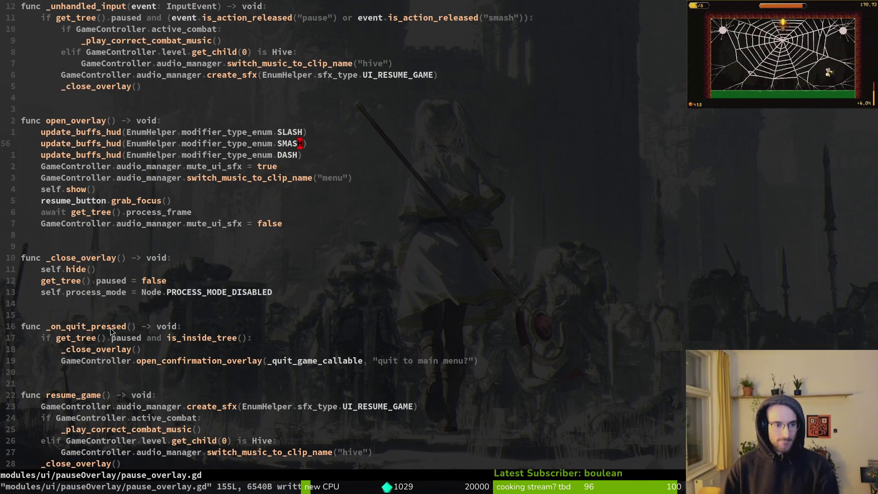
scroll(78, 272, up, 14)
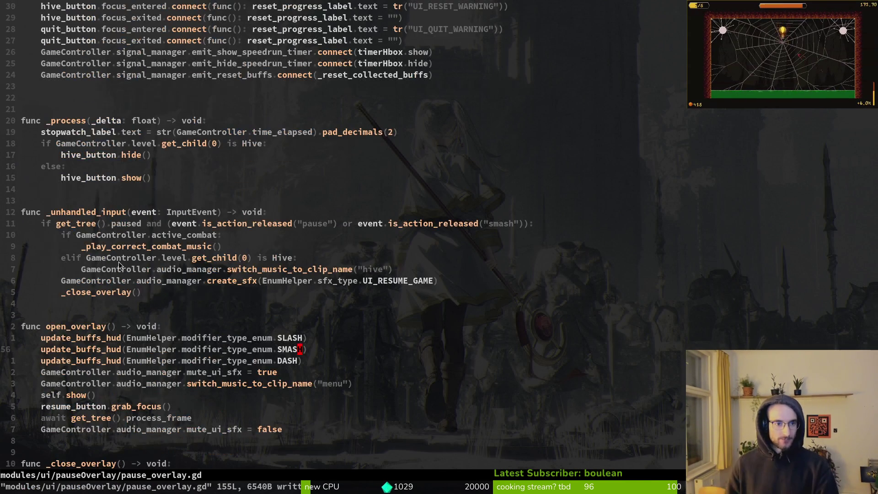
key(k)
key(d)
key(d)
key(u)
key(j)
key(d)
key(d)
Save pause_overlay.gd with :write, then :wq to exit Neovim to the shell
text(:)
key(Return)
scroll(343, 238, down, 20)
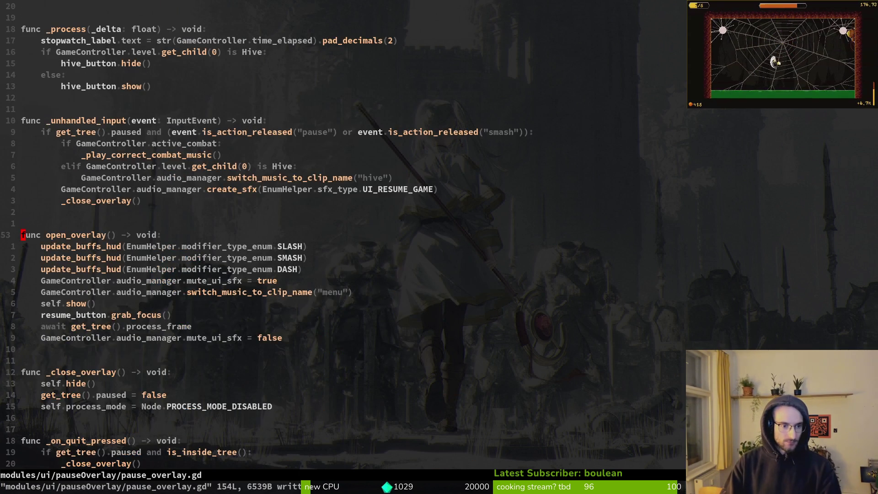
scroll(343, 238, down, 13)
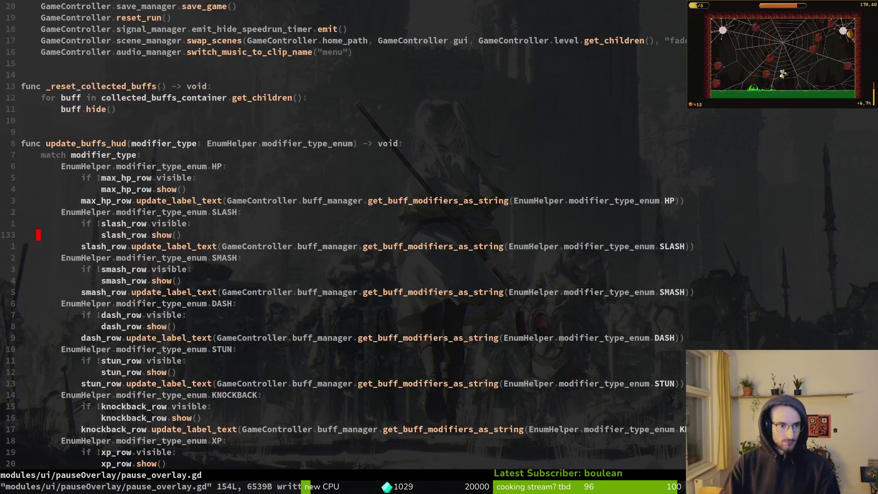
key(Return)
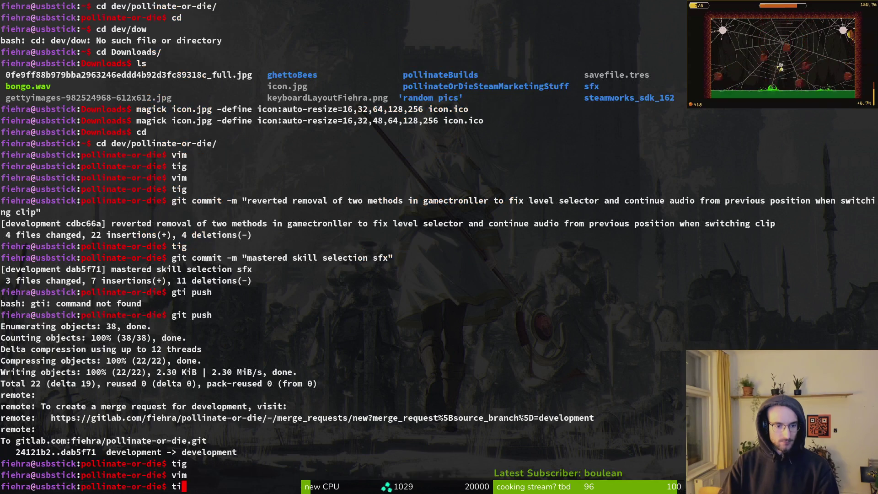
Commit the combo bar values fix for the pause overlay hint and push it to development
text(tig status)
key(Return)
key(Down)
key(Down)
key(Down)
text(qgit commit -m "fixed combo bar values not applied co)
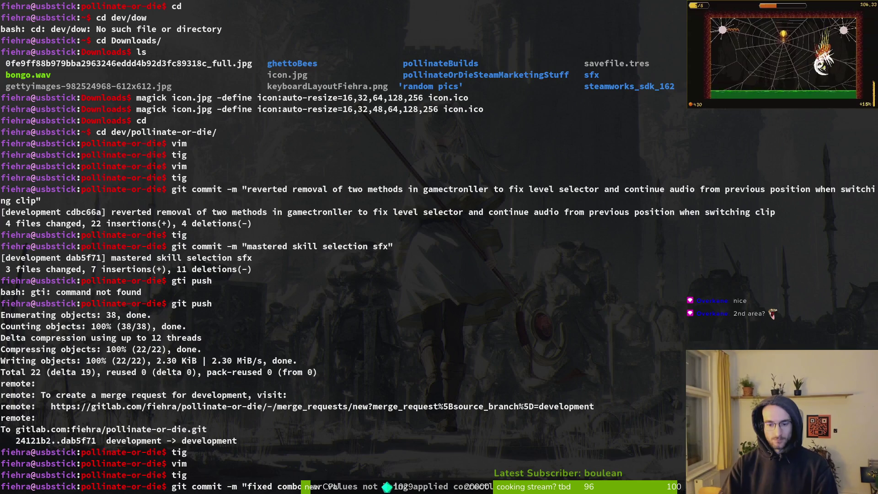
text(rrectly to the pasue over lay hints")
key(Return)
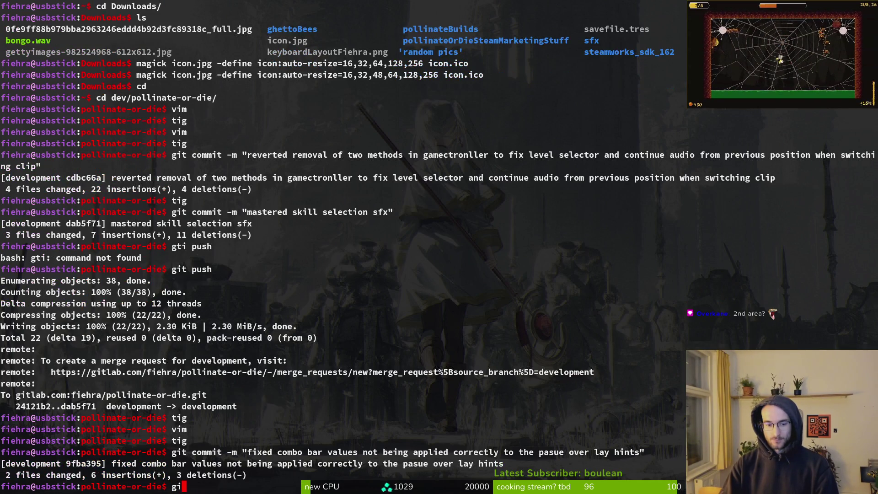
text(git push)
key(Return)
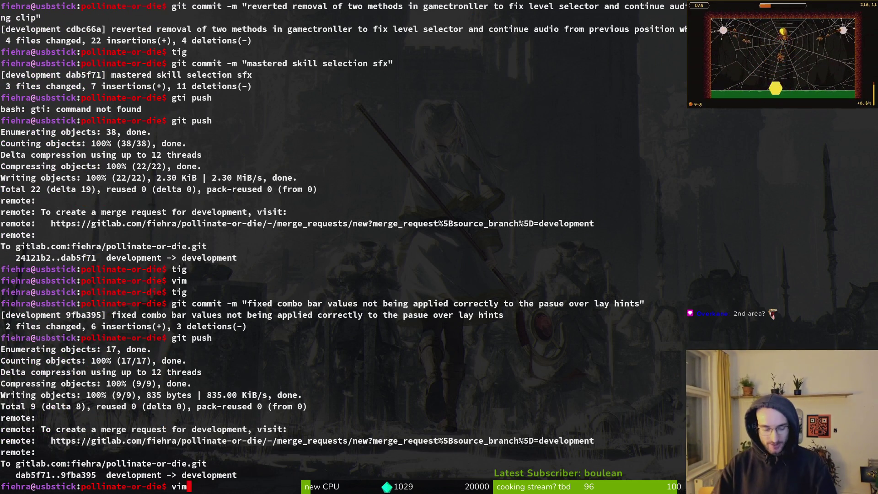
Quit Vim and review the mutated_flower.gd changes in tig
key(Return)
text(:q)
key(Return)
text(tig)
key(Return)
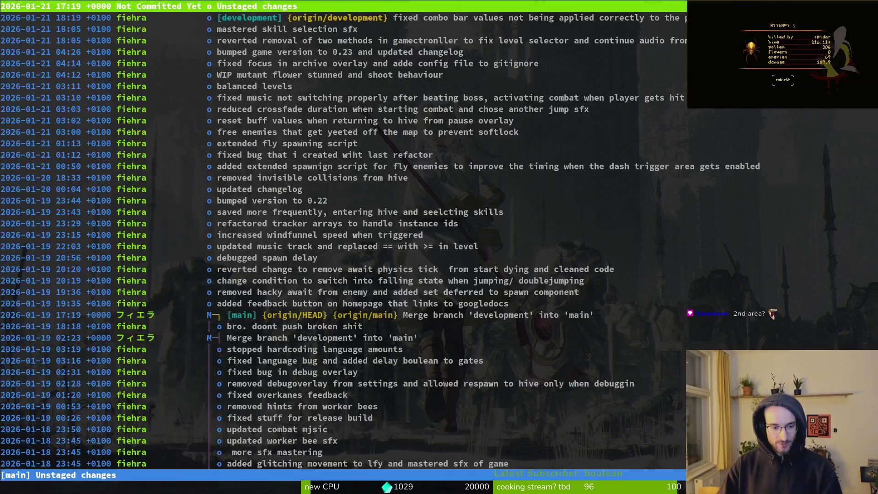
key(s)
key(j)
key(j)
key(j)
key(Return)
key(q)
key(q)
key(q)
Open mutated_flower.gd in Vim via the file finder, then return to Godot
text(vim)
key(Return)
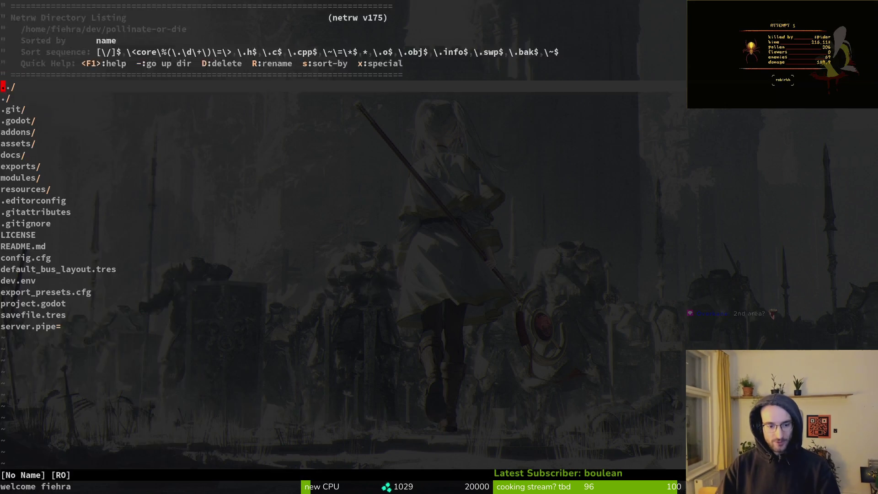
key(space)
key(f)
key(f)
text(mutflower)
key(Return)
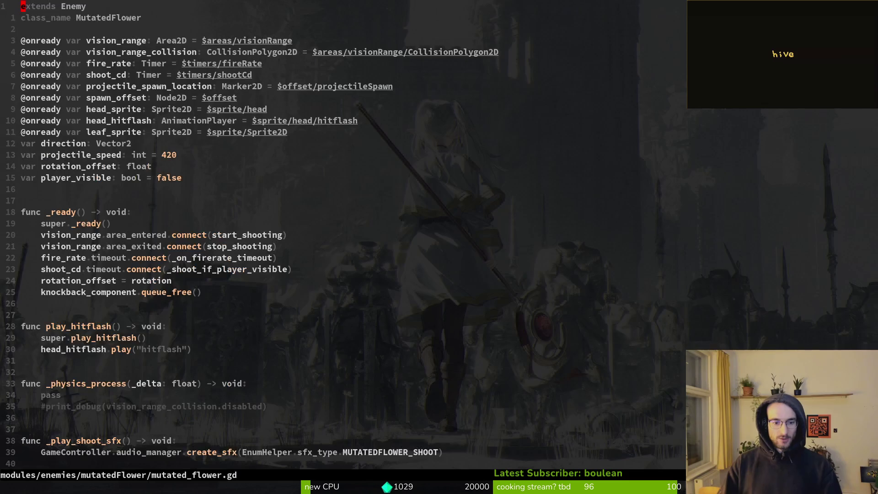
key(alt+Tab)
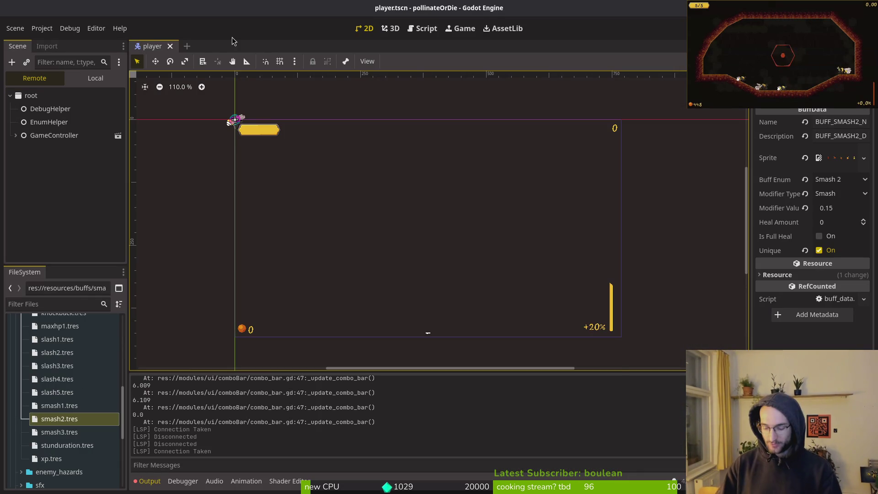
Open devlevel.tscn, run the game with F5, and choose Continue from the main menu
key(ctrl+shift+o)
text(devlevel)
key(Return)
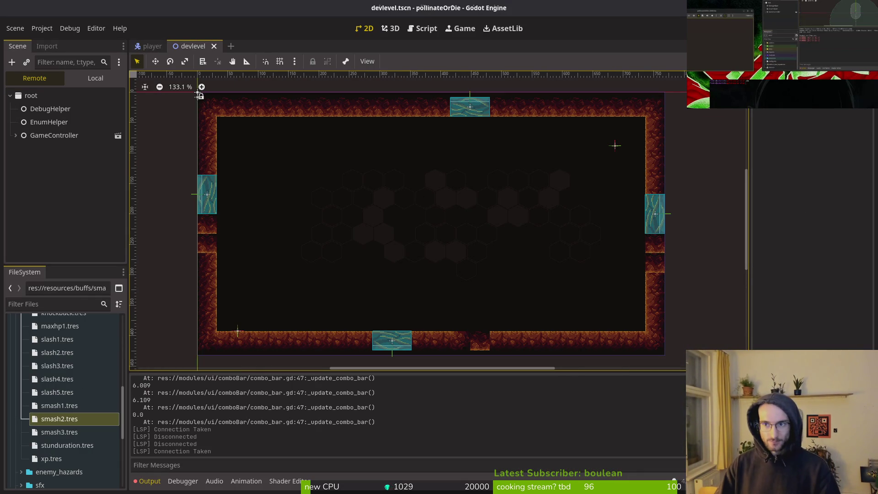
key(F5)
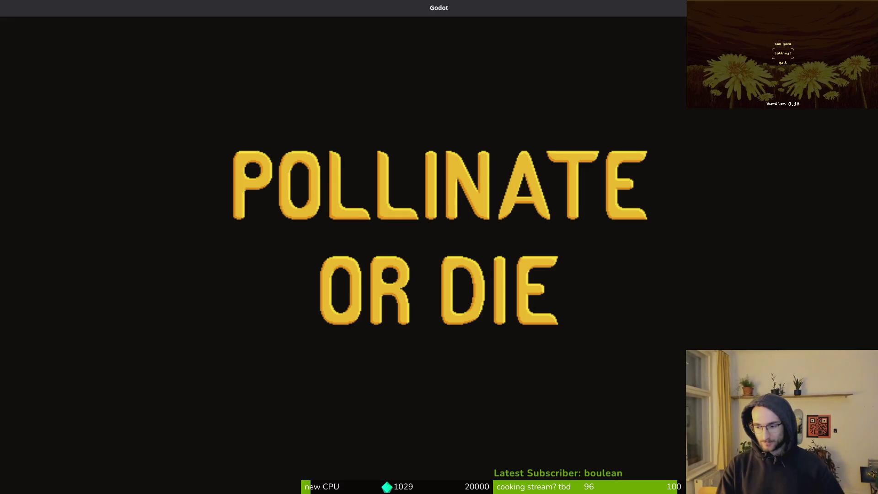
key(Up)
key(Down)
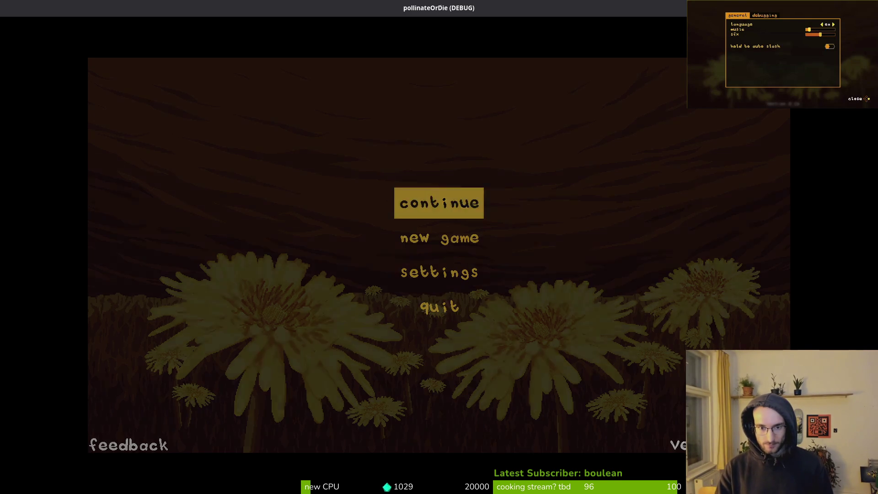
key(Return)
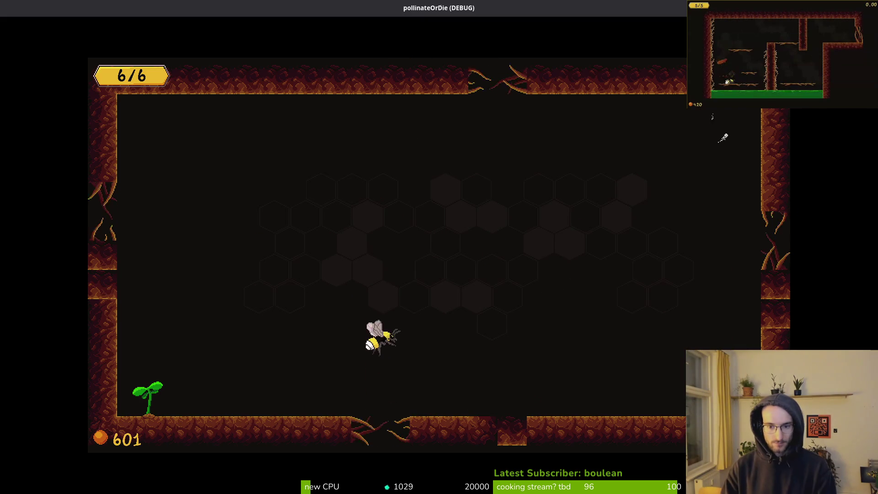
Fly and slash the bee around the level, then close the game with F8
key(Right)
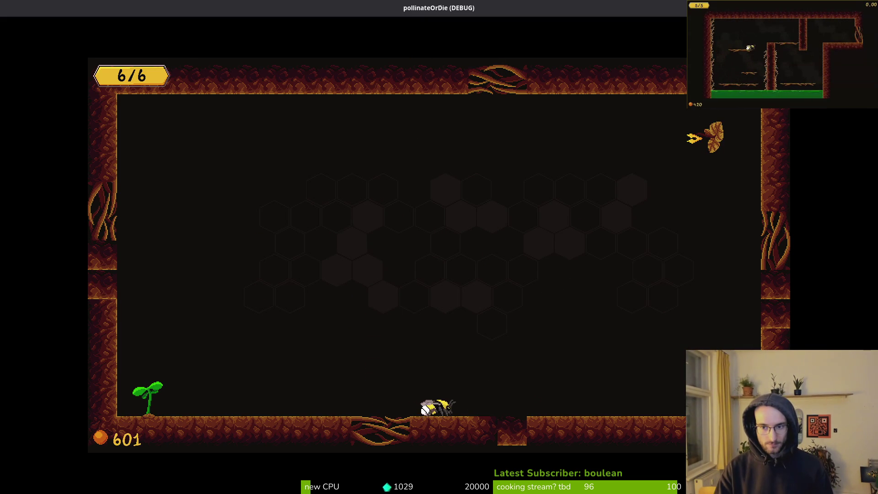
key(space)
key(x)
key(Left)
key(space)
key(x)
key(Right)
key(x)
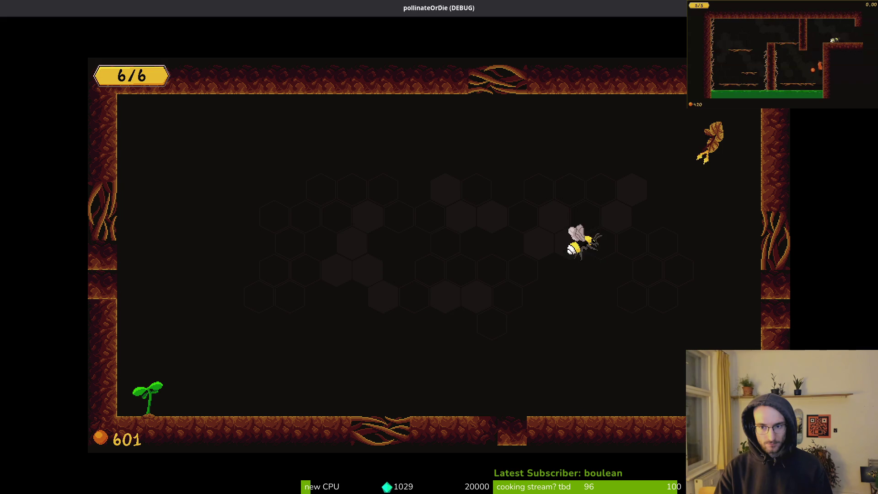
key(Left)
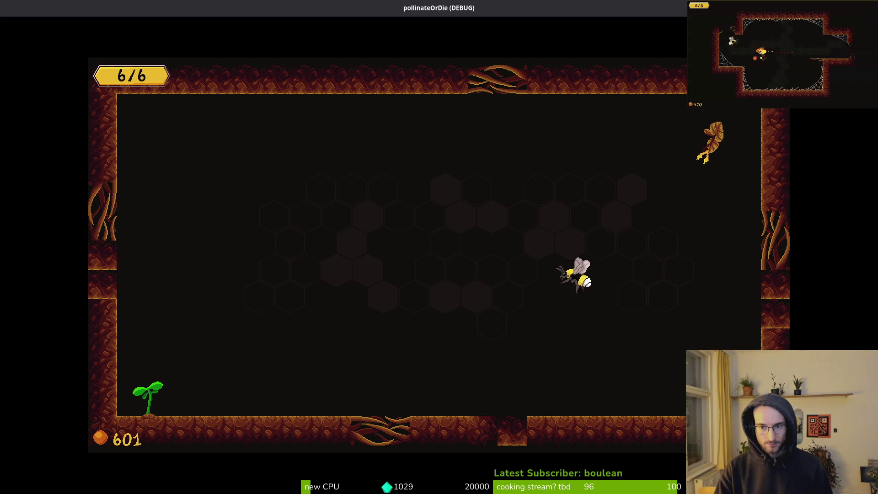
key(Right)
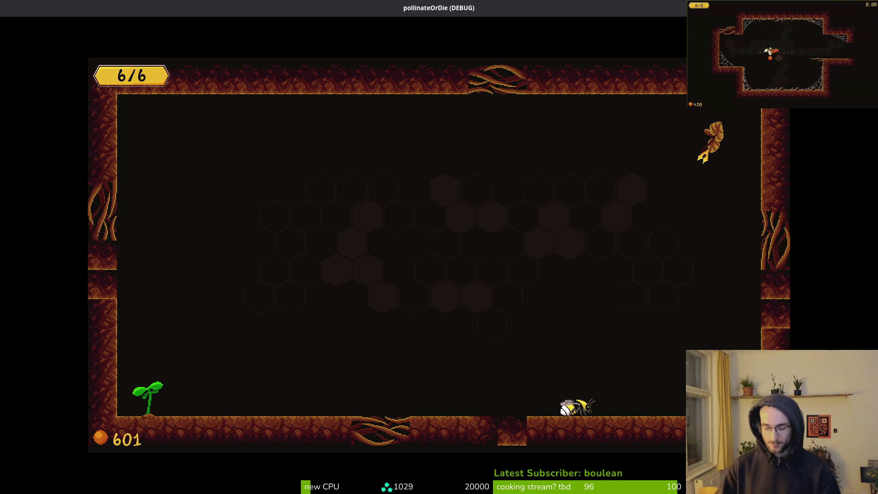
key(F8)
key(alt+shift+o)
Set show_collisions to true in debug.helper.gd and save it
text(f)
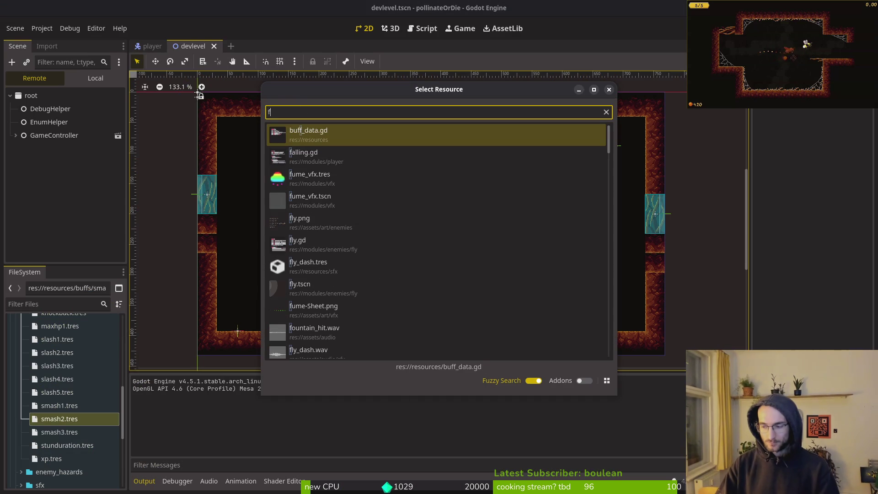
key(alt+Tab)
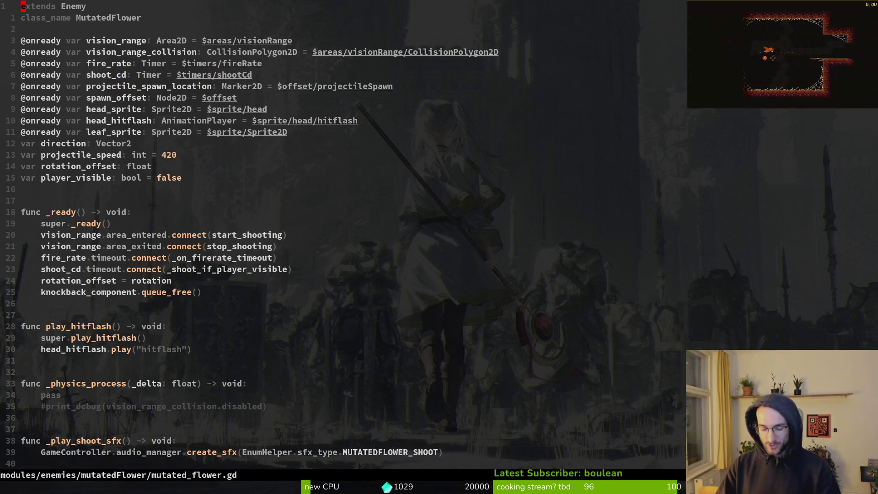
key(space)
key(f)
key(f)
text(debug)
key(Return)
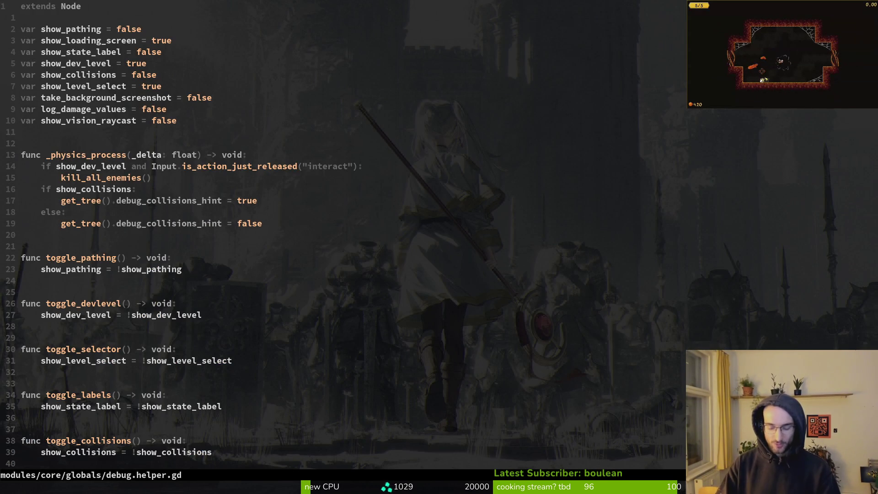
key(j)
key(j)
key(j)
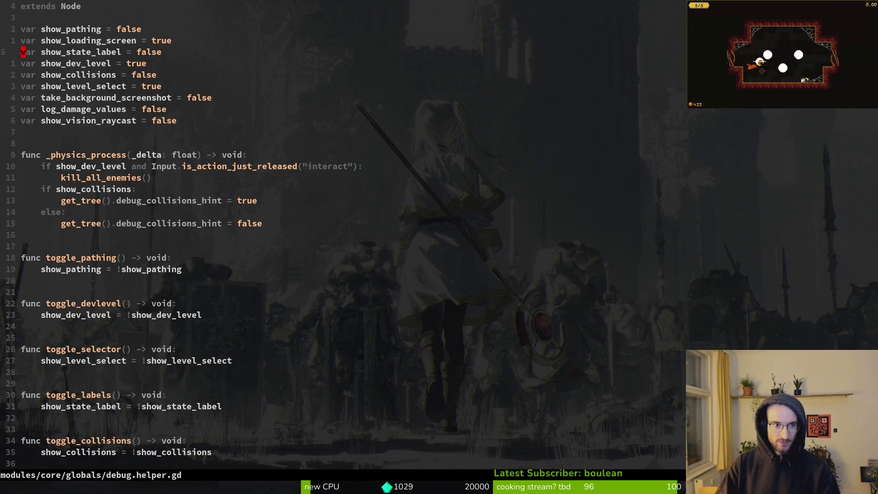
text(j)
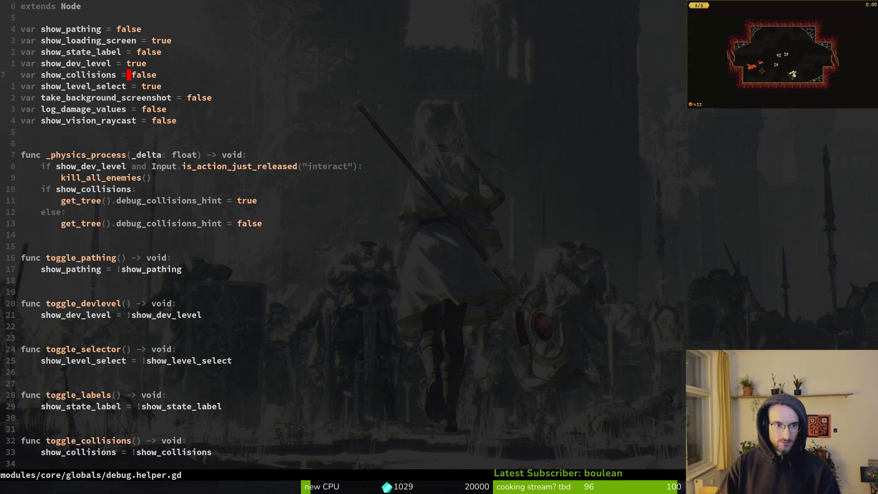
text(ciwtrue)
key(Escape)
text(:write)
key(Return)
In Godot, dismiss the resource finder and stop the running game session
key(alt+Tab)
key(Escape)
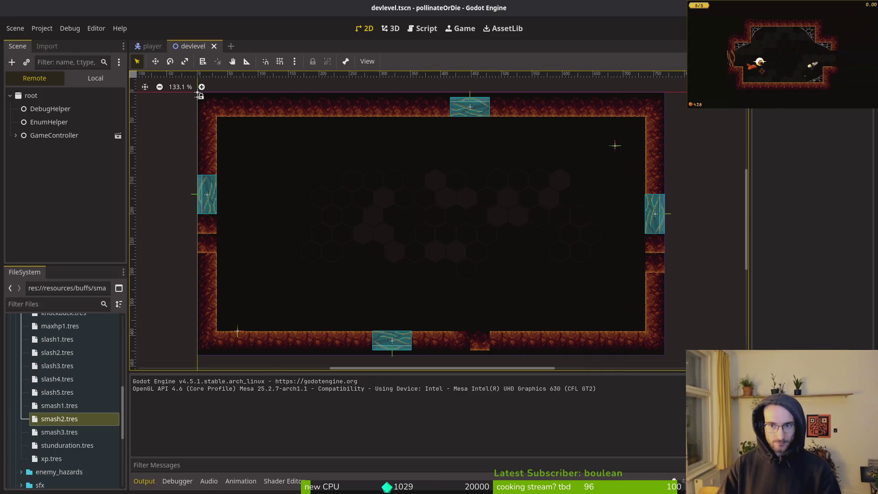
key(F8)
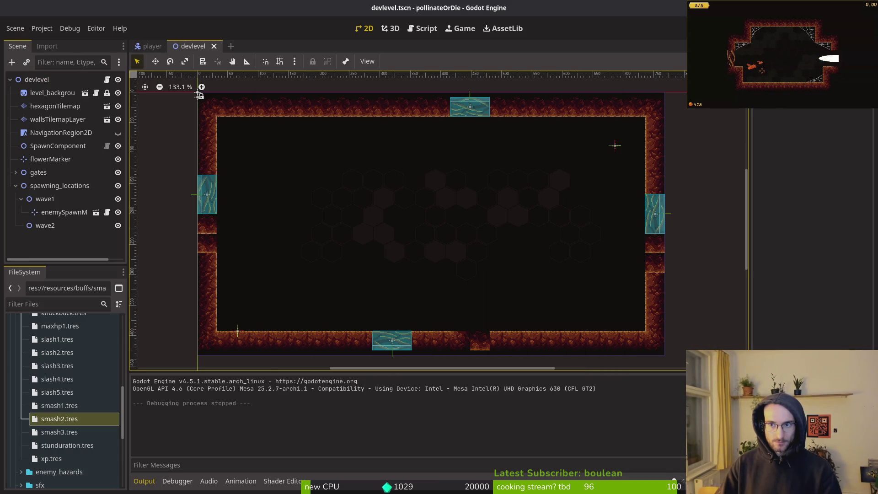
key(alt+Tab)
Look over settingsOverlay.gd's exported variables, then open pause_overlay.gd
key(space)
key(f)
key(f)
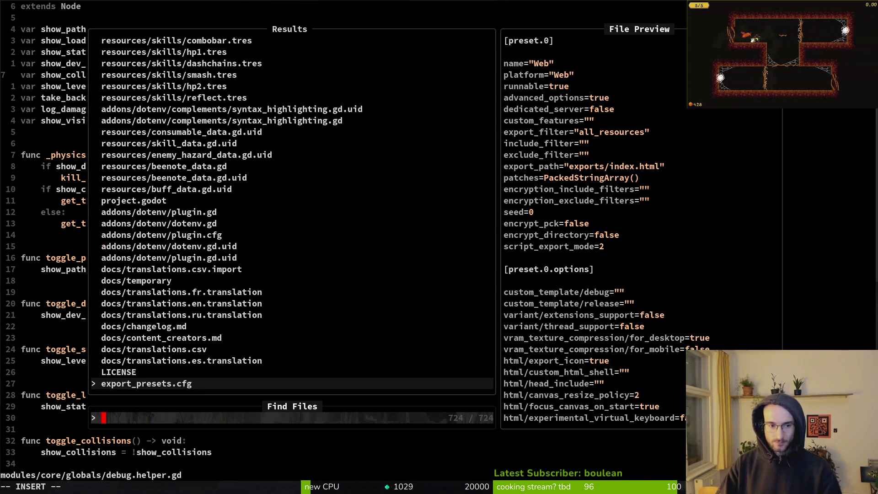
text(setover)
key(Return)
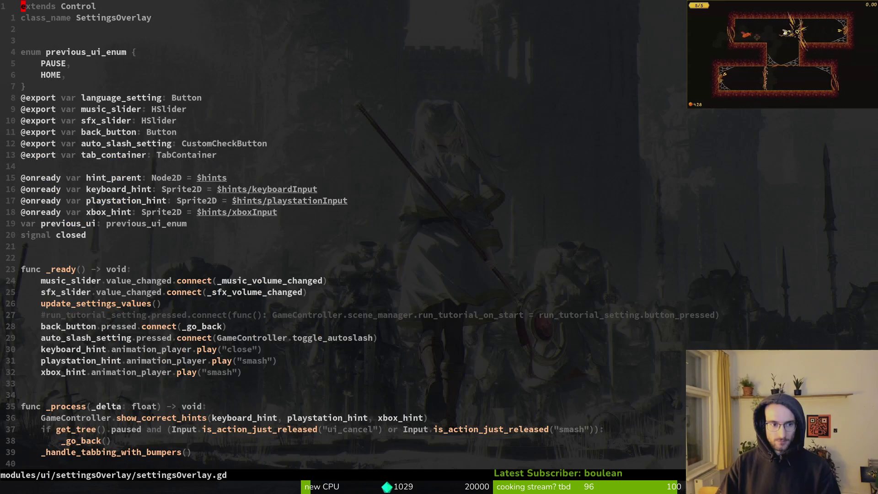
key(j)
key(j)
key(j)
key(k)
key(k)
key(k)
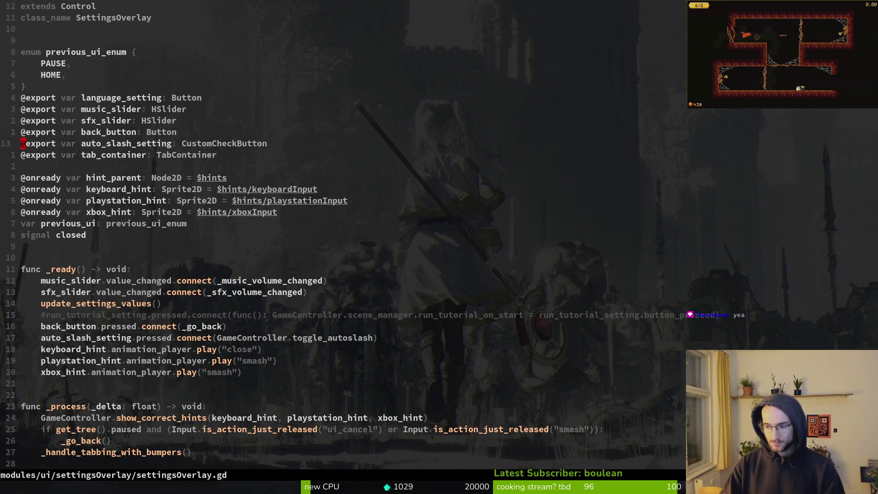
key(space)
key(f)
key(f)
text(pauseov)
key(Return)
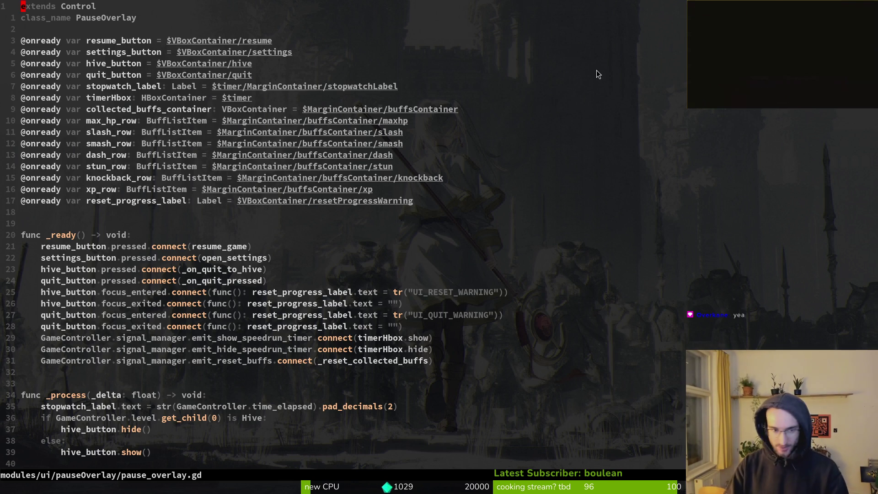
Duplicate the settings_button declaration, rename the copy to debug_button, and save
click(23, 40)
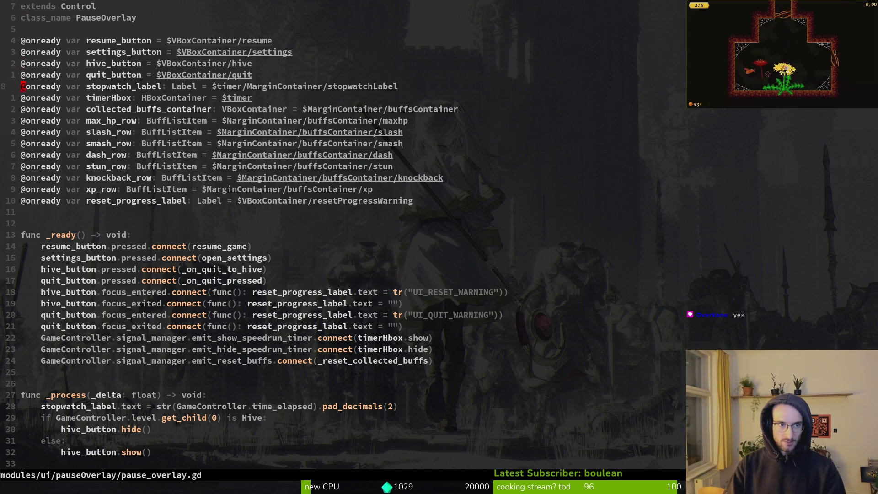
key(k)
key(y)
key(y)
text(p)
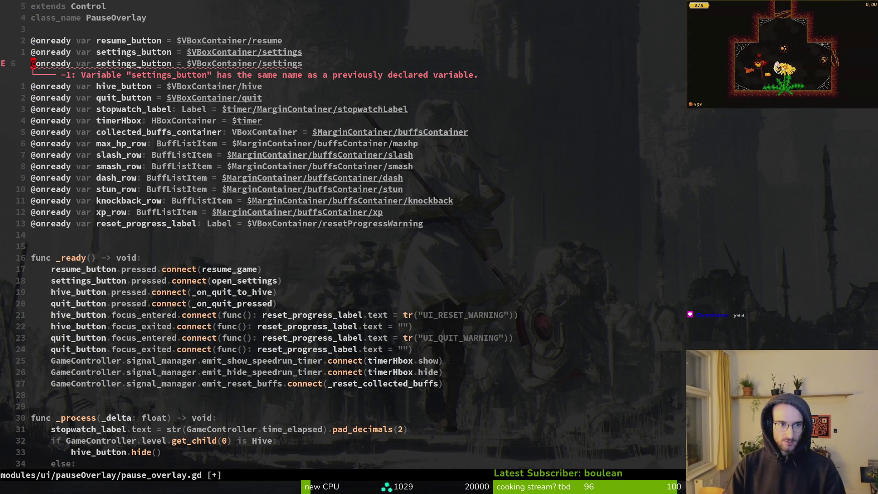
text(wcwdebu)
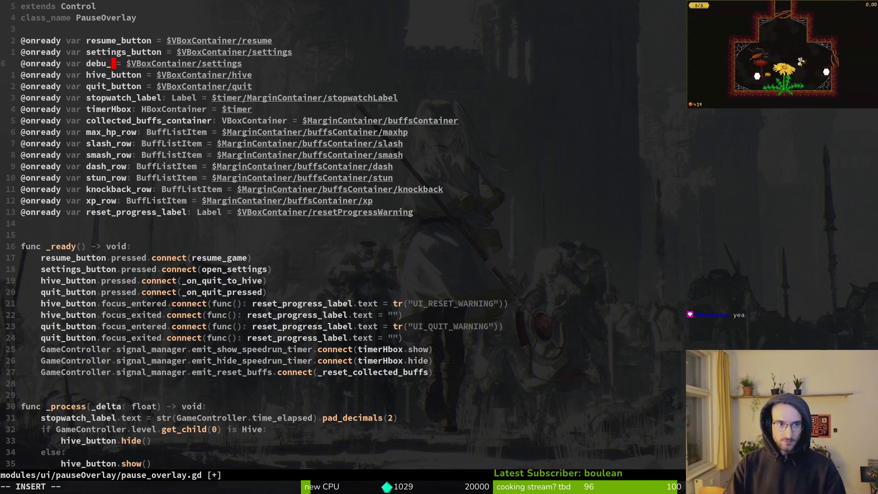
text(g_bu)
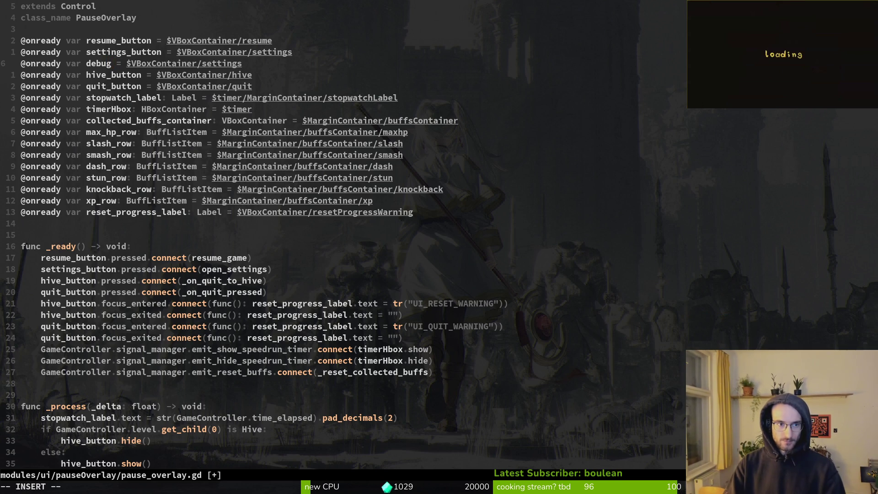
text(tton)
key(Escape)
text(:w)
key(Return)
Change debug_button's node path to $VBoxContainer/debug and save the script
text($)
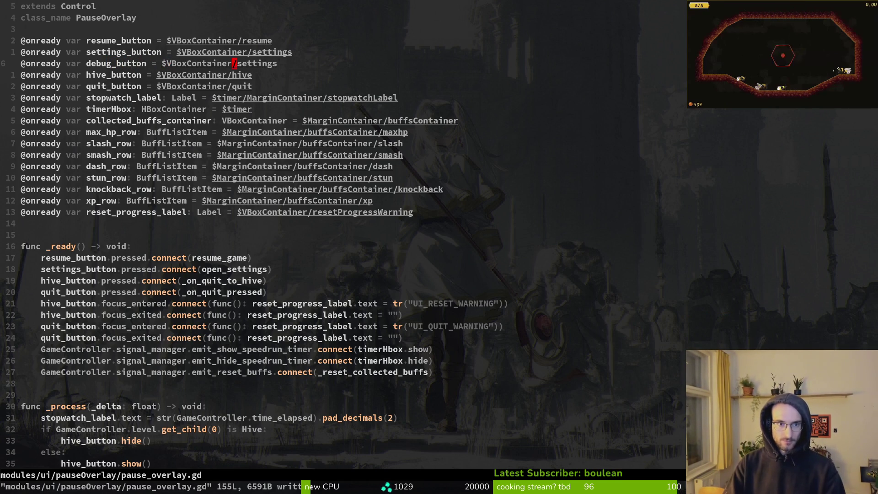
text(ciwdebug)
key(Escape)
text(:w)
key(Return)
key(alt+Tab)
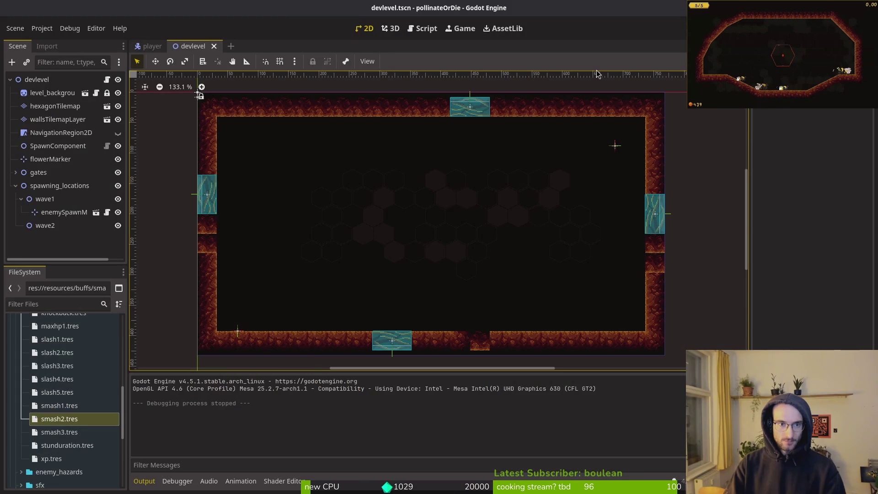
Open pause_overlay.tscn and paste a copy of the settings button node
key(ctrl+shift+o)
text(pause_overts)
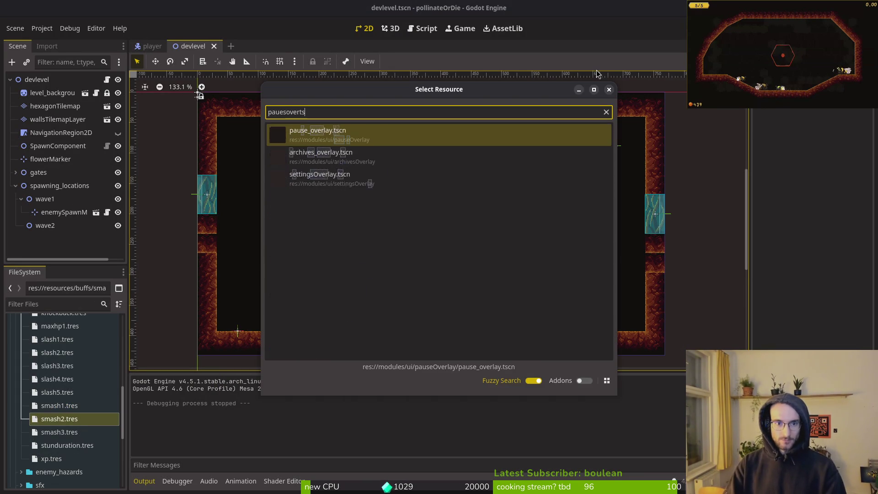
key(Return)
click(46, 172)
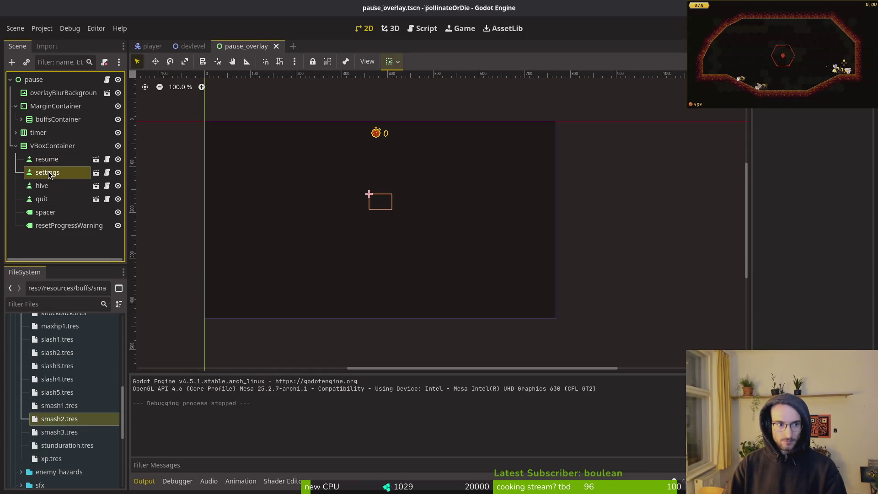
key(ctrl+c)
key(ctrl+v)
Rename the copy to debug, move it between resume and settings, and save the scene
click(39, 239)
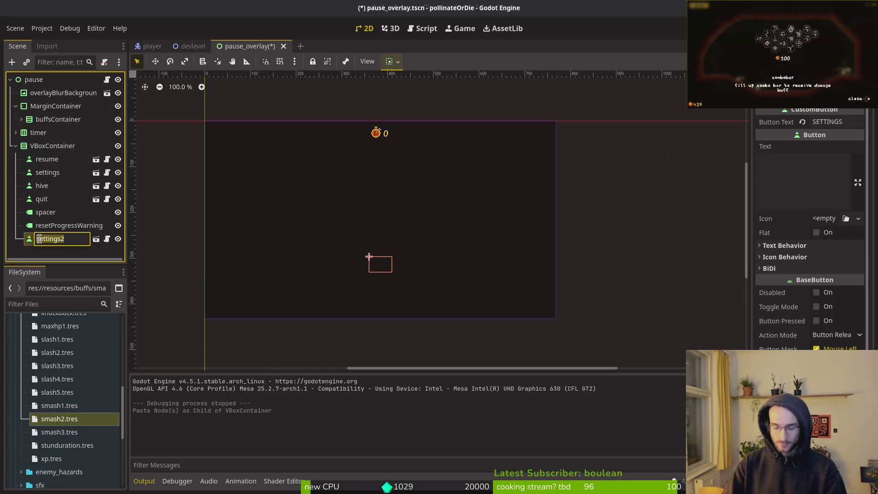
text(debug)
key(Return)
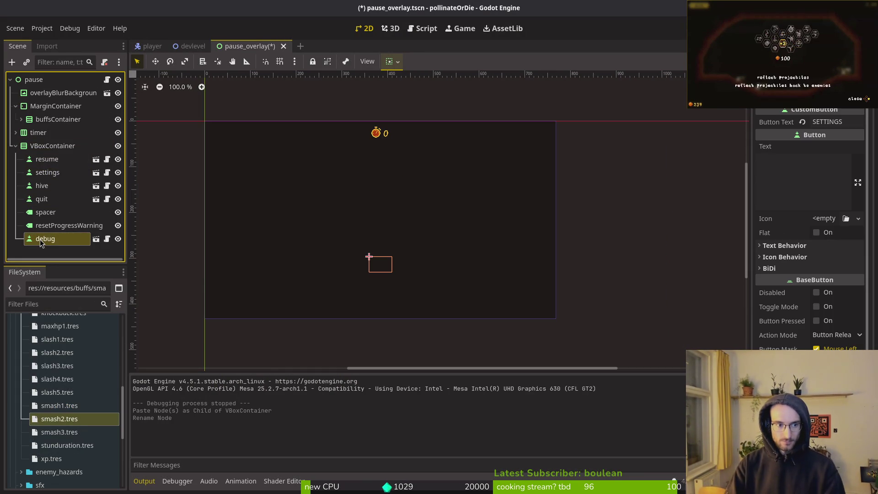
drag(40, 240, 61, 167)
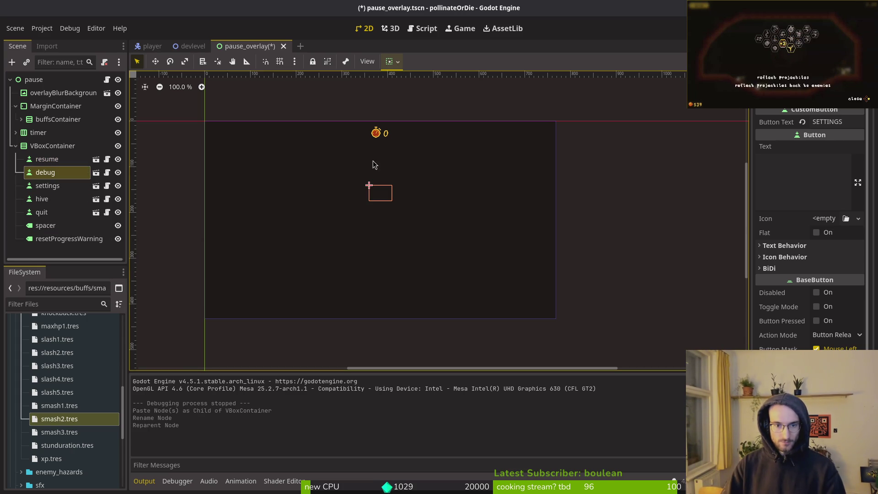
click(314, 95)
key(ctrl+s)
Set the debug button's Button Text to DEBUG in the Inspector
click(45, 172)
click(846, 122)
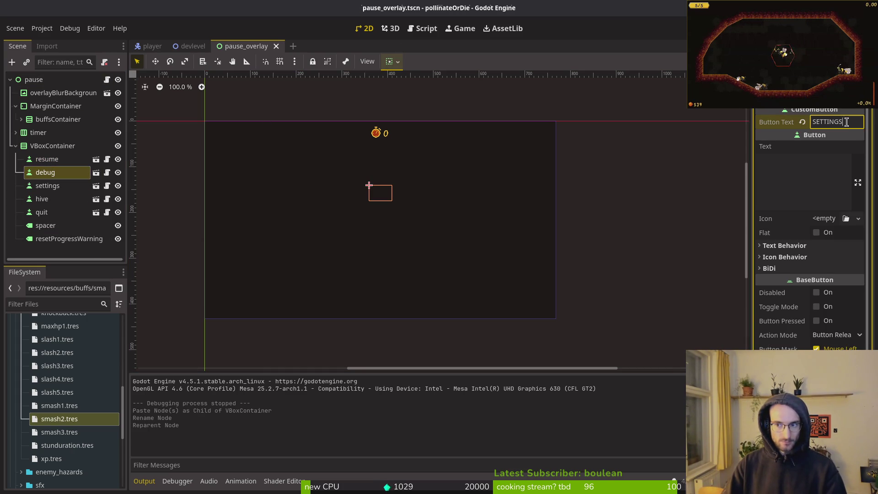
text(debu)
key(BackSpace)
key(BackSpace)
key(BackSpace)
text(DEBUG)
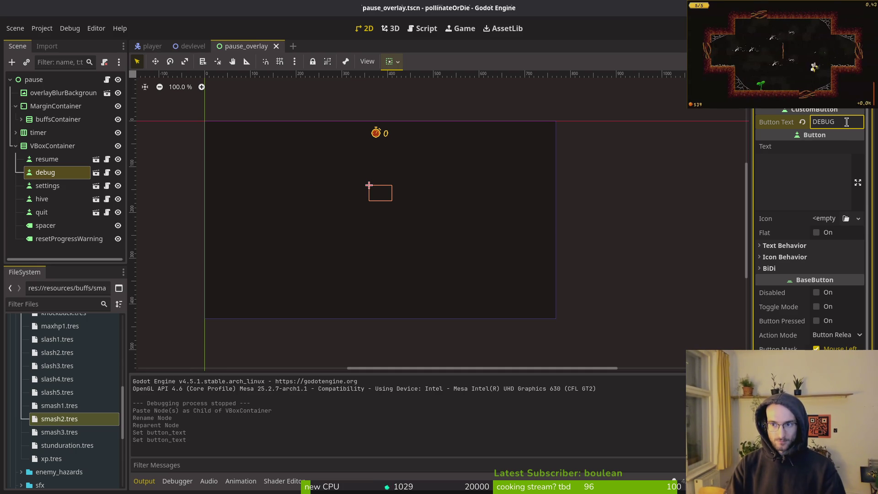
key(super)
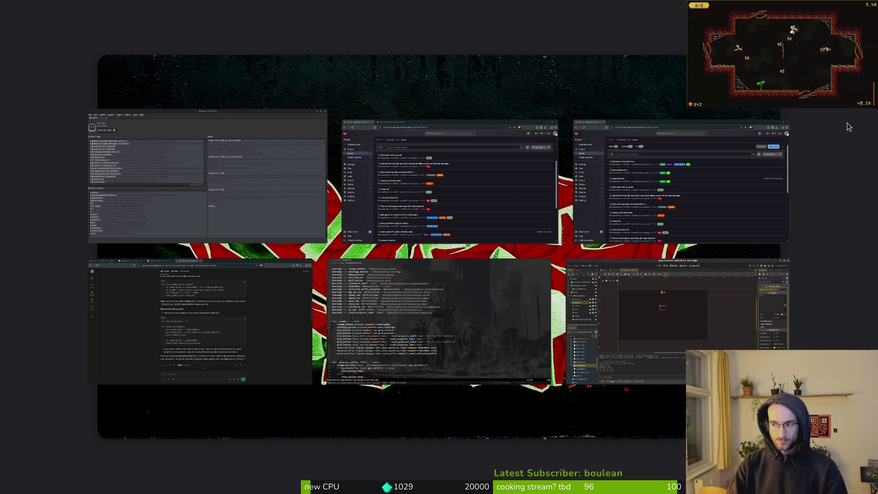
key(Escape)
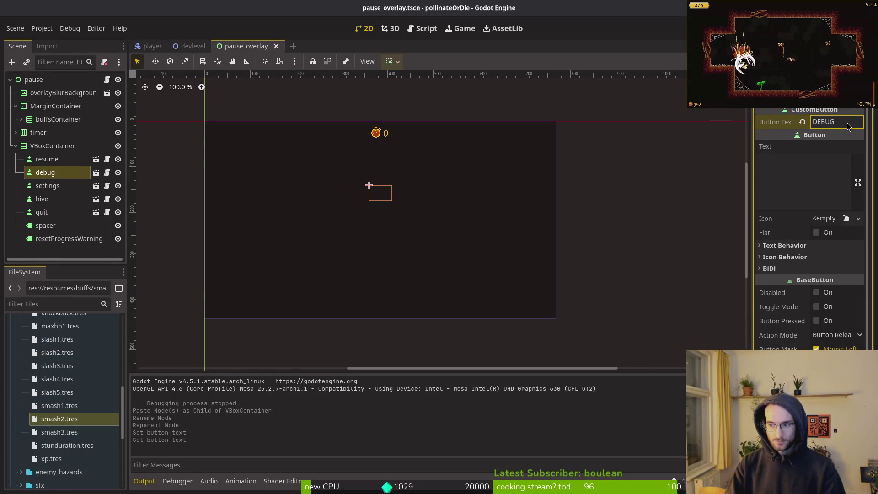
In Neovim, find and open docs/translations.csv
key(alt+Tab)
text(trna)
key(Up)
Search translations.csv for DEBUGG to confirm the DEBUGGING key, then go back to Godot
key(Down)
key(Return)
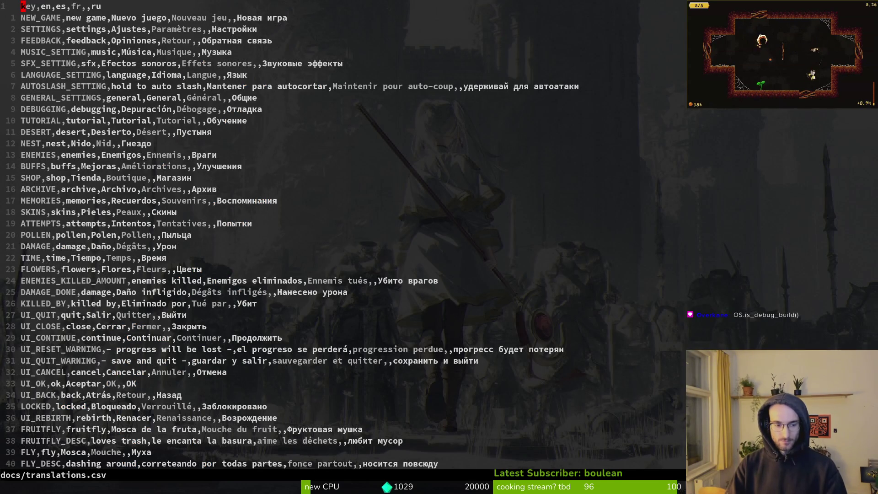
text(debu)
key(BackSpace)
key(BackSpace)
key(BackSpace)
text(DEBUGG)
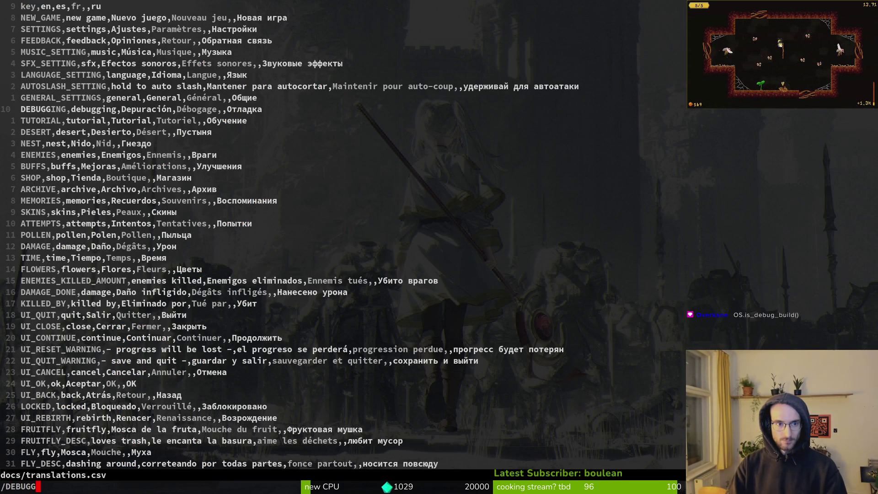
key(Escape)
key(alt+Tab)
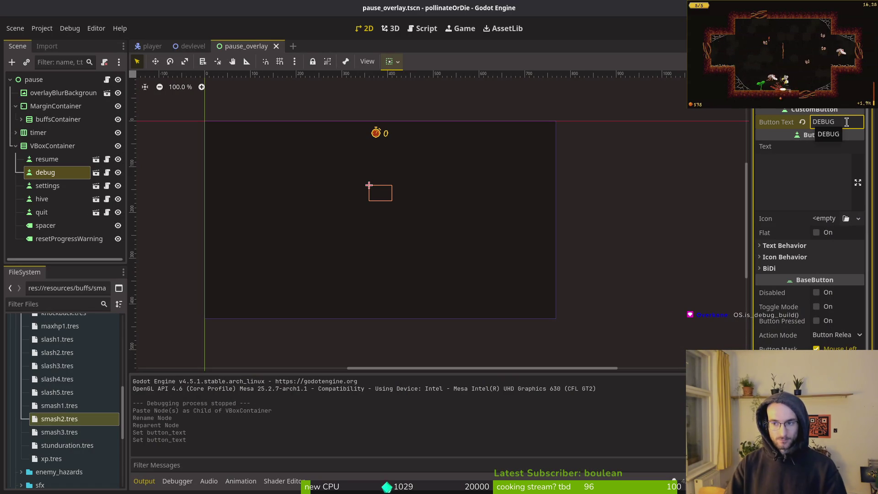
Change the debug button's text from DEBUG to DEBUGGING and save pause_overlay.tscn
text(GING)
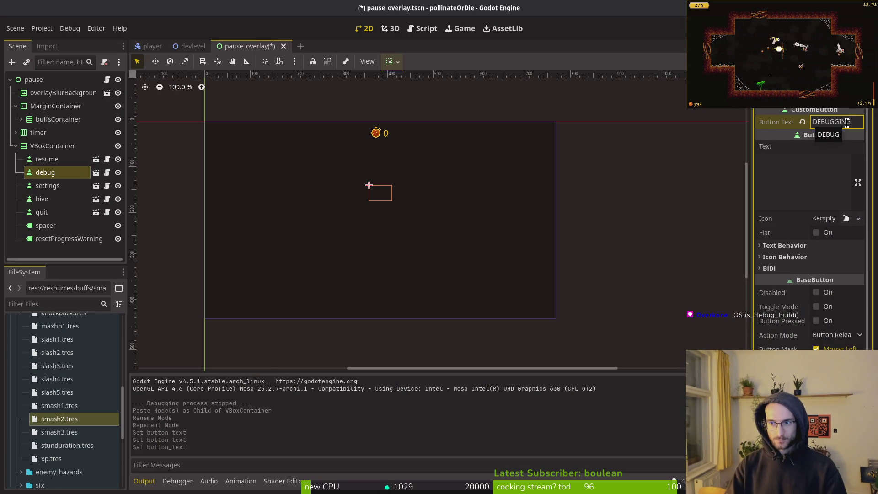
key(ctrl+s)
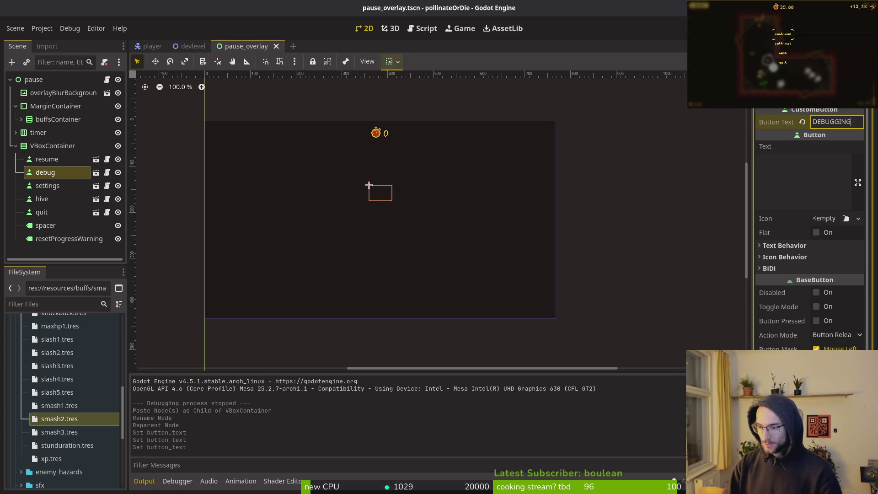
key(alt+Tab)
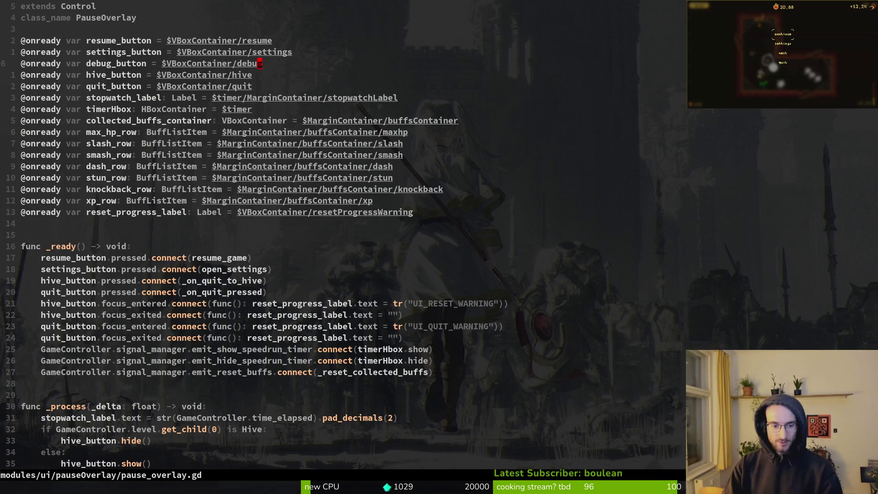
Save pause_overlay.gd and move to line 30 near the end of _ready, undoing a stray blank line
text(:w)
key(Return)
key(7)
key(j)
key(1)
key(7)
key(j)
key(j)
key(j)
key(j)
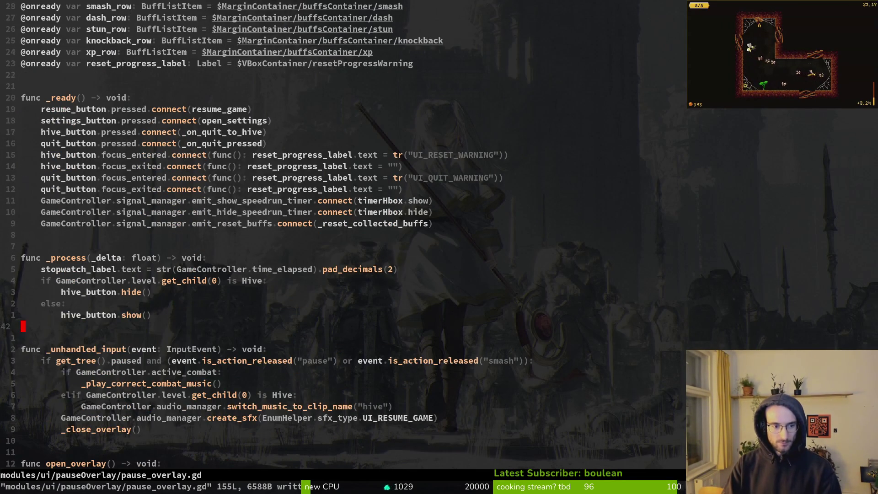
key(o)
key(Escape)
text(u:w)
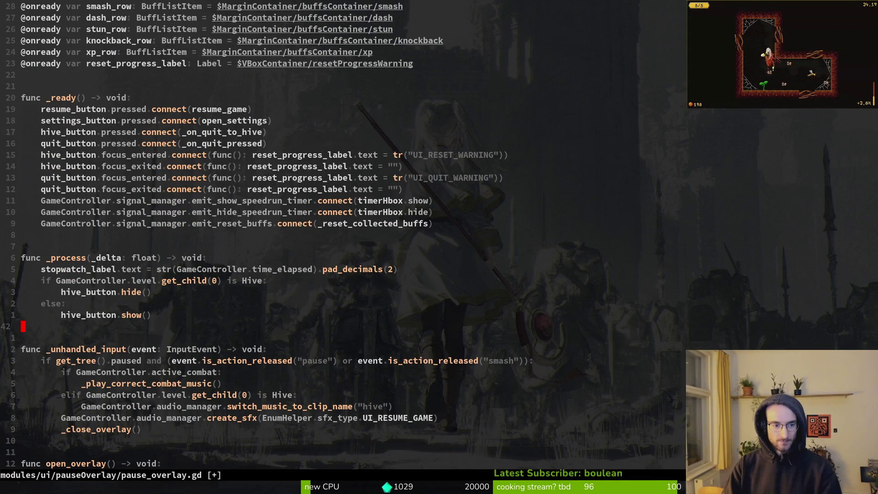
key(Return)
At the end of _ready, add 'if OS.is_debug_build():' with an indented debug.show() call, and save
key(k)
key(k)
key(k)
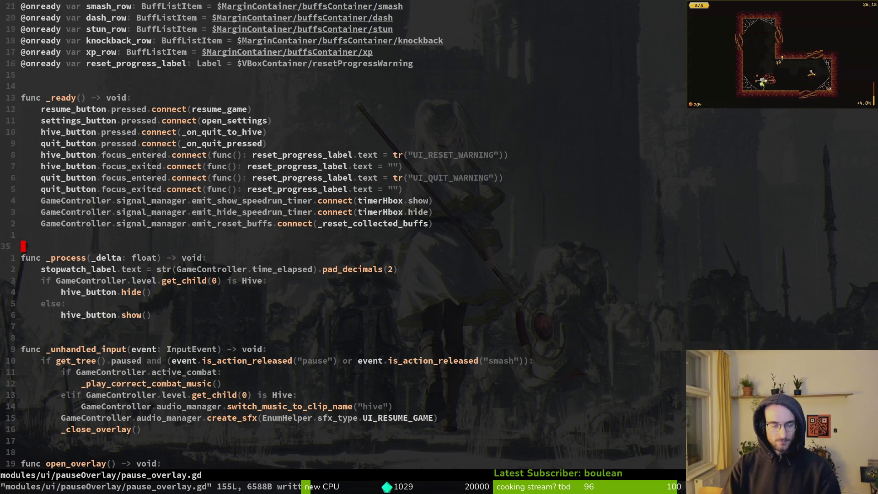
key(o)
text(if)
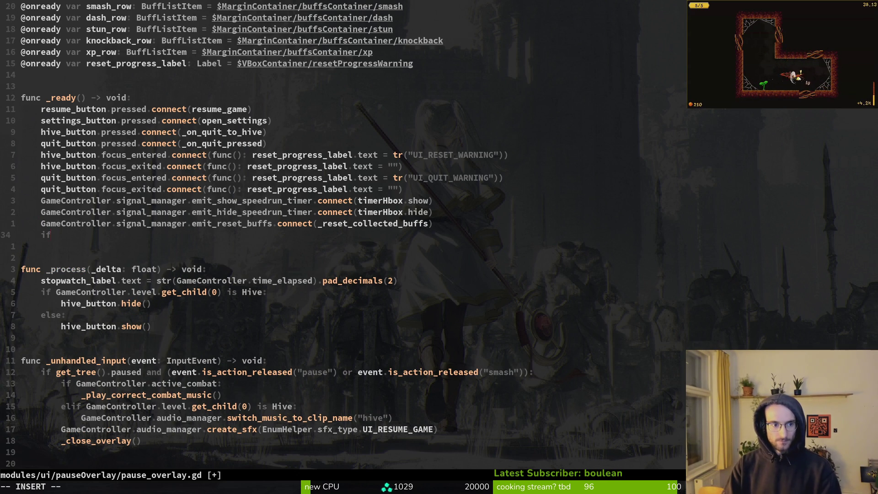
text(OS.get)
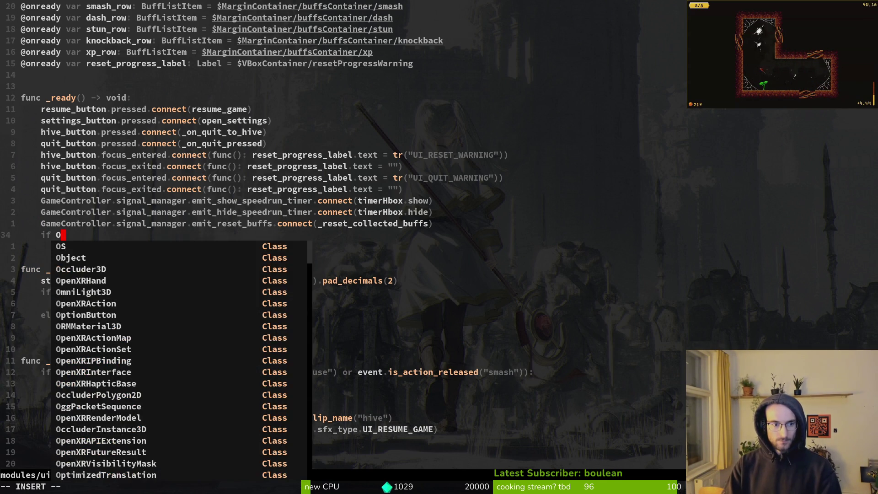
key(BackSpace)
key(BackSpace)
key(BackSpace)
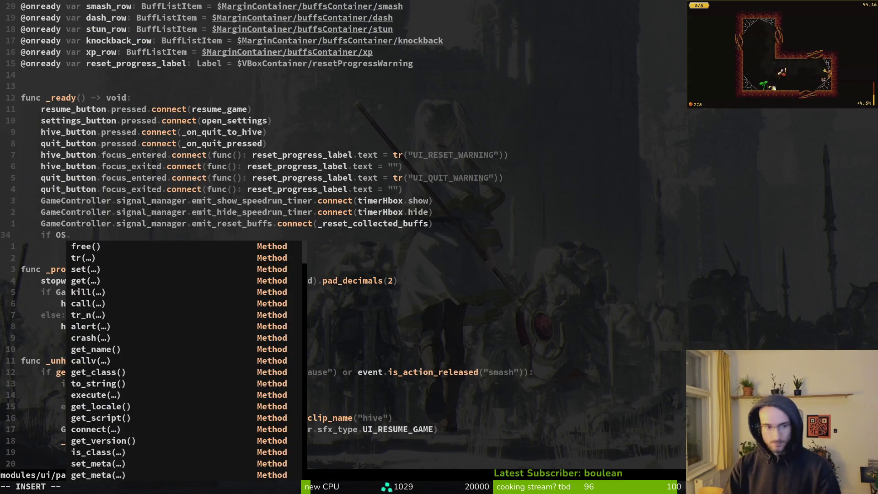
text(is_d)
key(Return)
text(:)
key(Return)
text(debug.show)
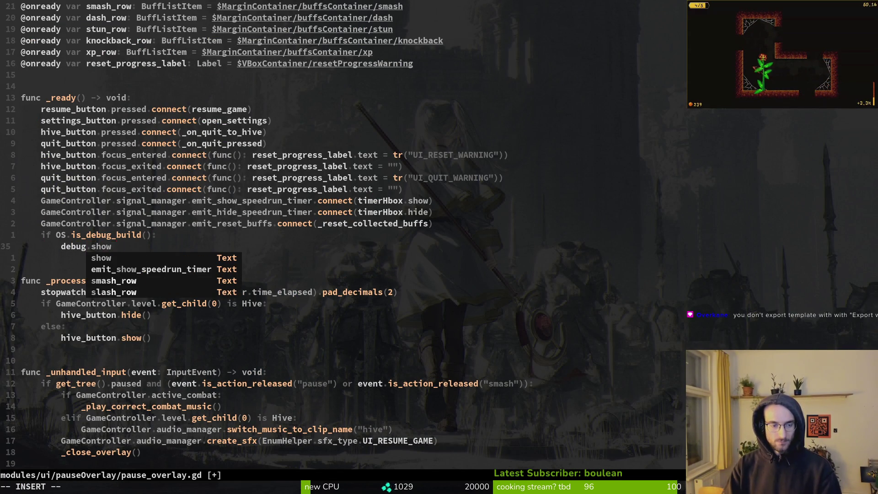
key(Return)
key(Escape)
text(:w)
key(Return)
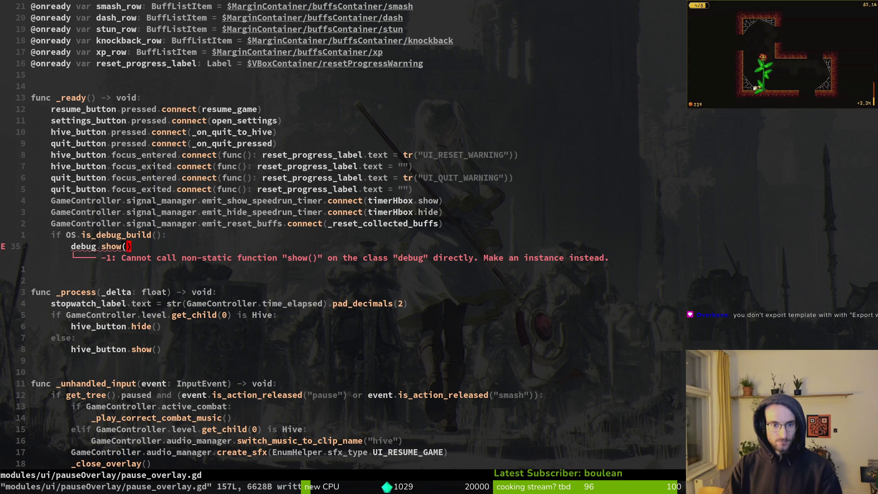
Check the debug_button declaration, then complete the call's name to debug_button and save
key(ctrl+u)
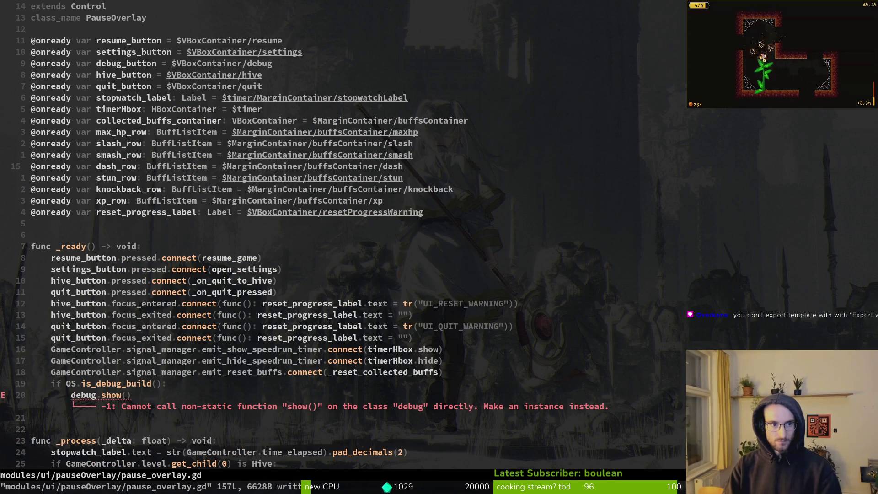
key(braceleft)
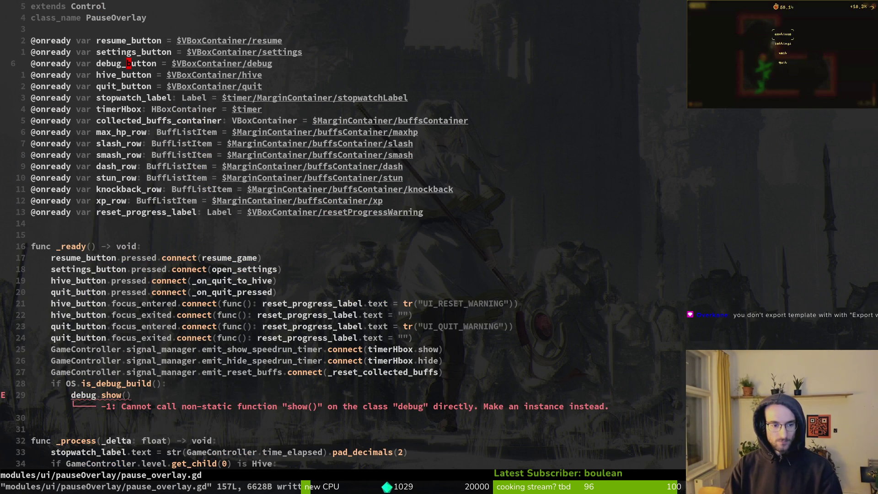
key(ctrl+o)
text(hi_n)
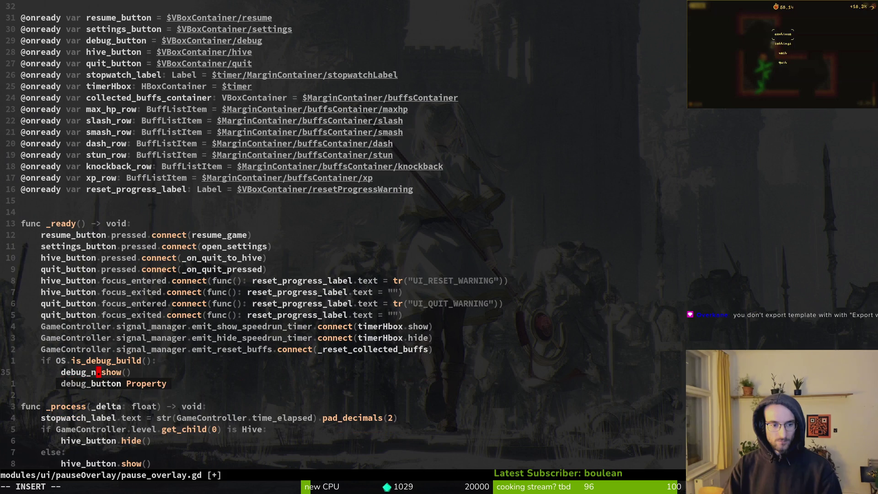
key(Tab)
key(Escape)
text(:w)
key(Return)
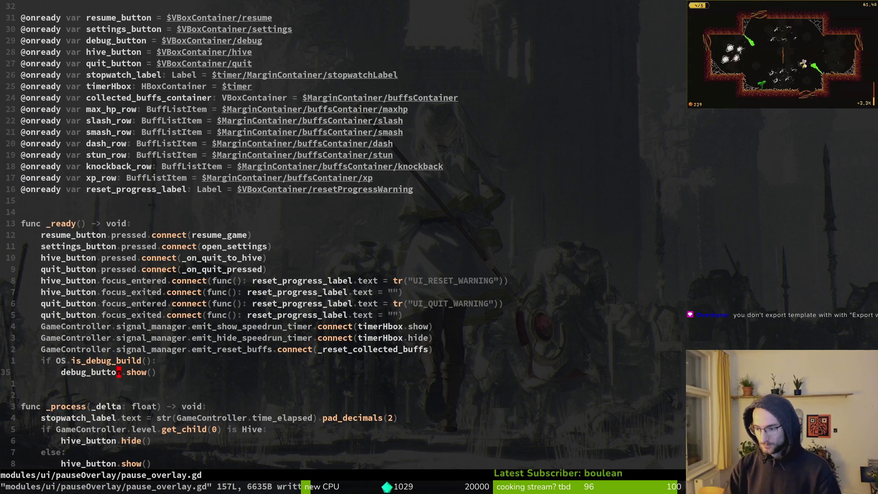
key(alt+Tab)
Open Project > Export and inspect the Export Console Wrapper choices without changing them
click(42, 28)
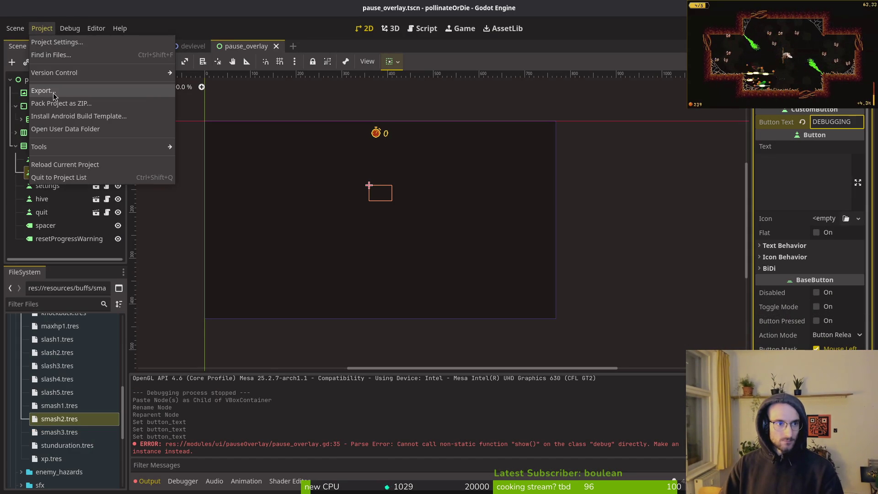
click(44, 91)
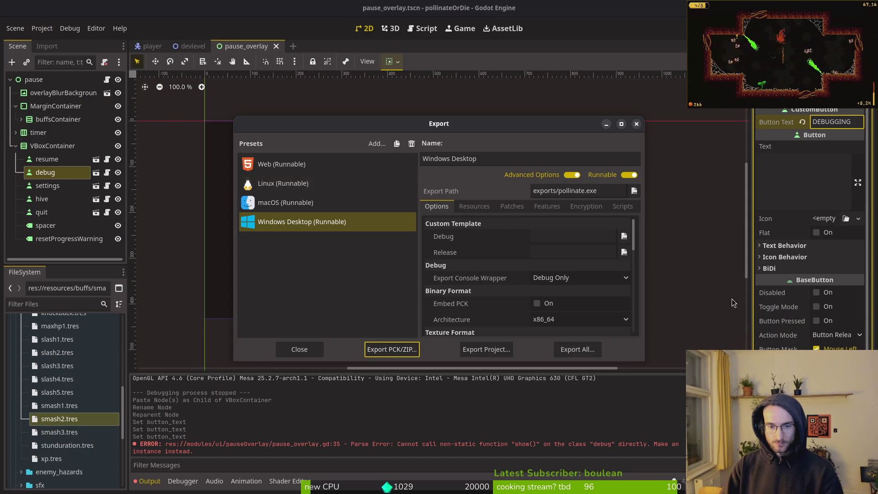
click(575, 279)
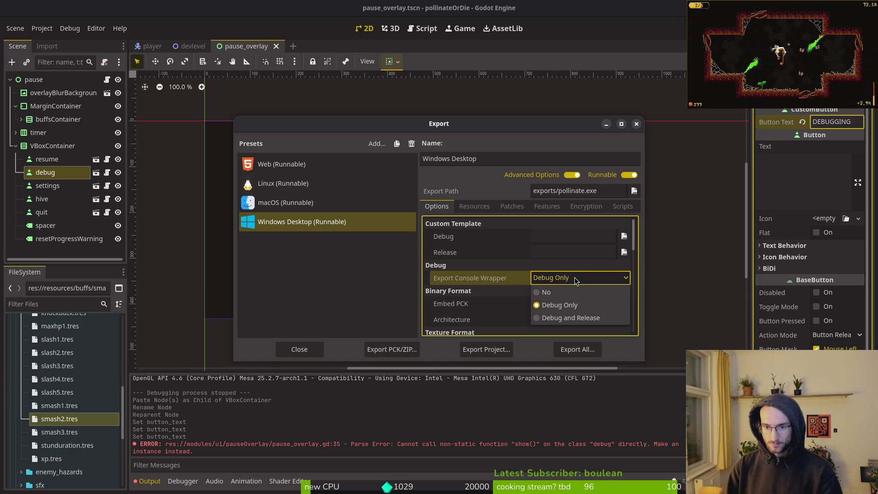
click(575, 280)
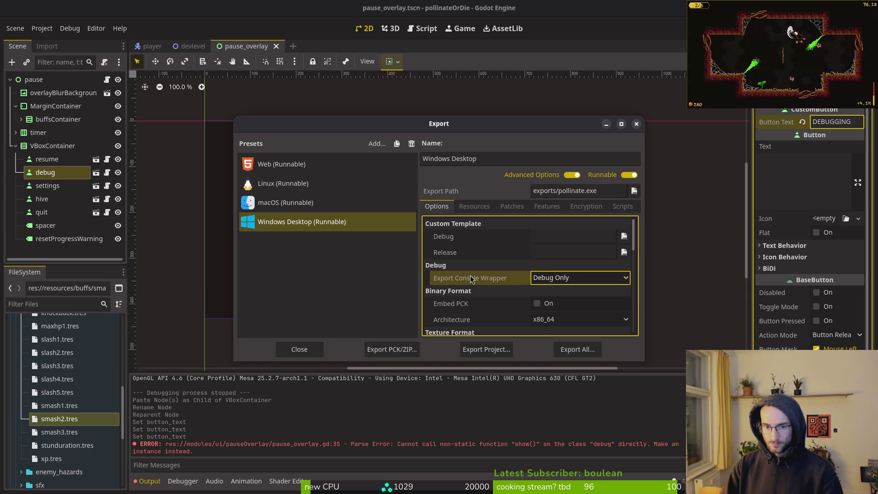
Compare the export presets, select Linux, and scroll down to its Shader Baker options
click(279, 182)
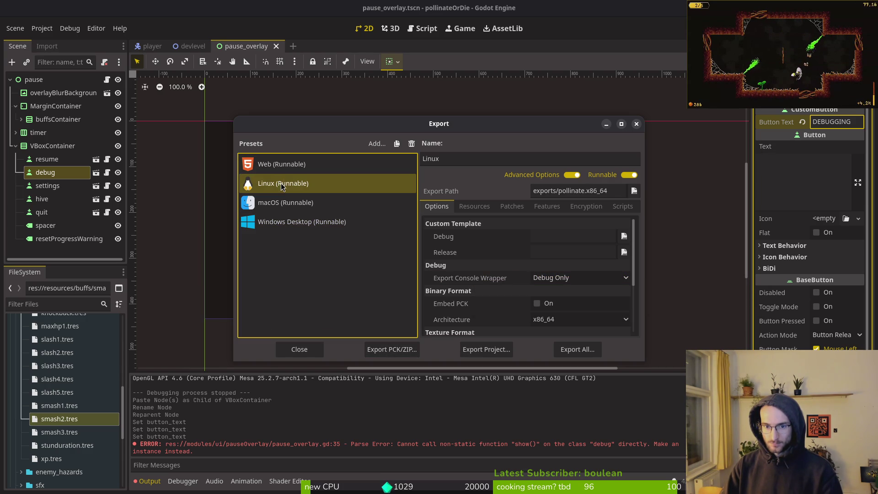
click(292, 223)
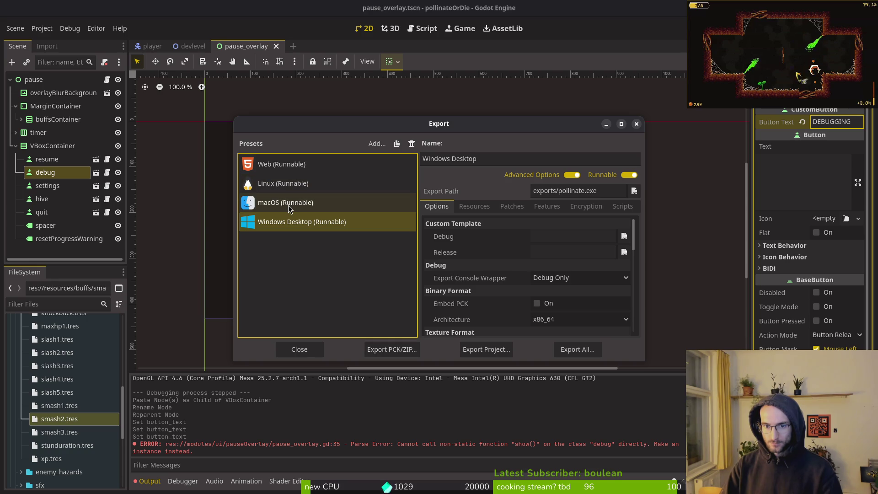
click(288, 204)
click(304, 188)
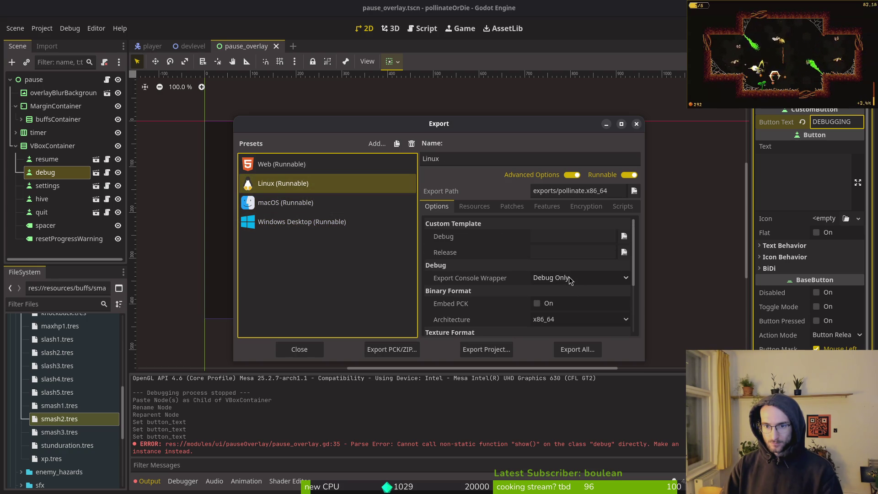
scroll(569, 276, down, 2)
scroll(574, 302, down, 2)
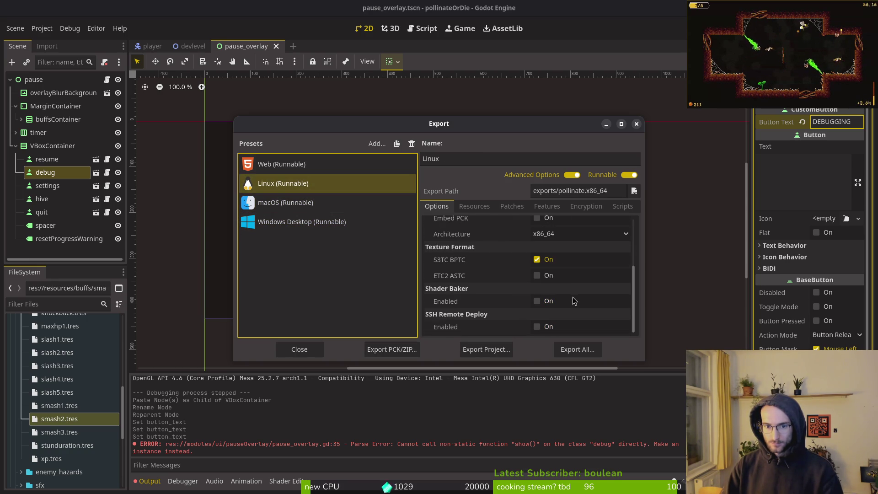
mouse_move(454, 302)
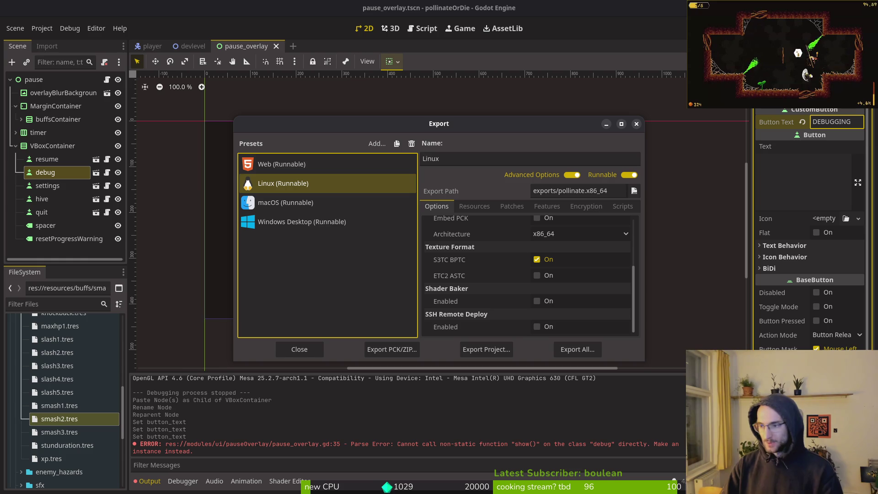
key(alt+Tab)
key(alt+Tab)
key(alt+Tab)
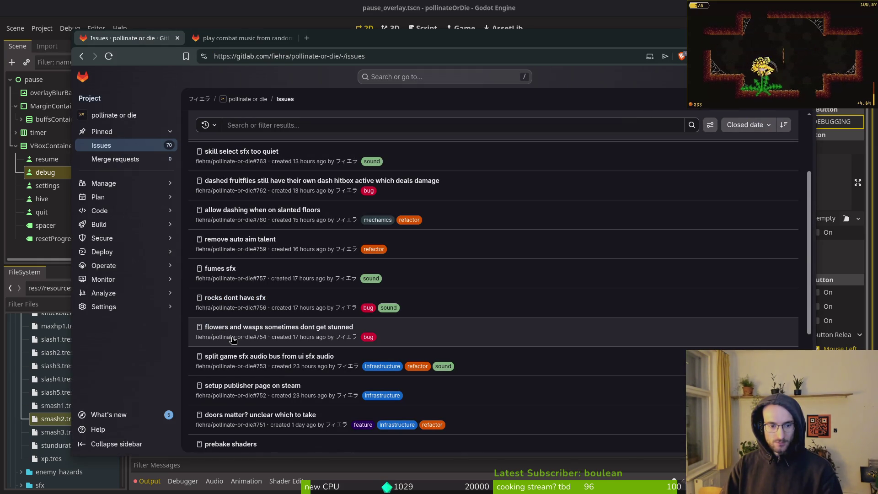
Post the comment 'godot prebake shaders only works with forward' on issue #750 'prebake shaders'
click(231, 444)
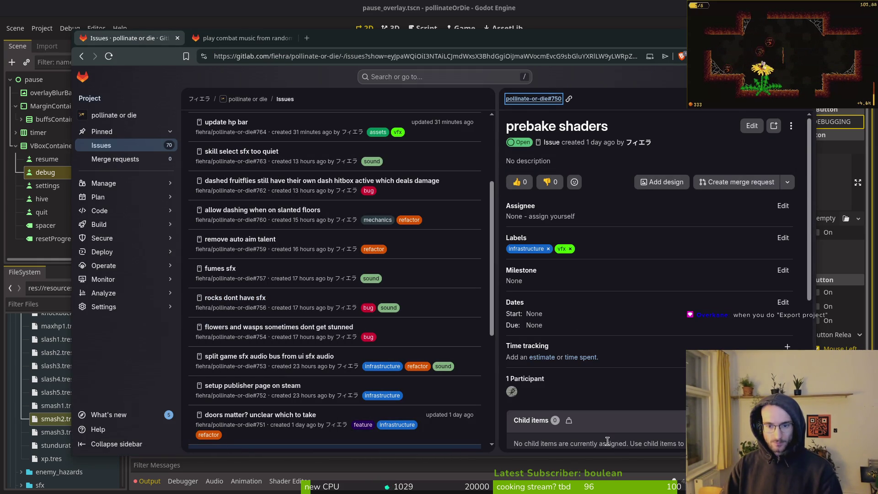
scroll(686, 274, down, 5)
click(563, 400)
text(godot p)
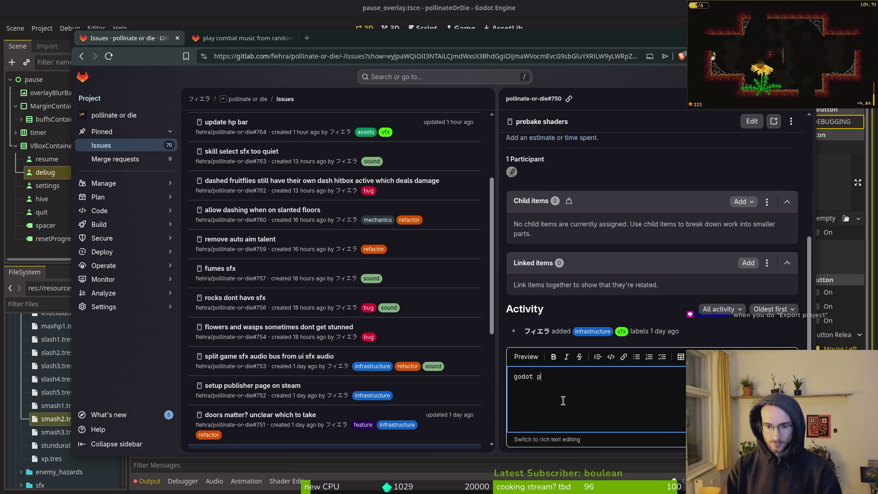
text(rebake shaders only)
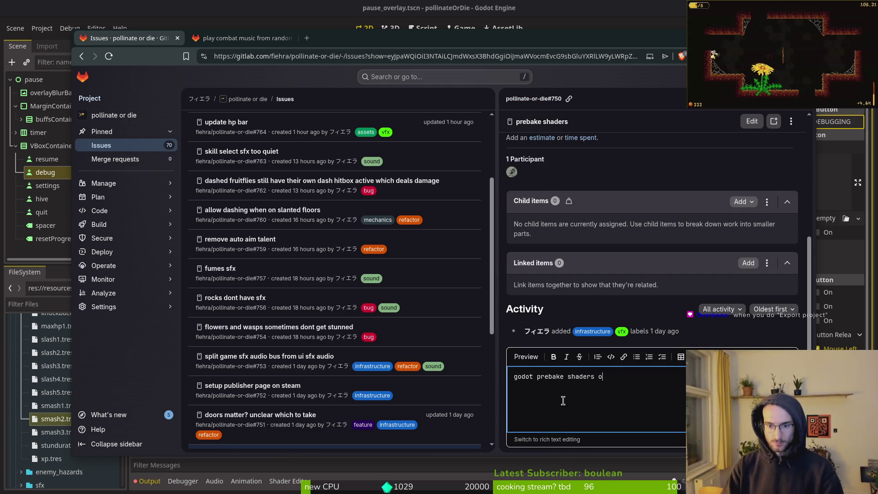
text( works with fo)
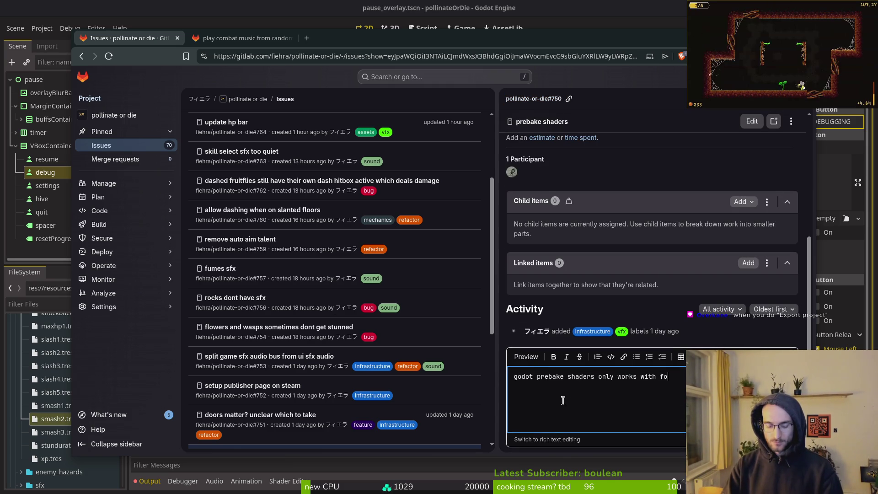
text(rward)
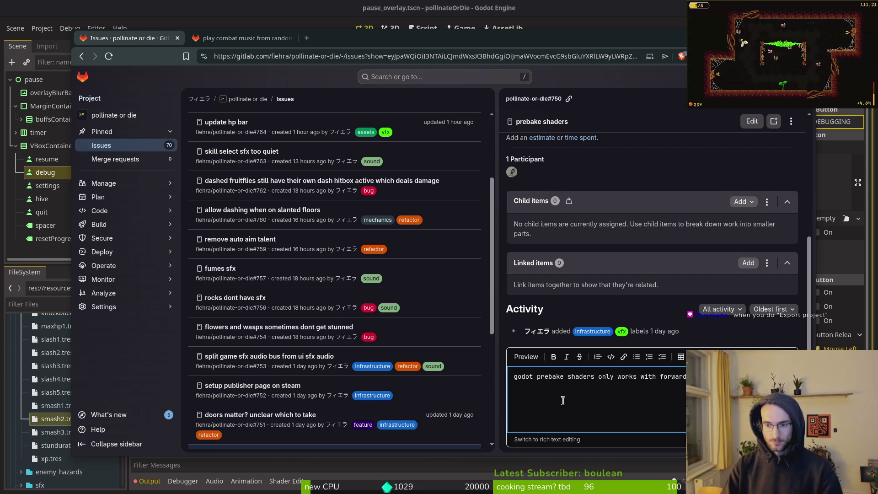
scroll(563, 400, down, 1)
click(526, 434)
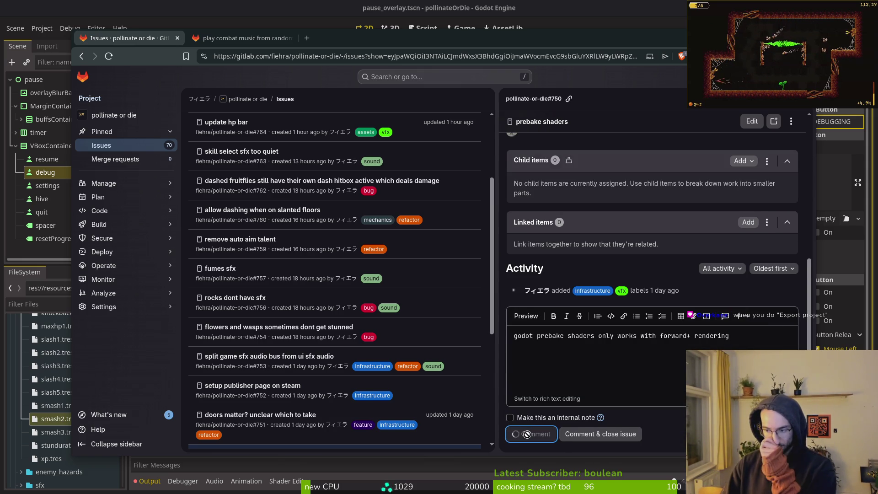
key(alt+Tab)
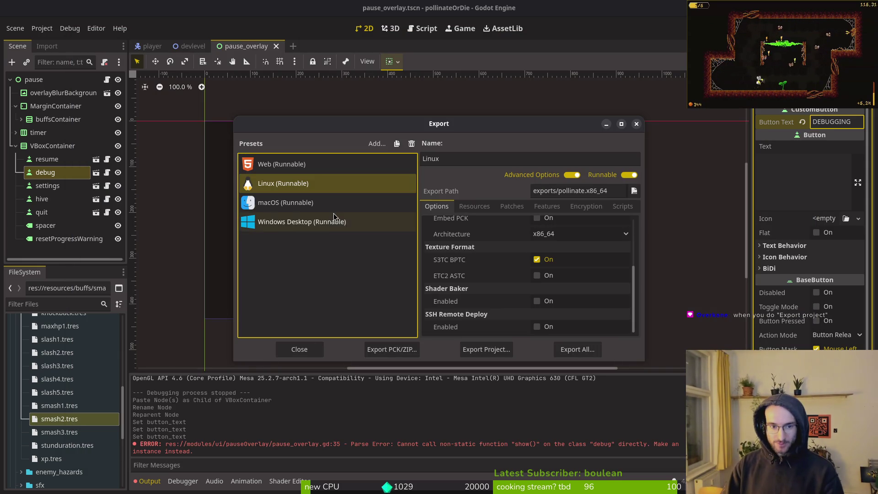
Export the Linux project with Export With Debug left on, then close the export settings
click(487, 349)
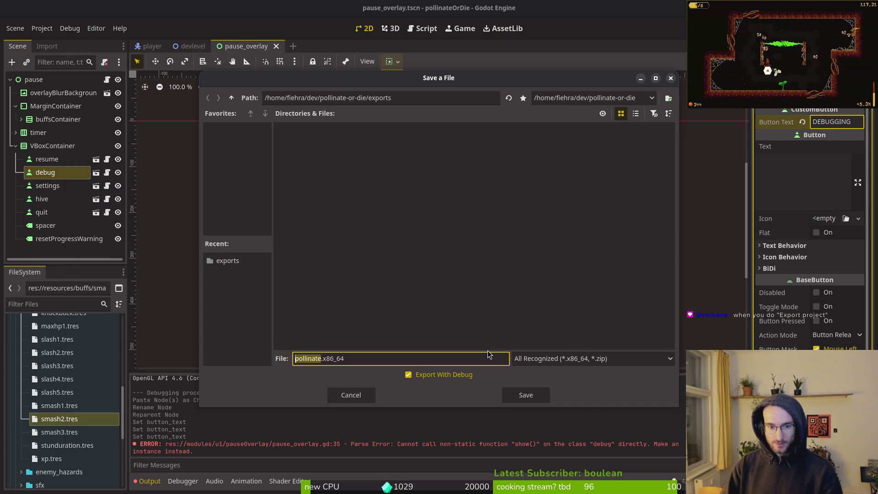
click(443, 377)
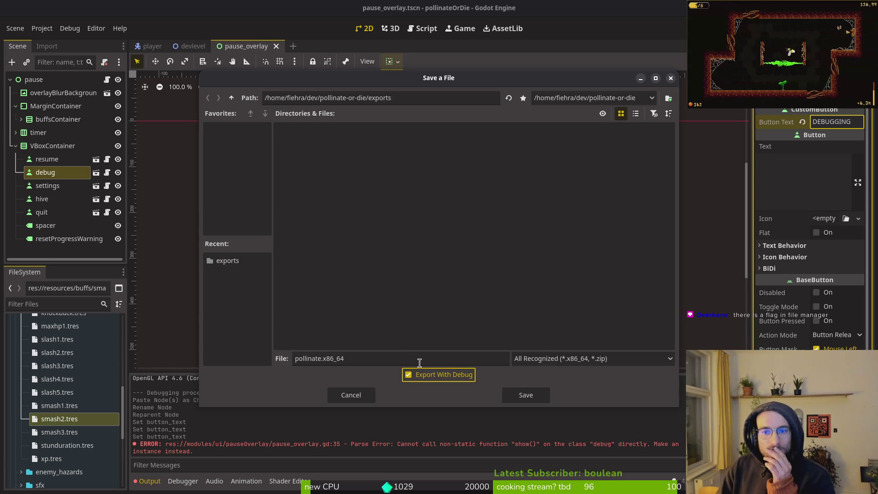
click(429, 376)
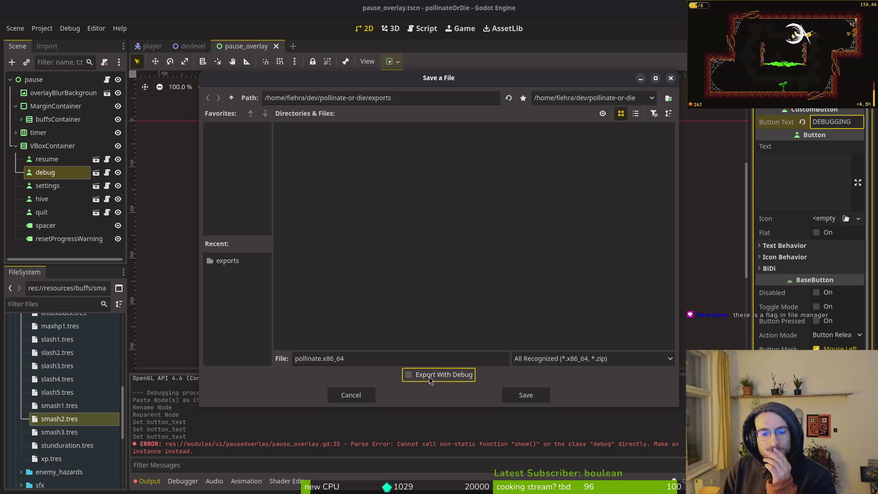
click(428, 374)
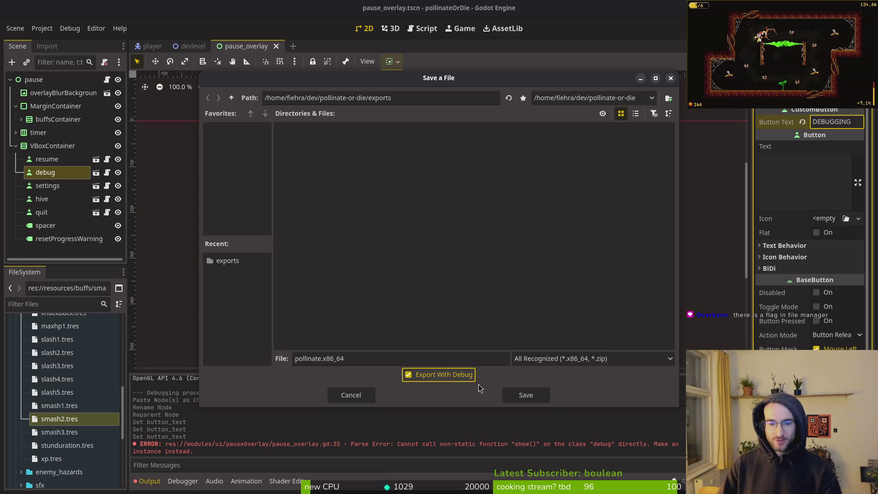
click(524, 394)
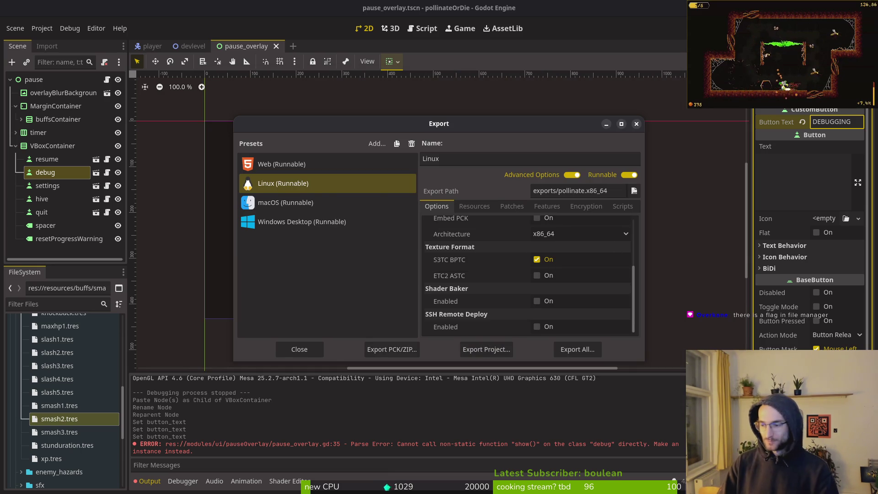
key(alt+Tab)
key(alt+Tab)
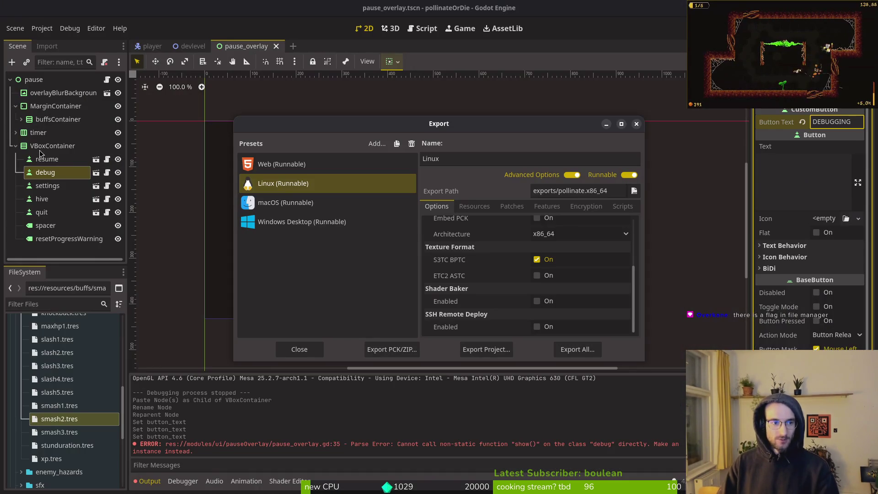
click(295, 350)
Hide the debug button node, save the scene, and re-export Linux over exports/pollinate.x86_64
click(118, 172)
key(ctrl+s)
click(48, 31)
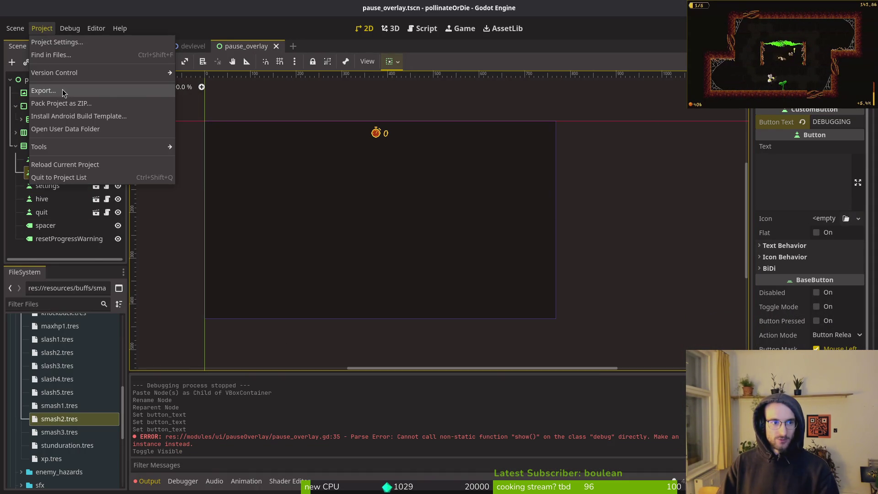
click(63, 94)
click(475, 349)
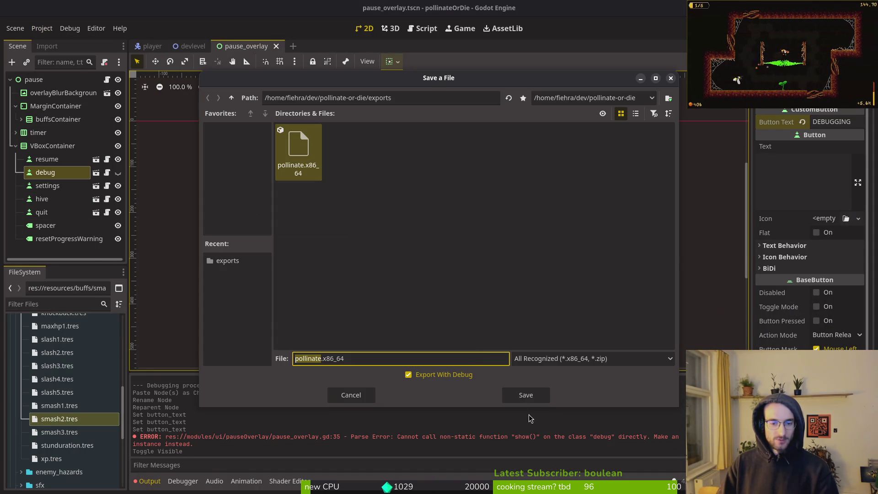
click(511, 401)
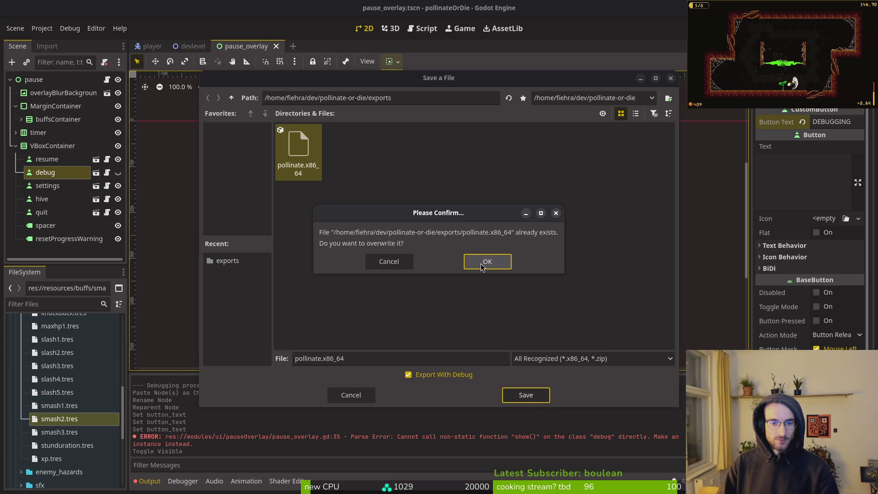
click(481, 263)
key(super)
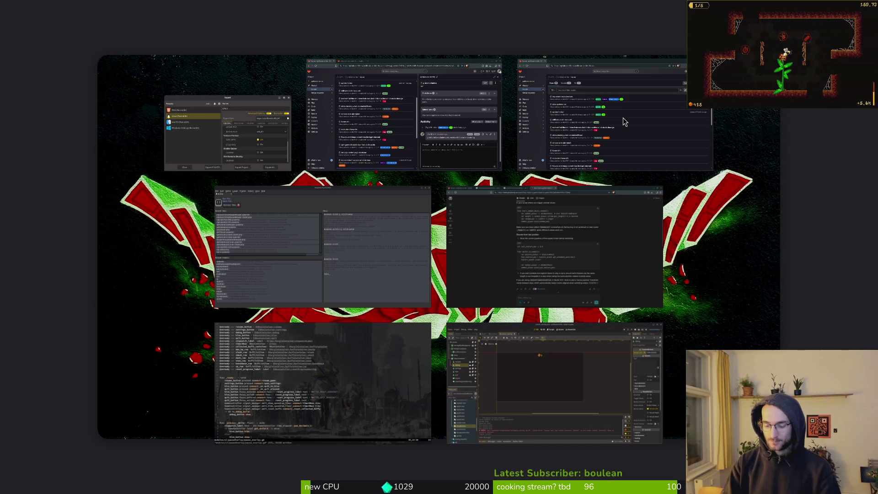
key(super)
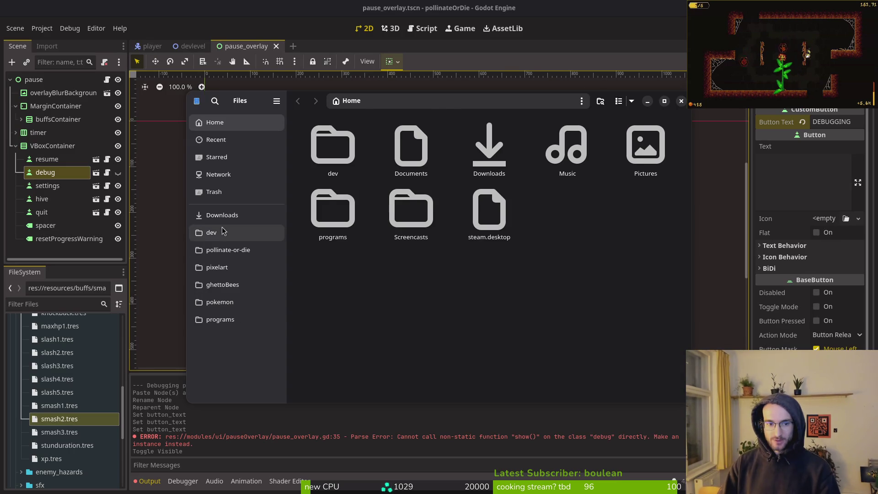
Open the project's exports folder and delete all five old build files
click(229, 249)
click(215, 216)
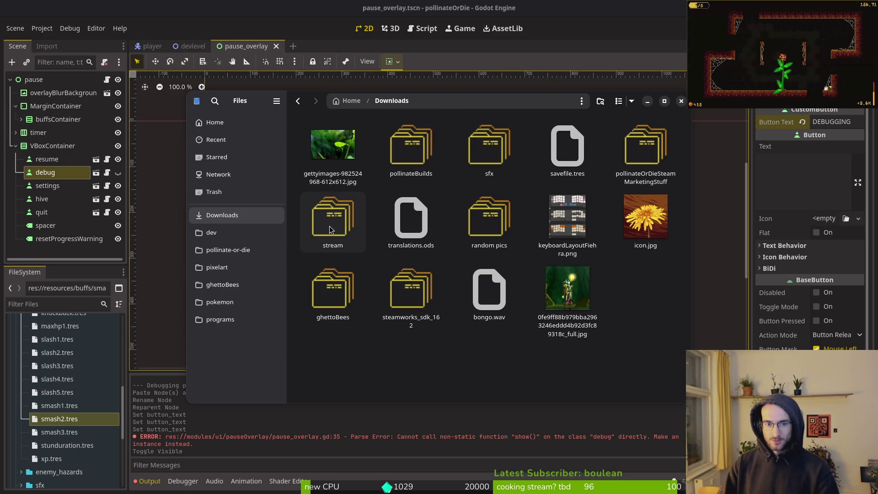
click(228, 250)
double_click(494, 224)
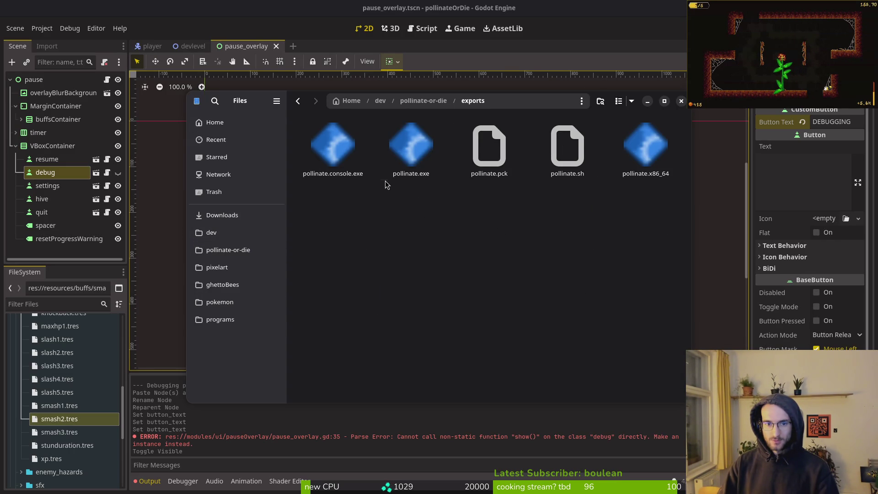
key(ctrl+a)
key(Delete)
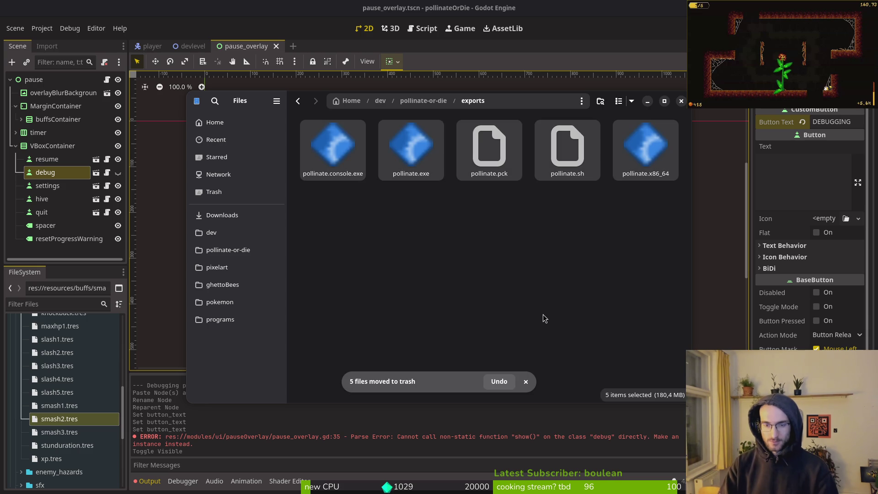
Export the Linux project into the emptied exports folder and launch the new build
key(alt+Tab)
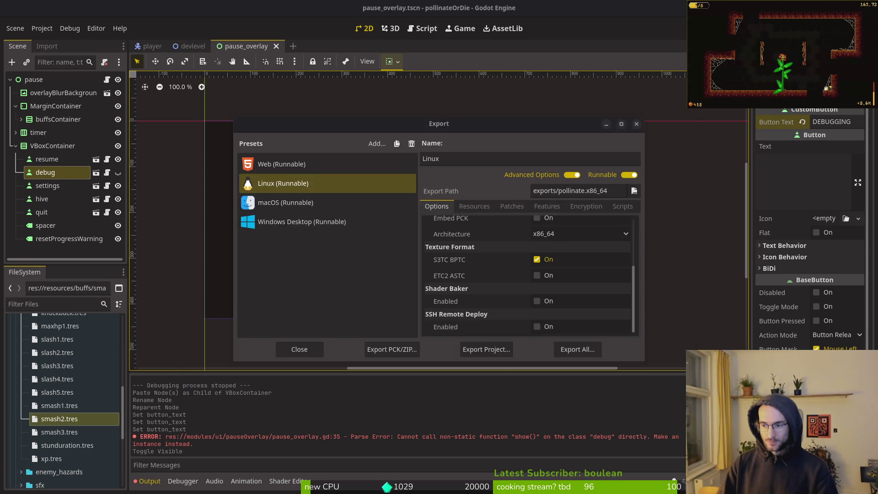
click(496, 350)
click(527, 393)
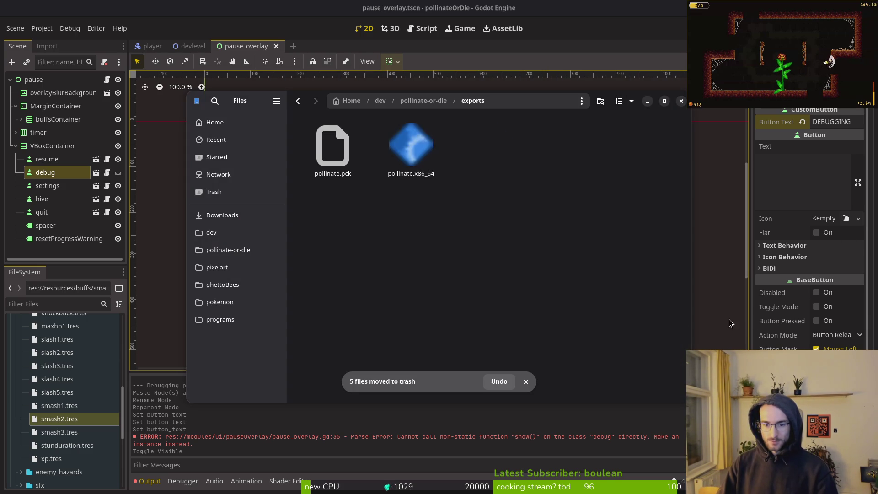
double_click(488, 169)
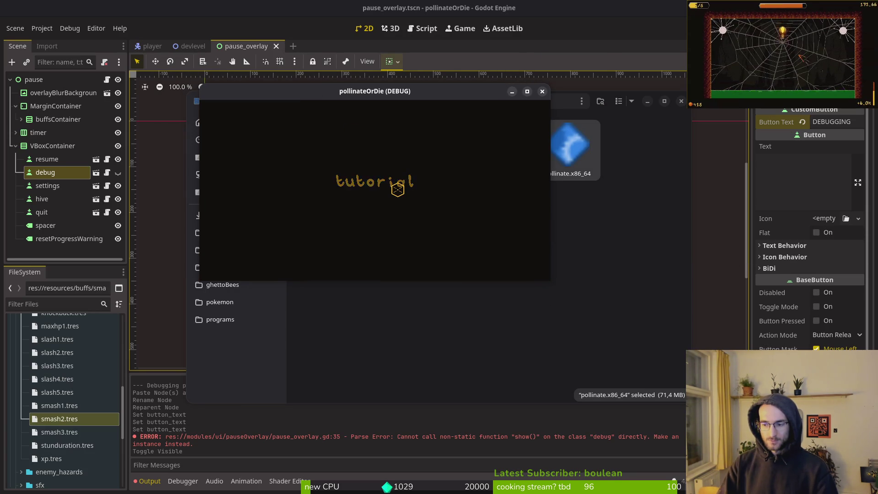
Pause the debug build, check for the debugging entry in the menu, and close the game
key(Escape)
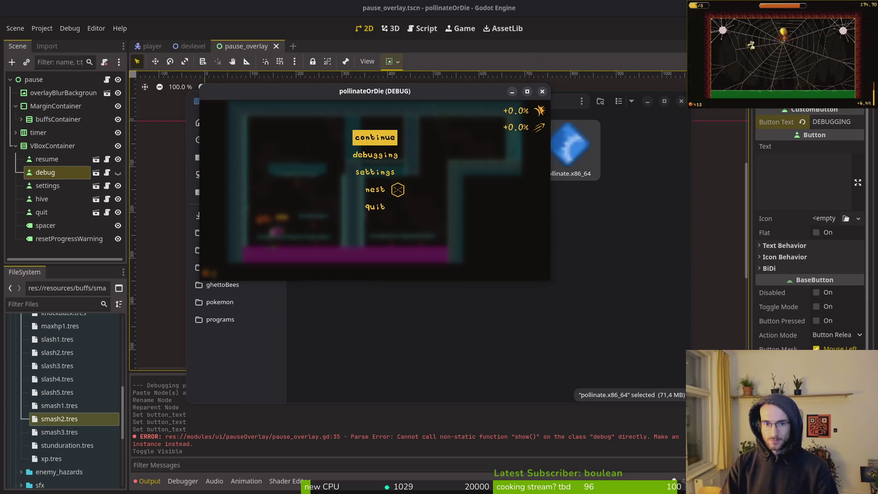
key(Down)
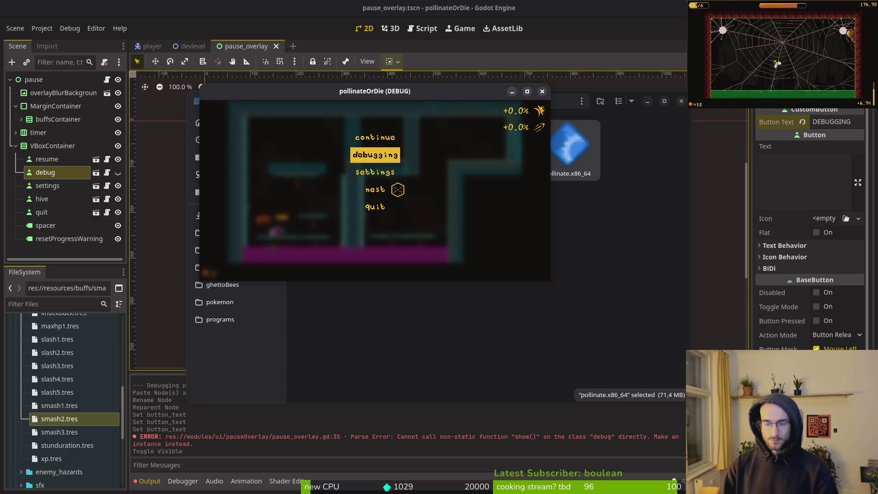
click(542, 91)
Export the Linux project again without debug, saving over pollinate.x86_64
key(alt+Tab)
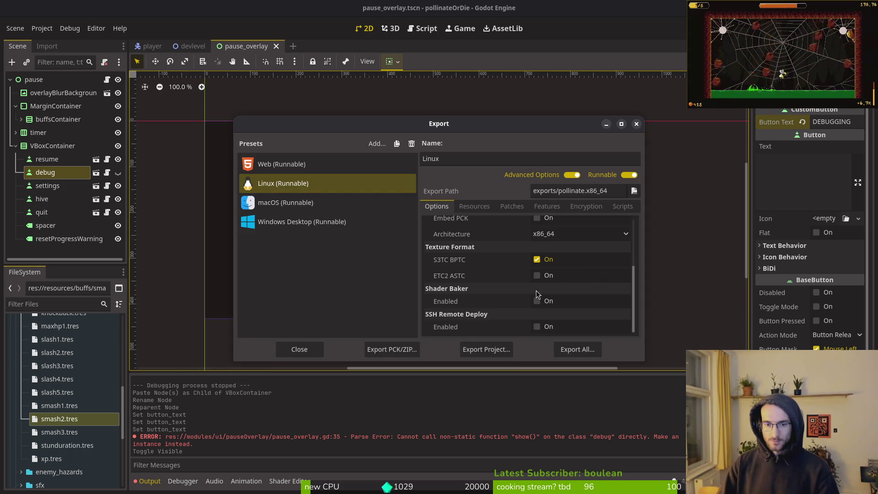
click(478, 350)
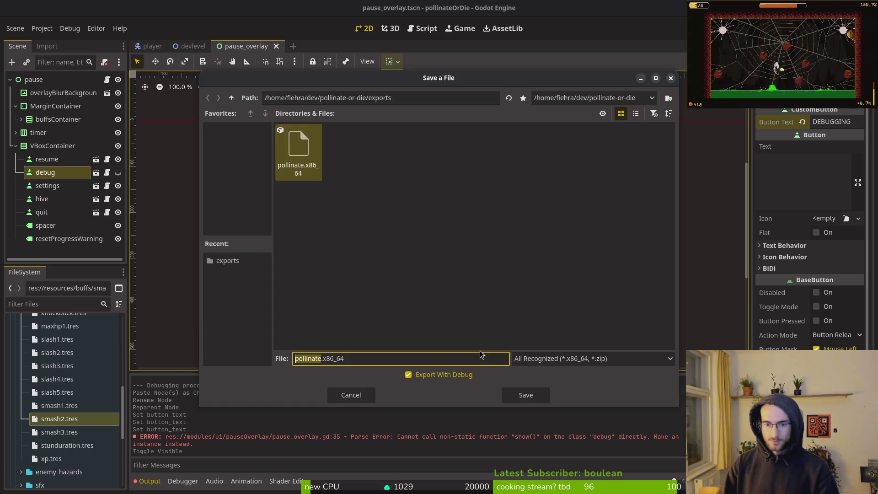
click(521, 395)
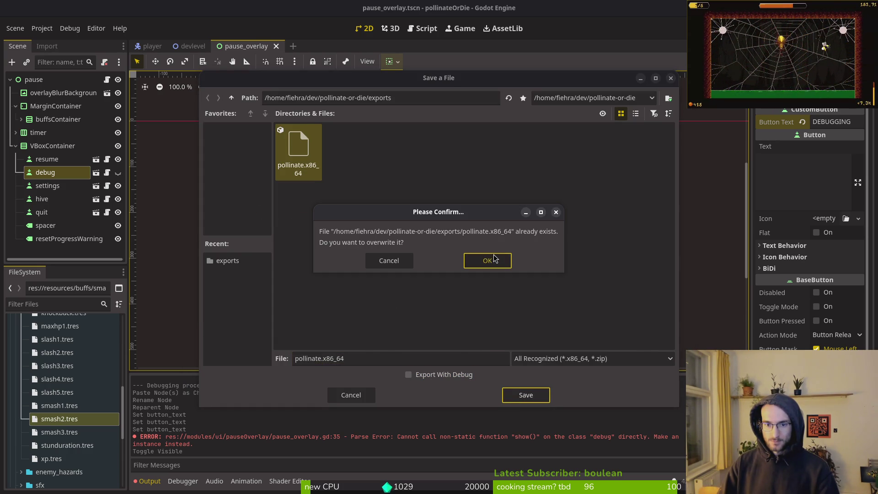
Confirm the overwrite, run the release pollinate.x86_64, check that its pause menu lacks debugging, and close it
click(495, 260)
key(alt+Tab)
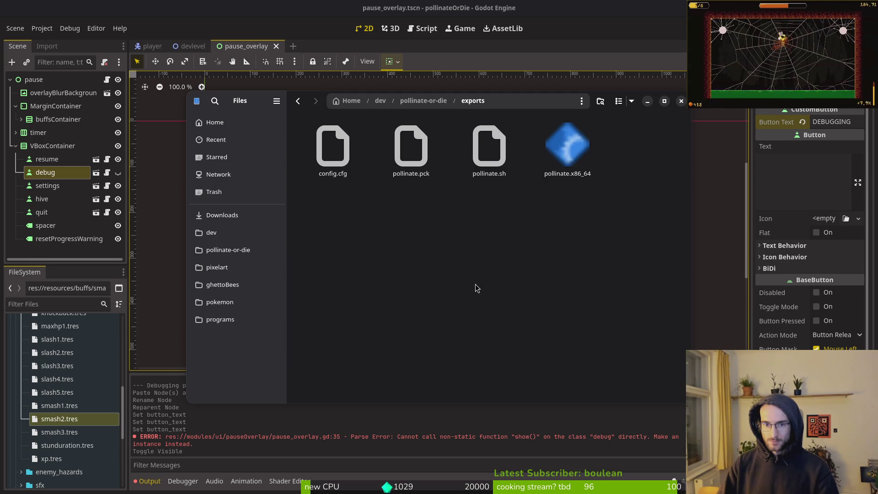
click(563, 133)
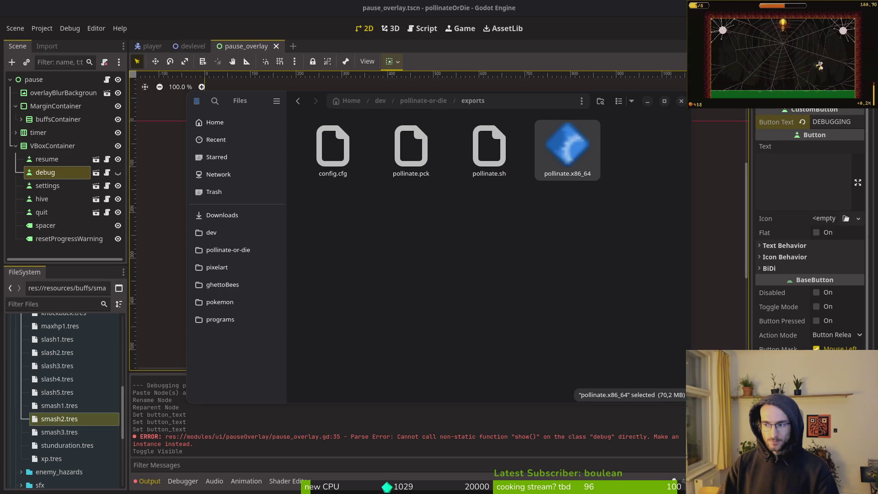
key(Return)
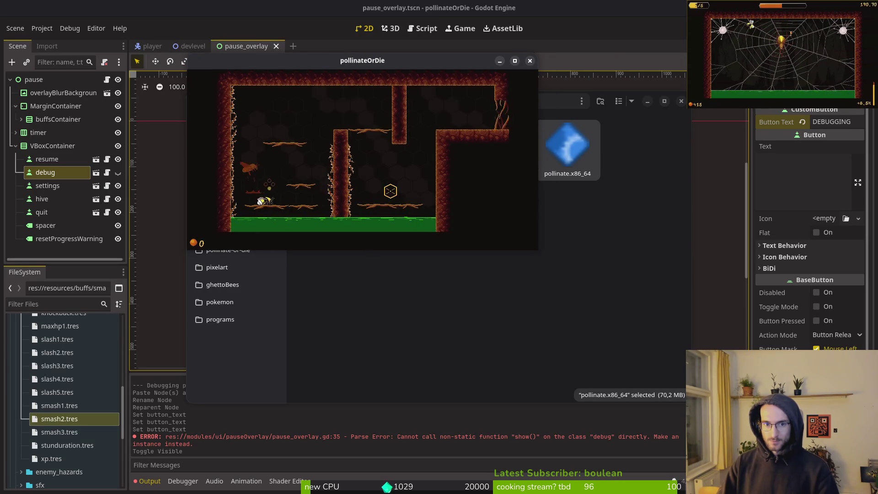
key(Escape)
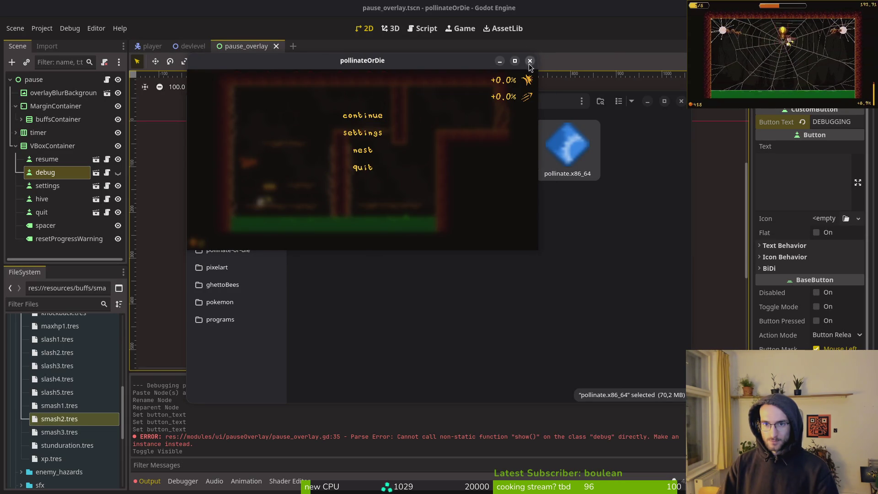
click(529, 62)
Close Godot's Export dialog
key(alt+Tab)
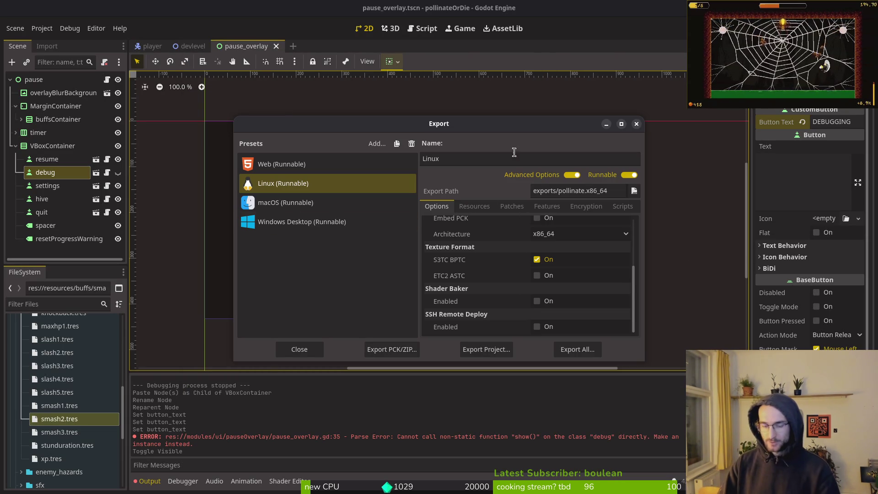
click(637, 125)
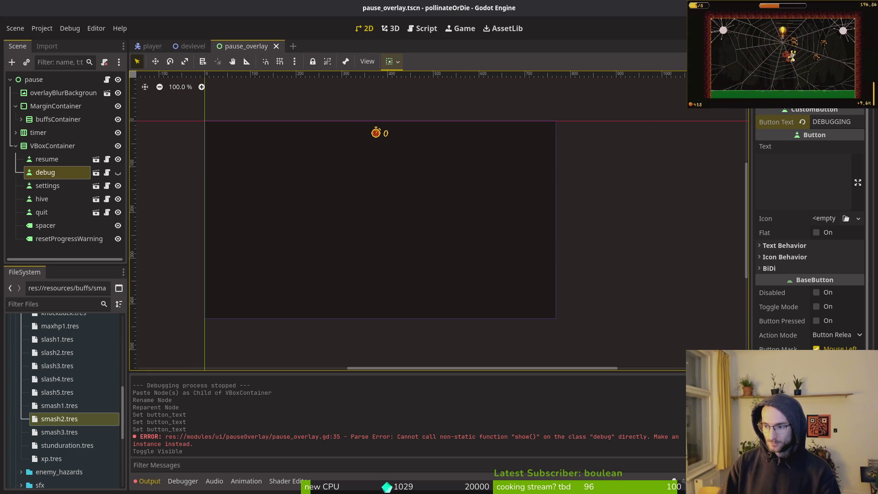
key(alt+Tab)
Open debug.helper.gd through the 'debug.hel' file finder search
click(93, 364)
key(ctrl+p)
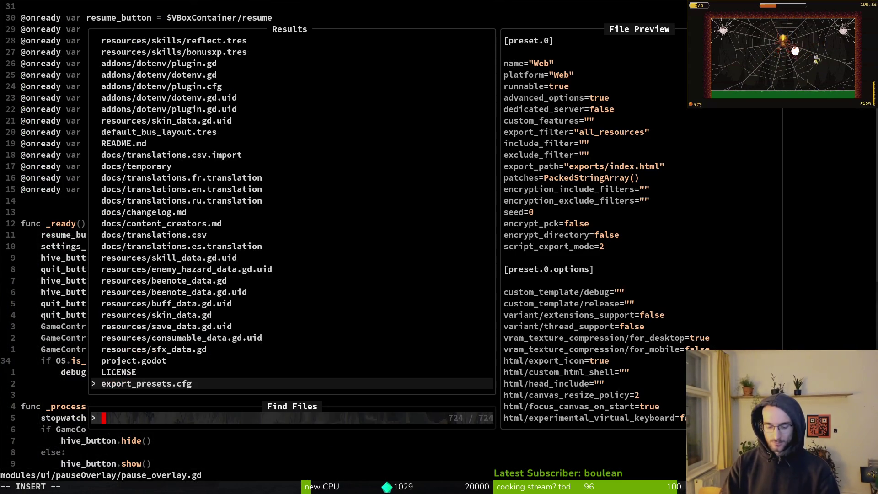
key(Escape)
key(ctrl+p)
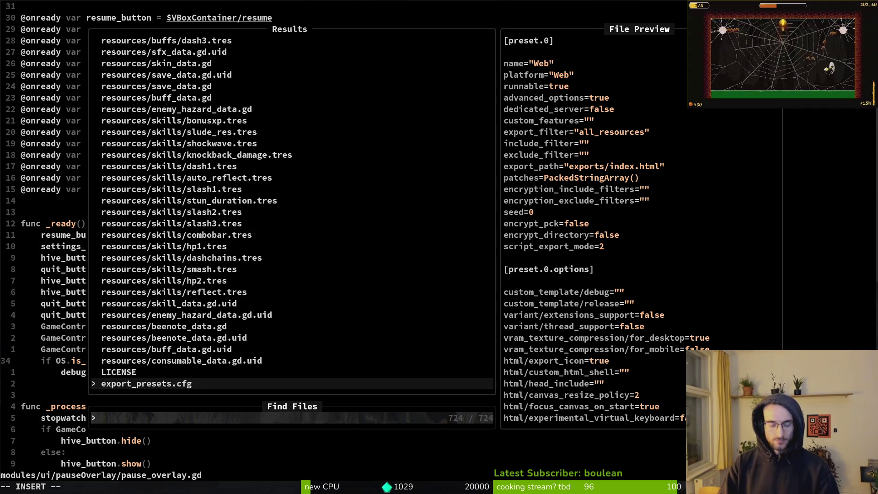
text(debug.hel)
key(Return)
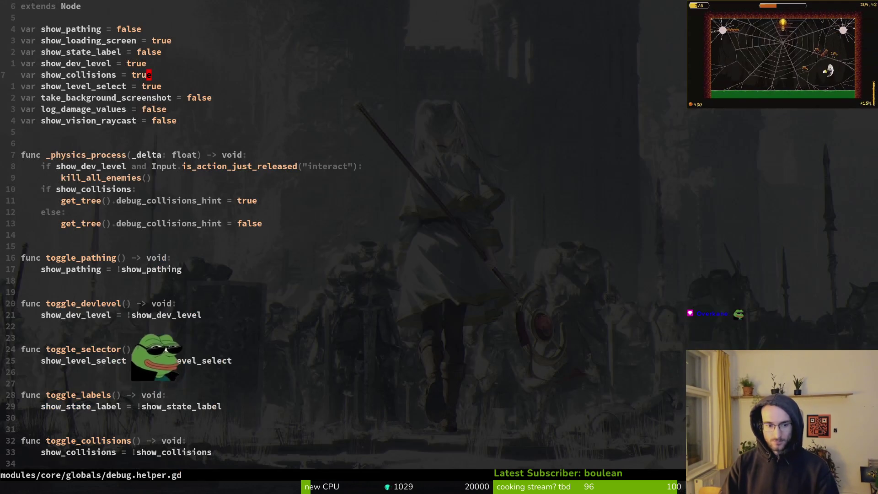
Replace show_dev_level with OS.is_debug_build() in the kill-all-enemies check and save
key(j)
key(j)
key(j)
key(j)
key(j)
key(j)
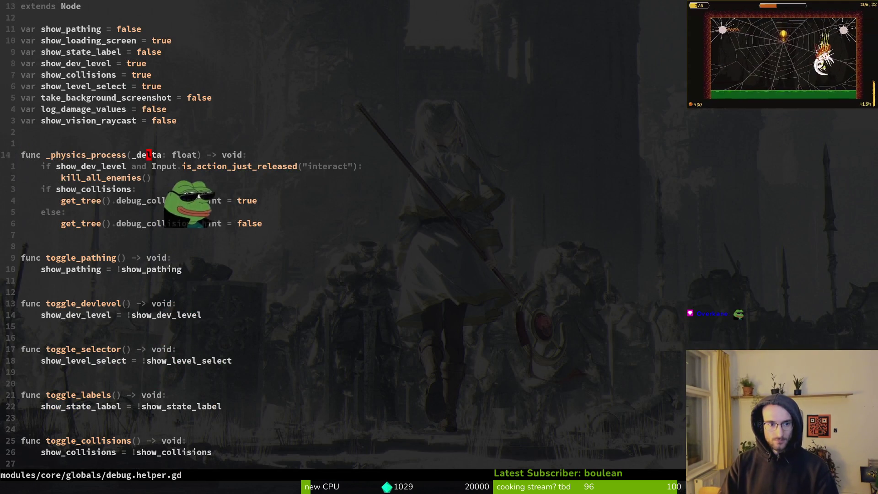
text(ciw)
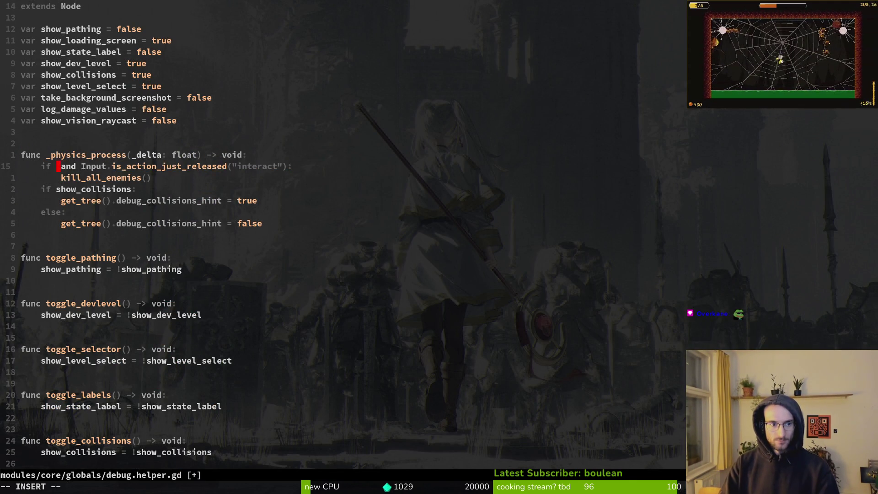
text(OS.is_debug_build())
key(Escape)
text(:w)
key(Return)
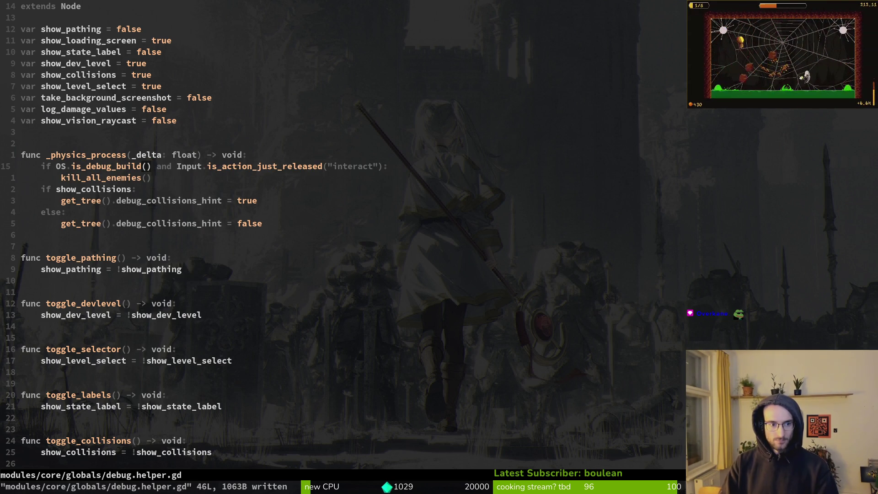
key(ctrl+d)
key(ctrl+u)
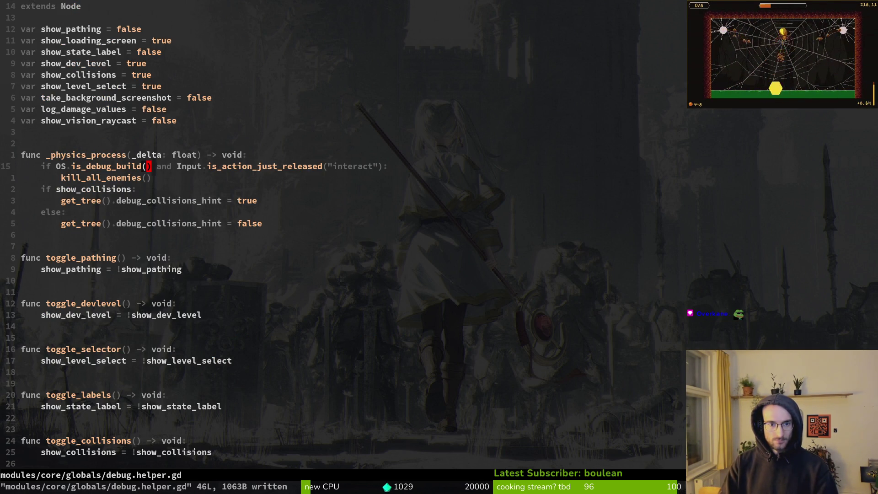
key(space)
Open hive.gd through the 'hive' file search, review its show_dev_level check, and save it
key(f)
key(f)
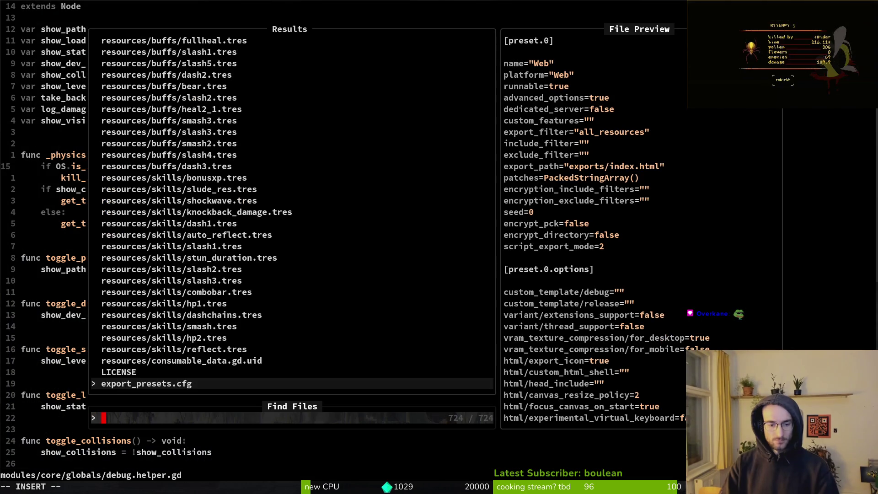
text(hive)
key(Return)
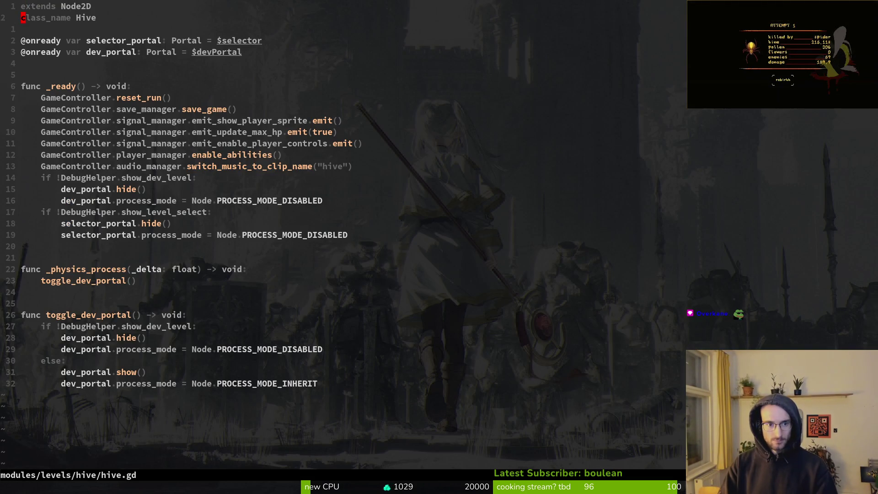
key(j)
key(j)
key(j)
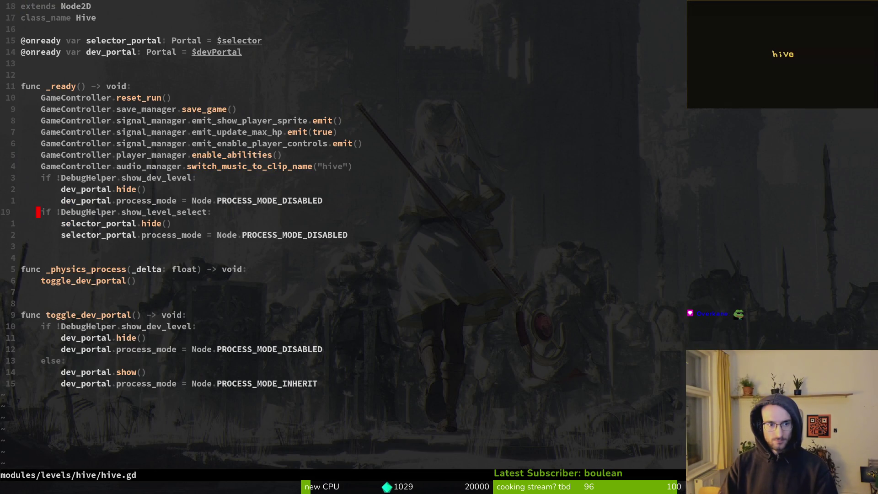
key(k)
key(k)
key(k)
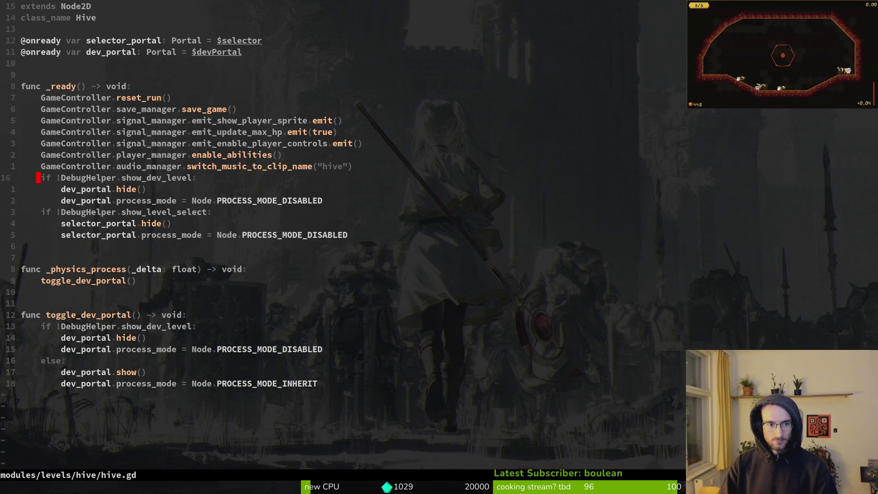
text(:w)
key(Return)
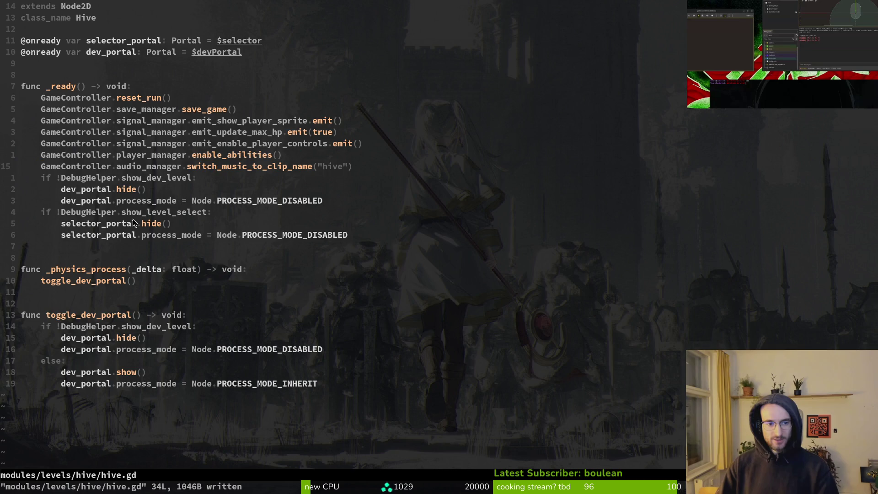
Respond to a prompt in the Godot editor using the keyboard
key(alt+Tab)
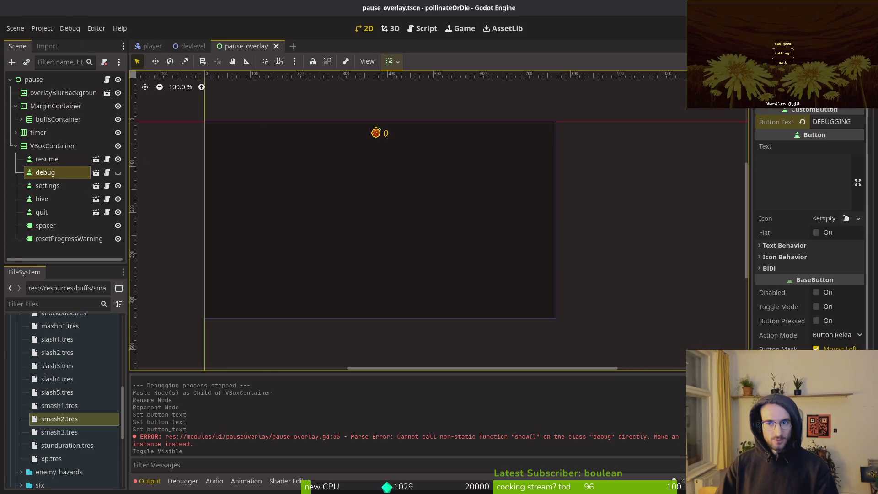
key(Return)
key(Left)
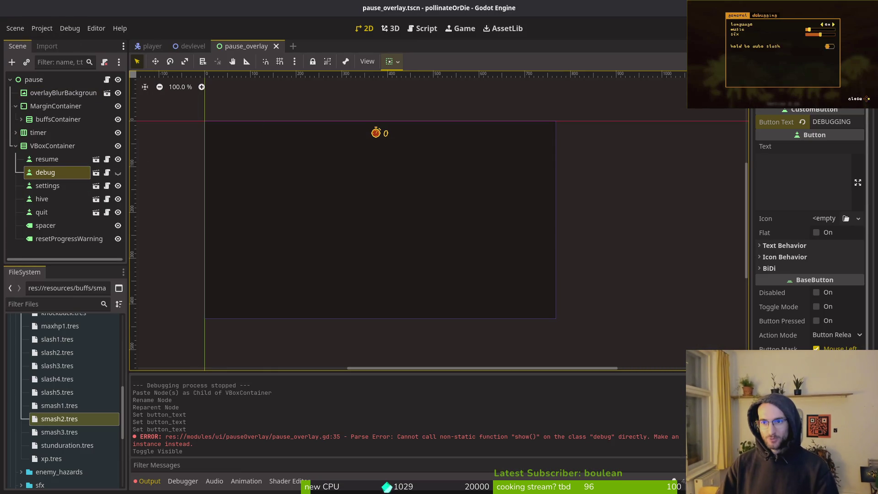
key(Escape)
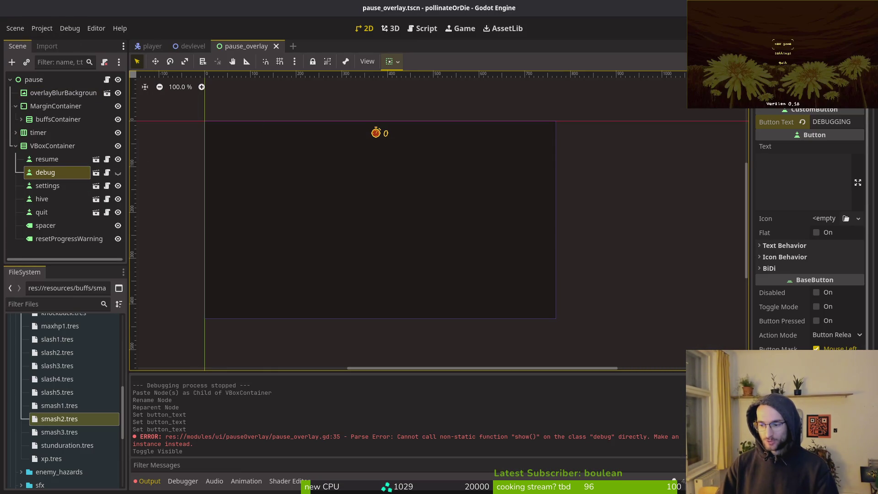
key(Return)
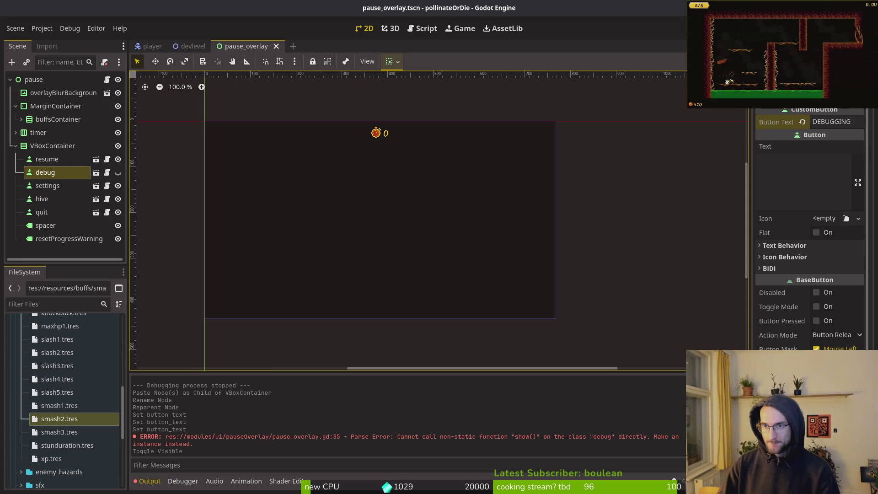
Open pause_overlay.gd through the 'pauseover' file finder search
key(alt+Tab)
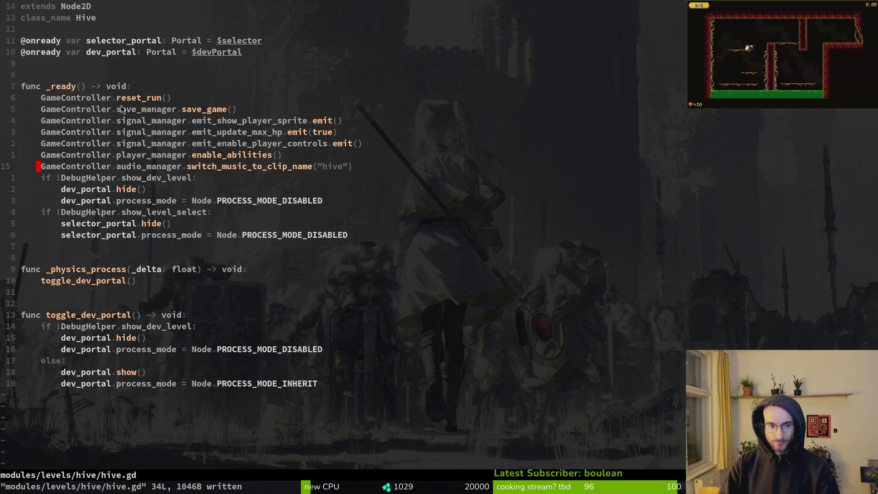
key(space)
key(f)
key(f)
text(pauseover)
key(Return)
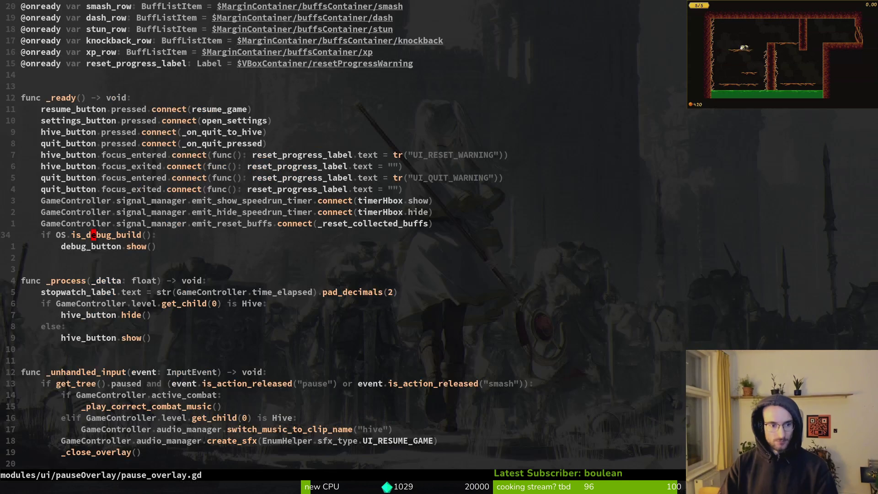
Open debug_overlay.gd with the file finder and skim it from bottom to top
key(space)
key(f)
key(f)
text(debover)
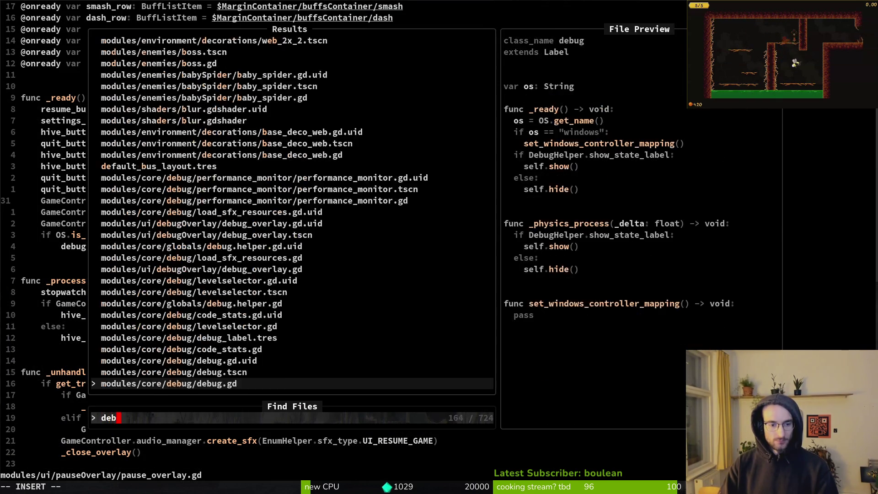
key(Return)
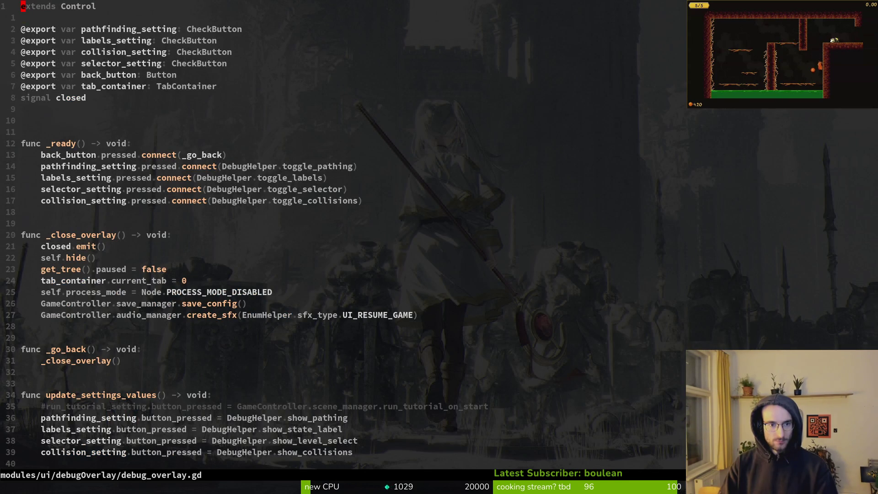
key(ctrl+d)
key(G)
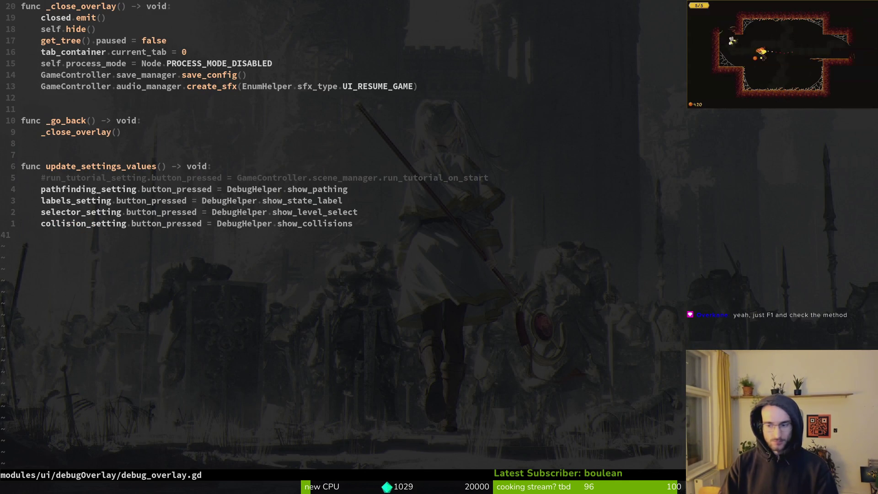
key(g)
key(g)
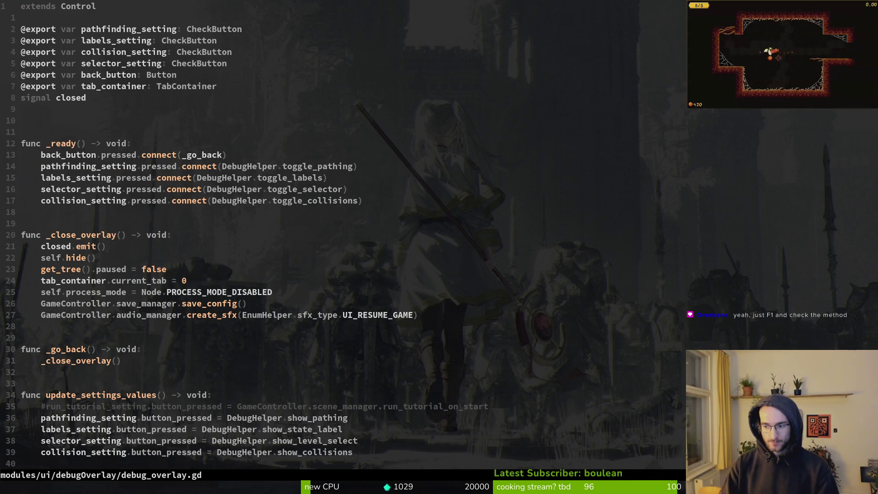
Check the debug node in Godot, cancel its rename, and return to the script
key(alt+Tab)
key(F2)
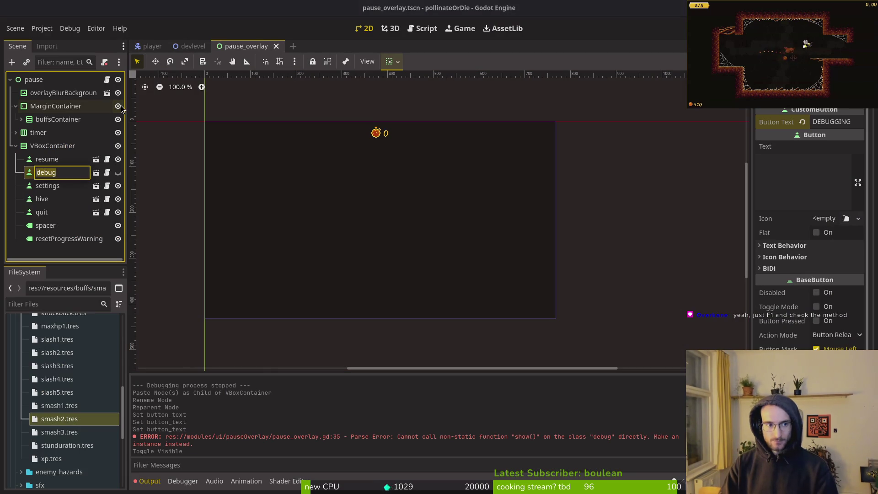
key(alt+Tab)
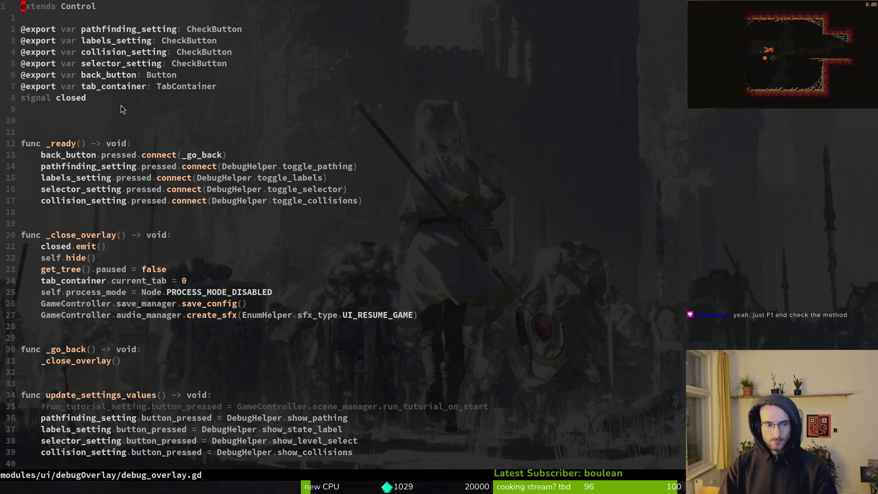
key(space)
key(f)
key(f)
key(Escape)
Delete the extra blank line below signal closed and save with :w
key(9)
key(j)
key(d)
key(d)
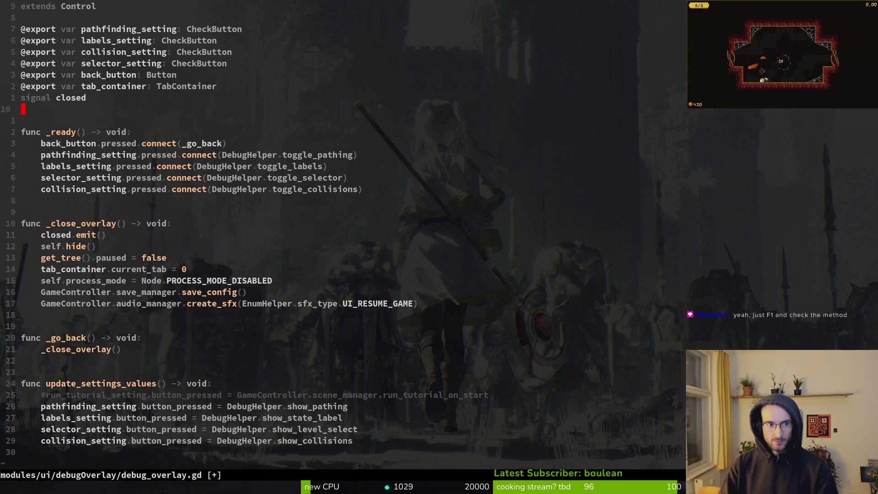
text(:w)
key(Return)
key(space)
Open game.controller.gd and locate the open_shop_overlay function
key(f)
key(f)
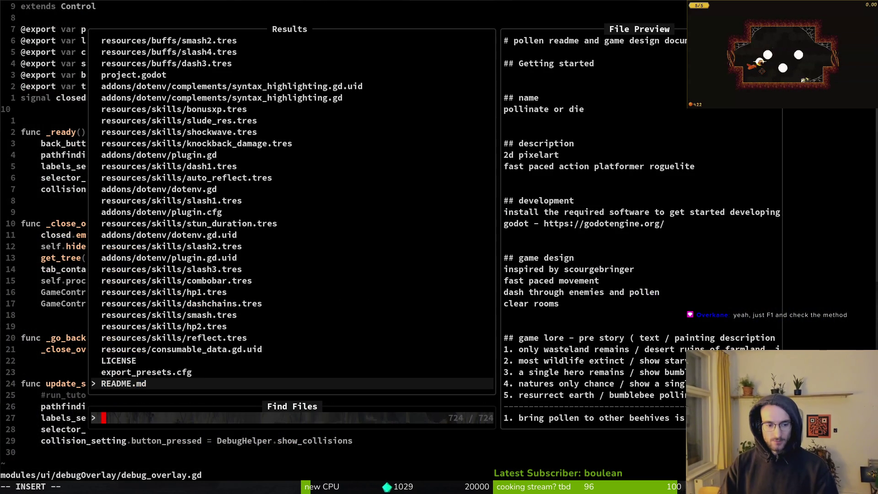
text(gamecontr)
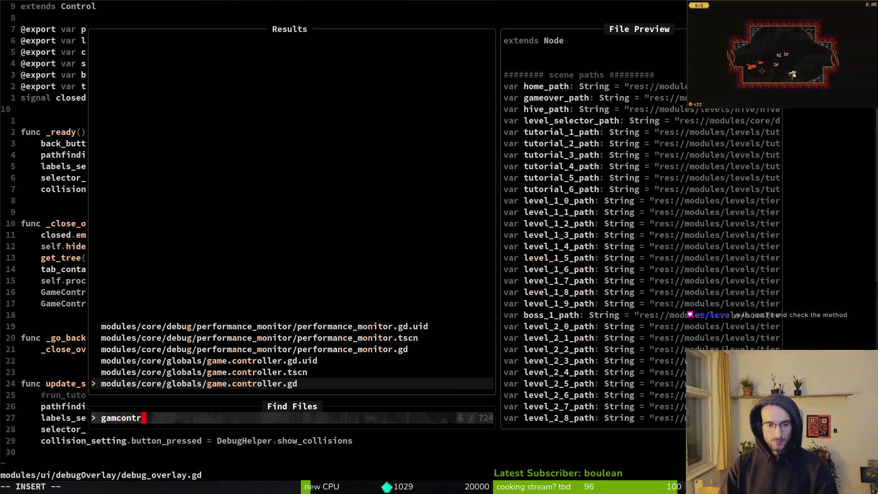
key(Return)
key(ctrl+d)
key(ctrl+d)
key(ctrl+d)
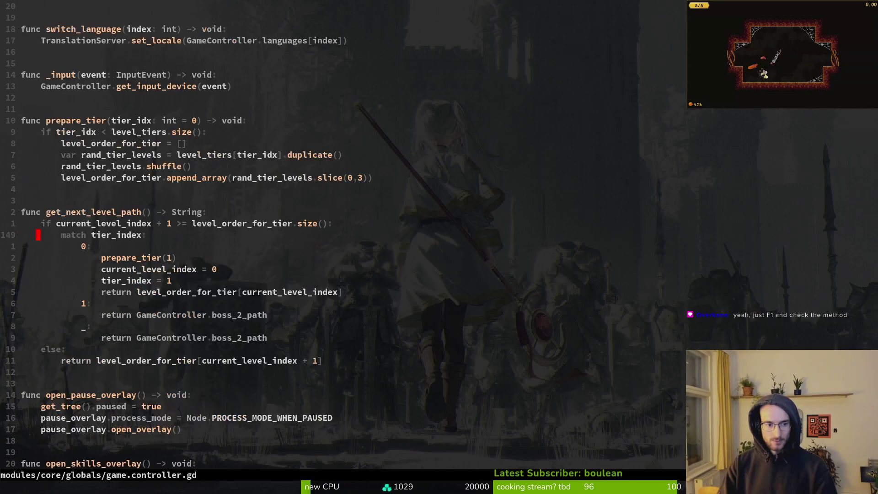
key(j)
key(j)
key(j)
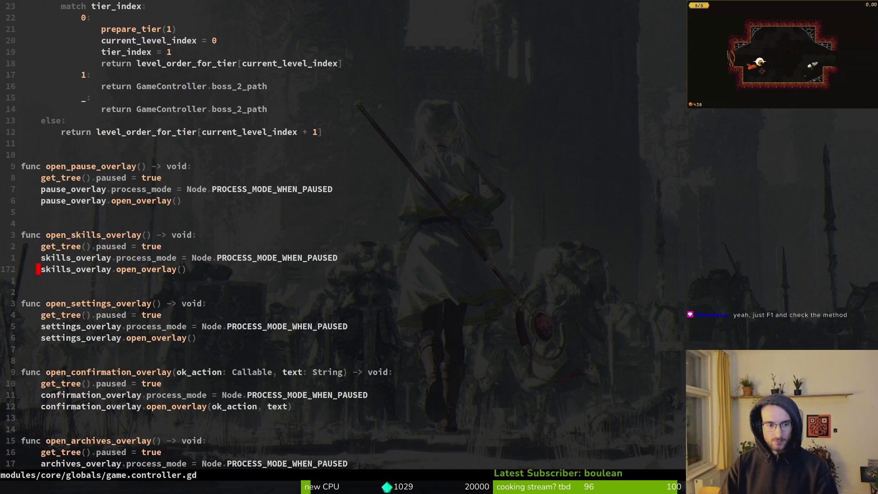
key(k)
key(k)
key(k)
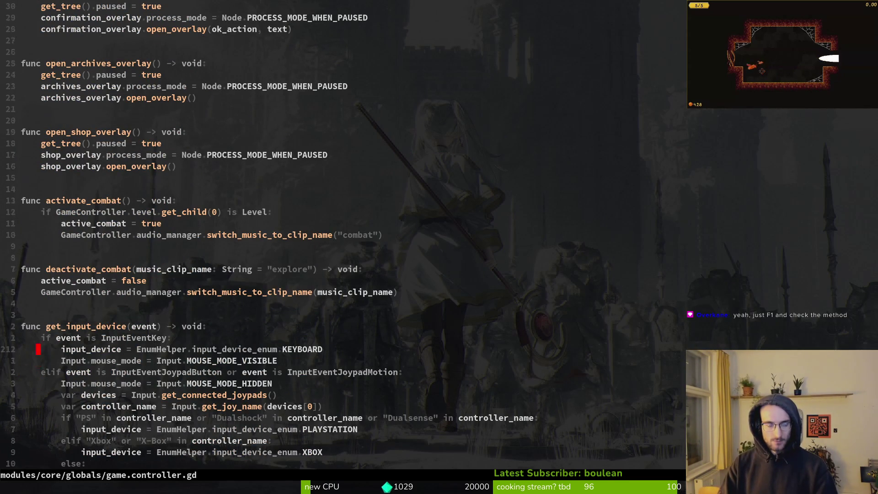
Duplicate the open_shop_overlay function directly below itself, followed by a blank line
key(V)
key(j)
key(j)
key(j)
key(y)
key(j)
key(j)
key(j)
key(p)
key(j)
key(j)
key(j)
key(o)
key(Escape)
key(k)
key(k)
key(k)
Rename the copy to open_debugging_overlay and start replacing shop_overlay in its body with 'deb'
text(cwopen_debuggin)
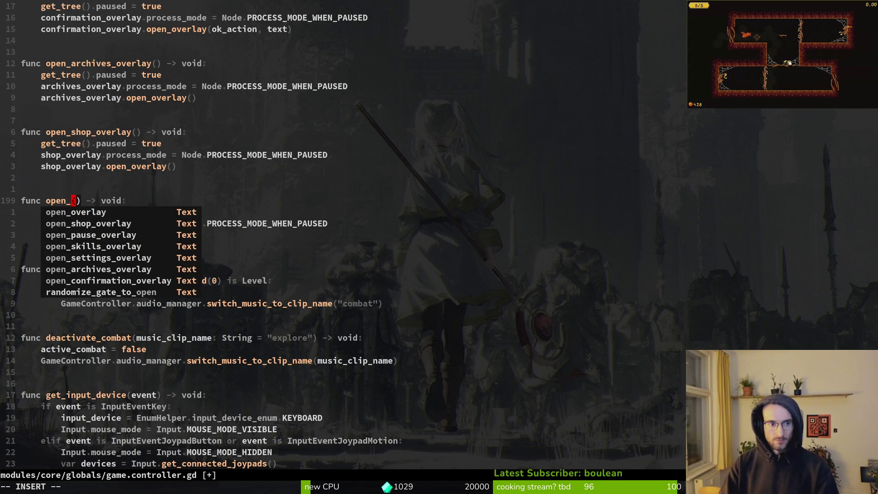
text(g_overlay)
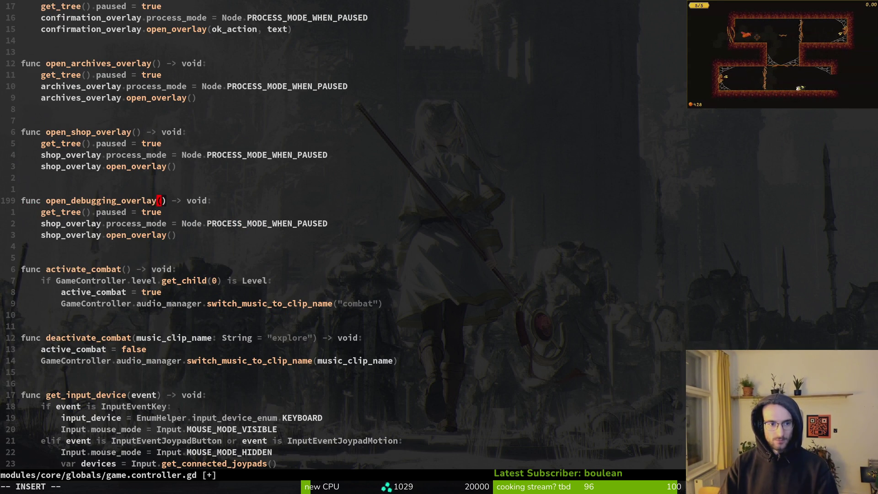
key(Escape)
text(:w)
key(Return)
key(j)
key(j)
key(j)
key(k)
key(asciicircum)
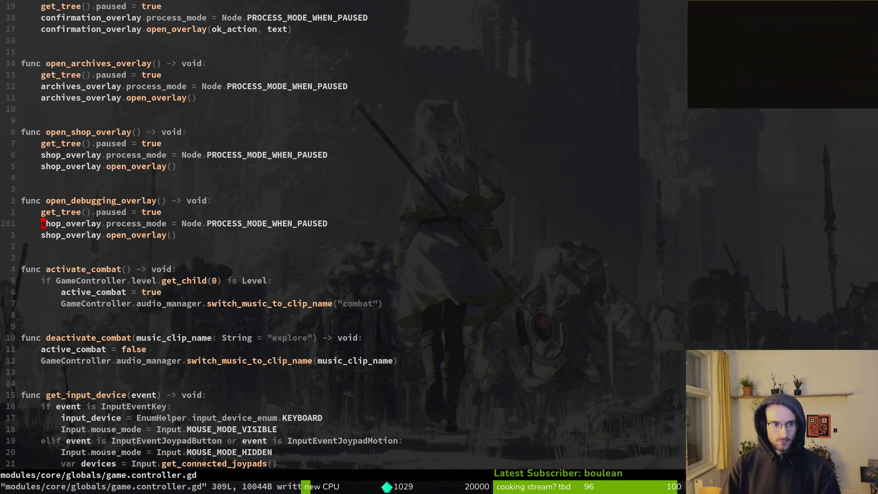
text(cwdeb)
key(Escape)
Duplicate the shop_overlay export as debug_overlay and save game.controller.gd
key(ctrl+u)
key(ctrl+u)
key(ctrl+u)
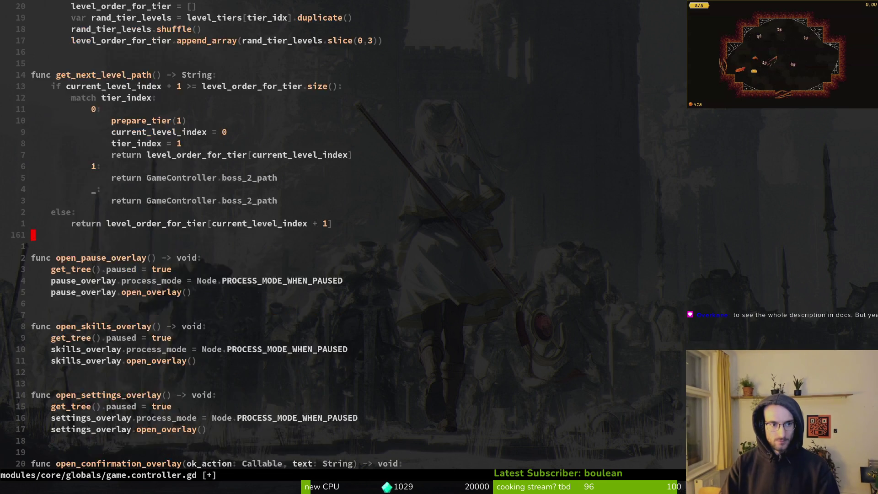
key(ctrl+d)
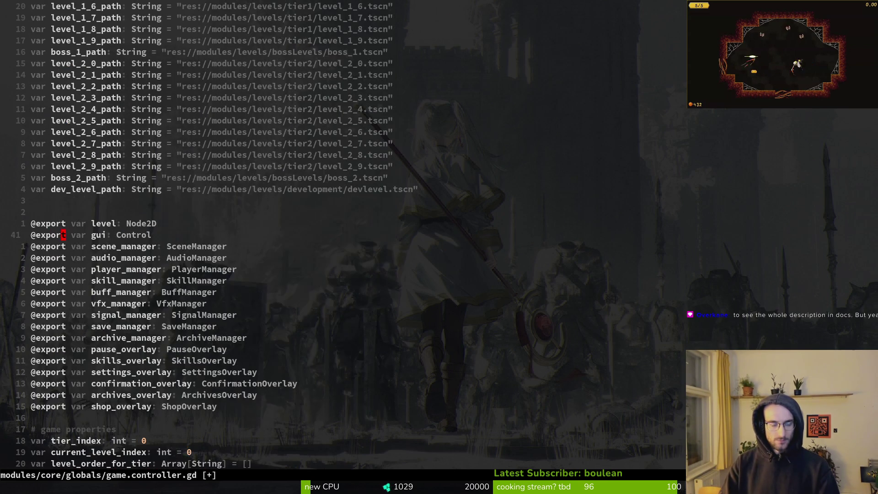
key(j)
key(j)
key(j)
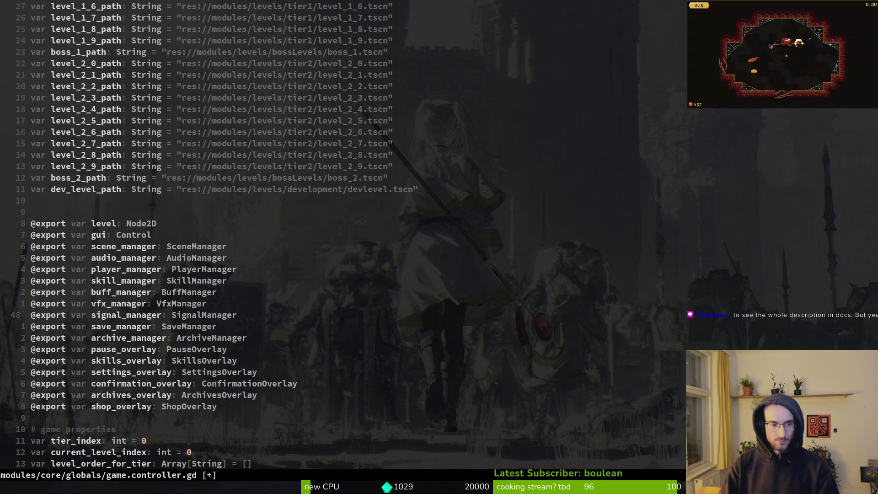
key(j)
key(j)
key(j)
key(y)
key(y)
text(p)
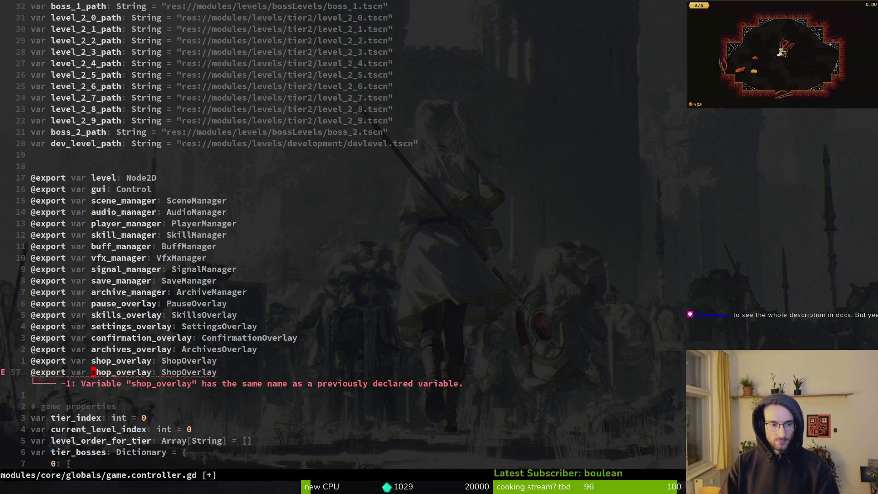
text(ciwdebug_overlay)
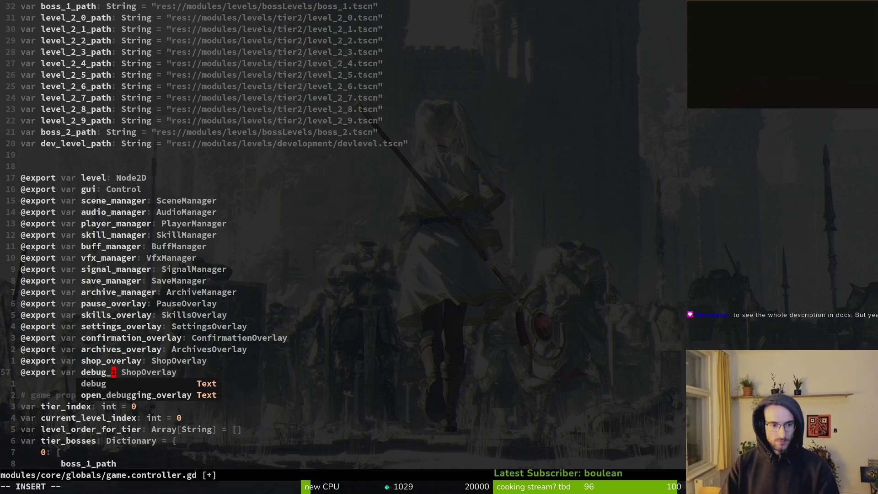
key(Escape)
text(:w)
key(Return)
Start retyping the debug_overlay export's type, then reopen debug_overlay.gd
text(Wciw)
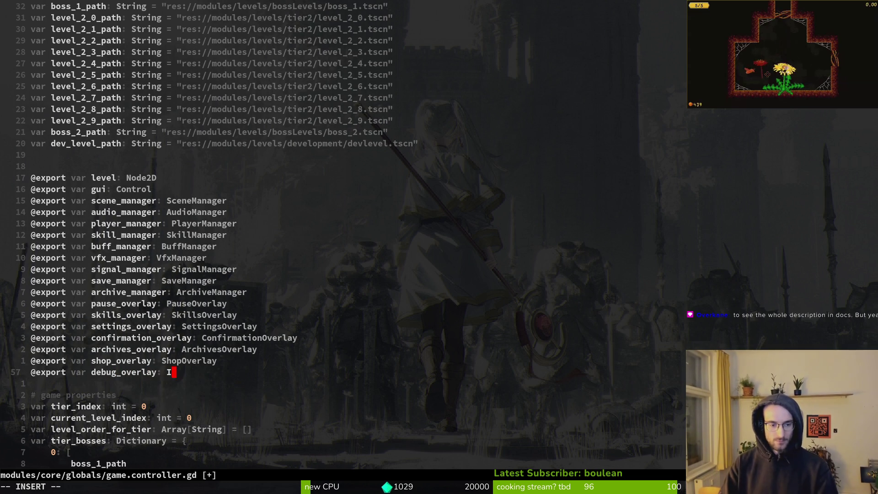
text(d)
key(BackSpace)
text(DB)
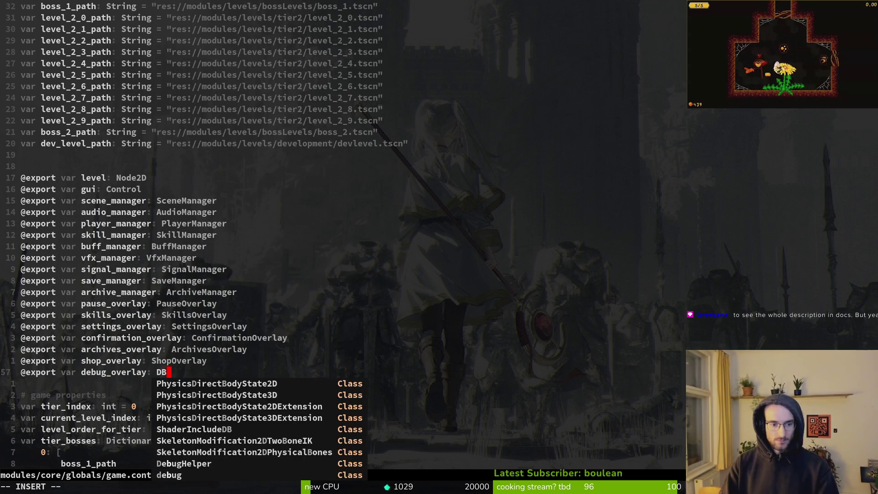
text(ov)
key(Escape)
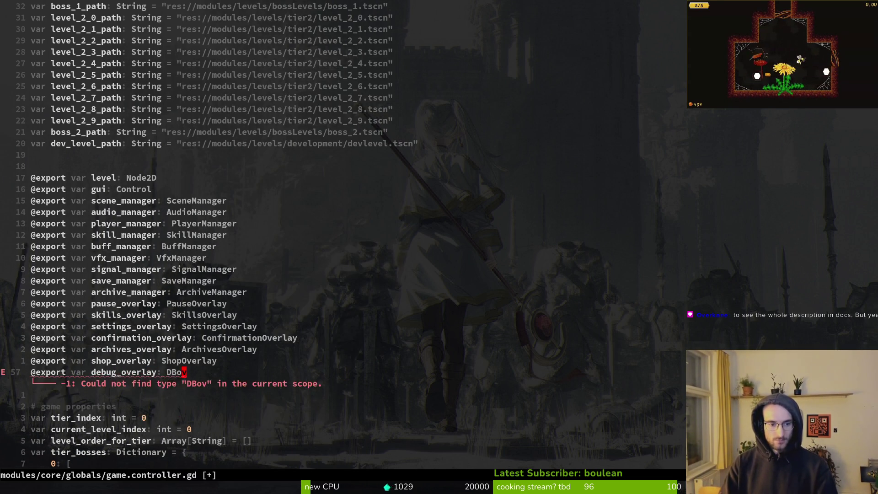
key(space)
key(f)
key(f)
text(debo)
key(Return)
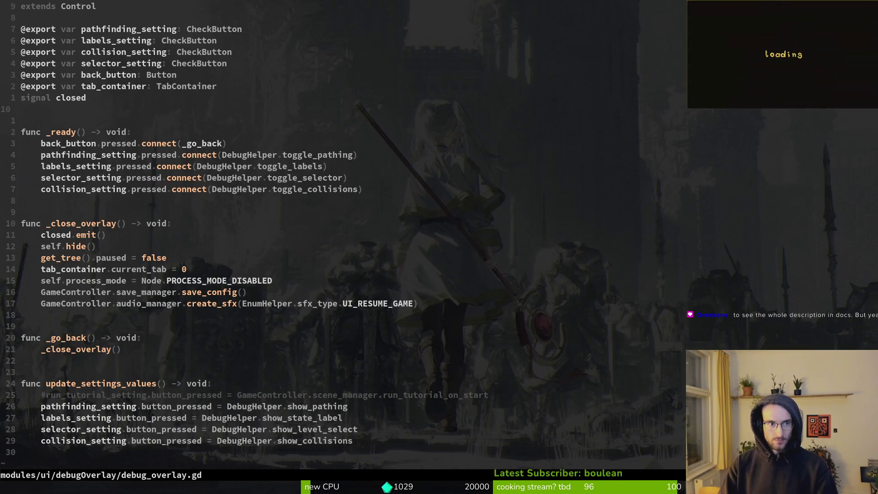
Add 'class_name DebugOverlay' below extends Control in debug_overlay.gd and save
key(g)
key(g)
text(o)
text(class_name D)
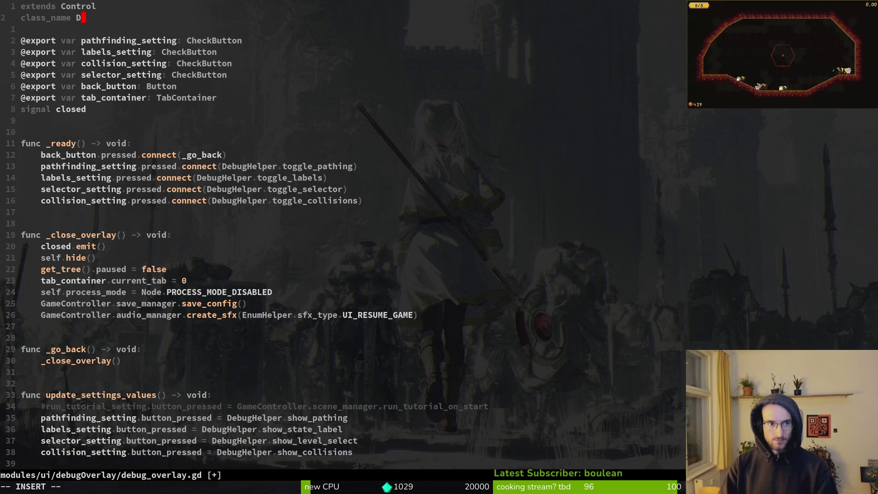
text(eb)
text(ugOverlay)
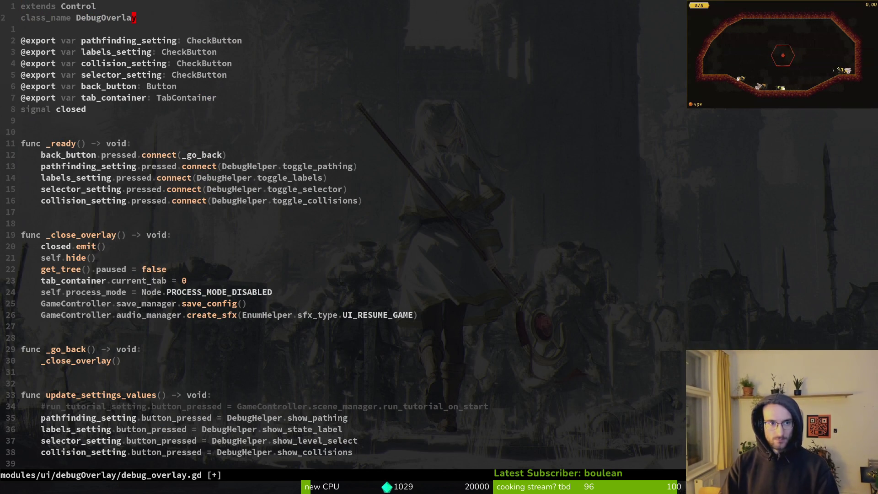
key(Escape)
text(:w)
key(Return)
Back in game.controller.gd, give the debug_overlay export the DebugOverlay type and save
key(ctrl+6)
text(ciw)
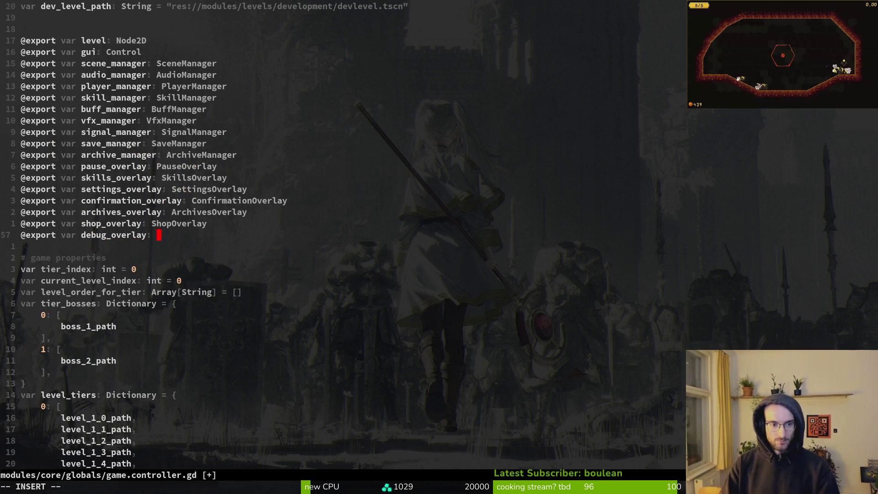
text(Dei)
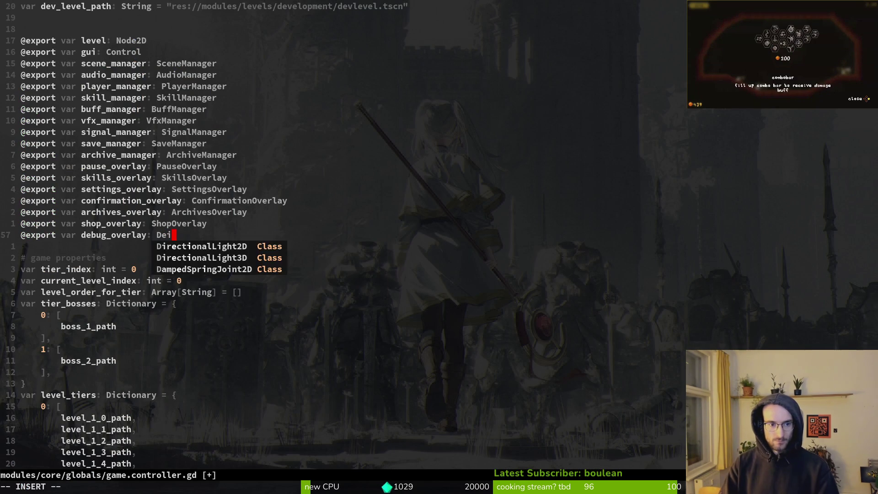
key(Tab)
key(Tab)
key(Escape)
text(:write)
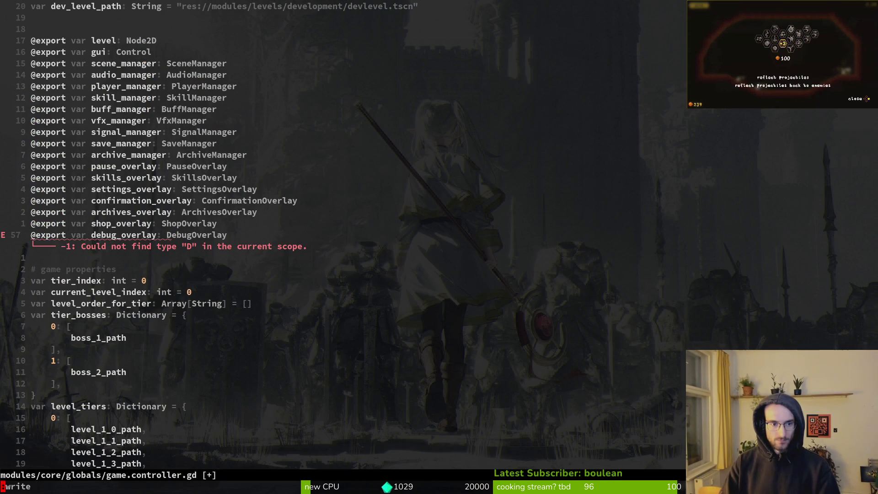
key(Return)
In open_debugging_overlay, point the process_mode line at debug_overlay
key(ctrl+d)
key(G)
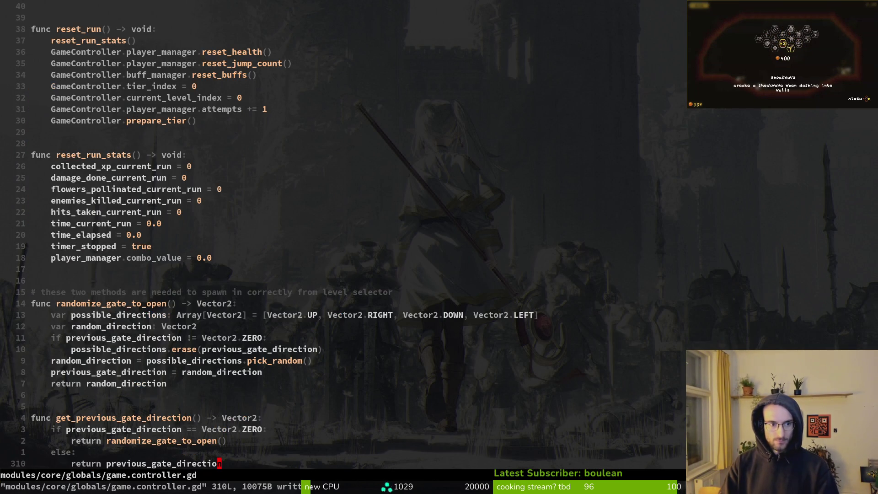
key(braceleft)
key(braceleft)
key(braceleft)
key(ctrl+u)
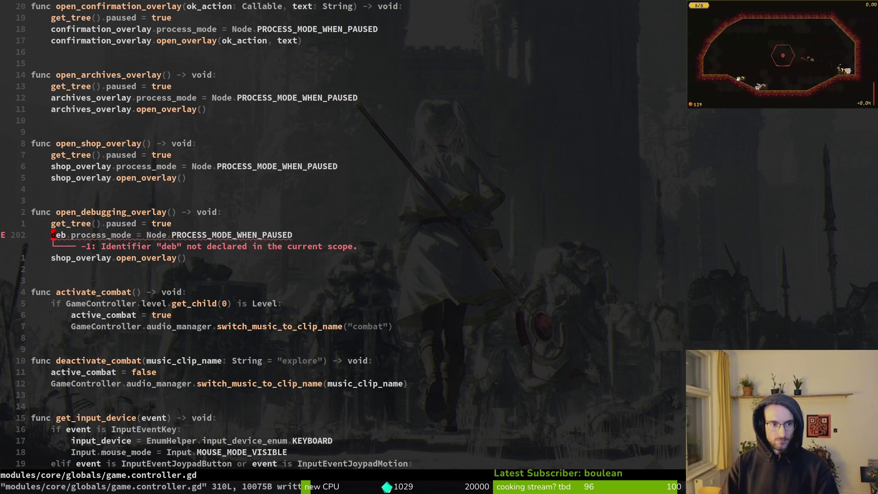
text(cwdebug_overlay)
key(Escape)
Change the open_overlay call to use debug_overlay and save the script
key(Return)
text(cwdebug_overlay)
key(Escape)
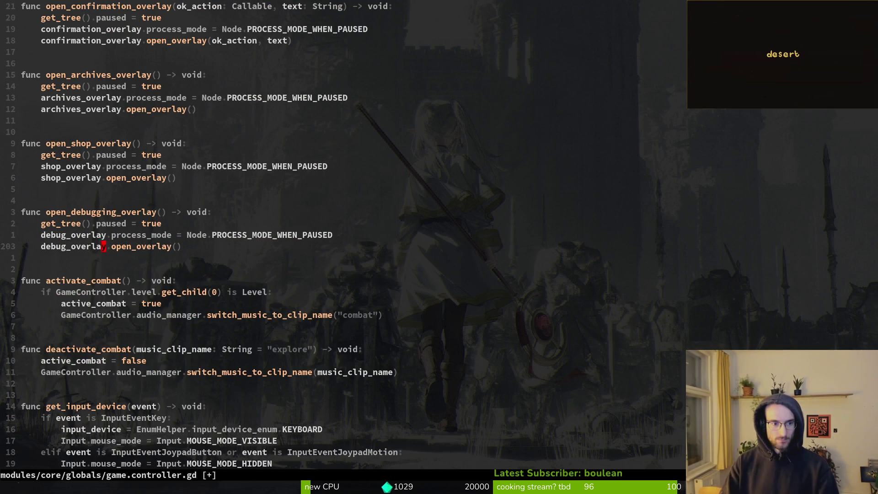
text(:write)
key(Return)
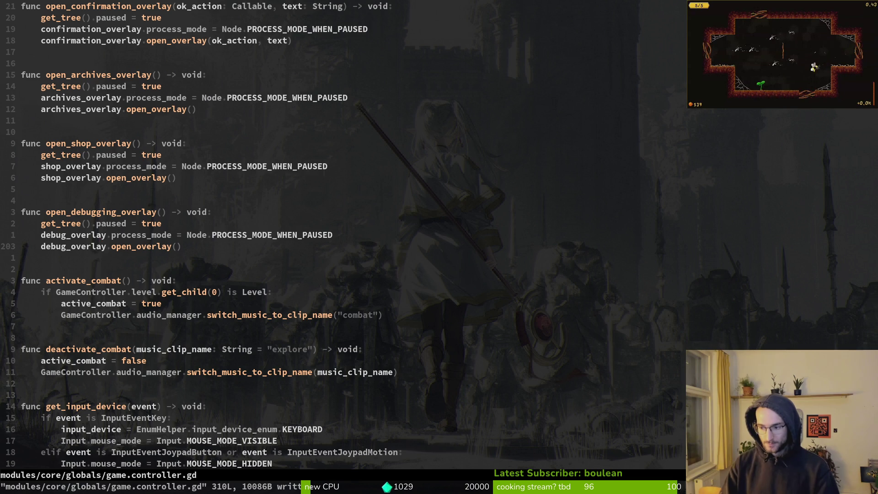
text(:write)
key(Return)
key(k)
key(k)
key(k)
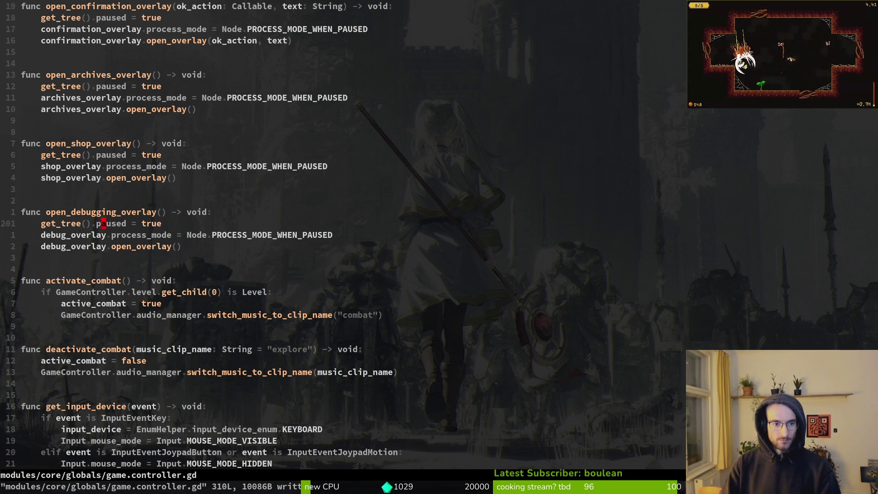
key(alt+Tab)
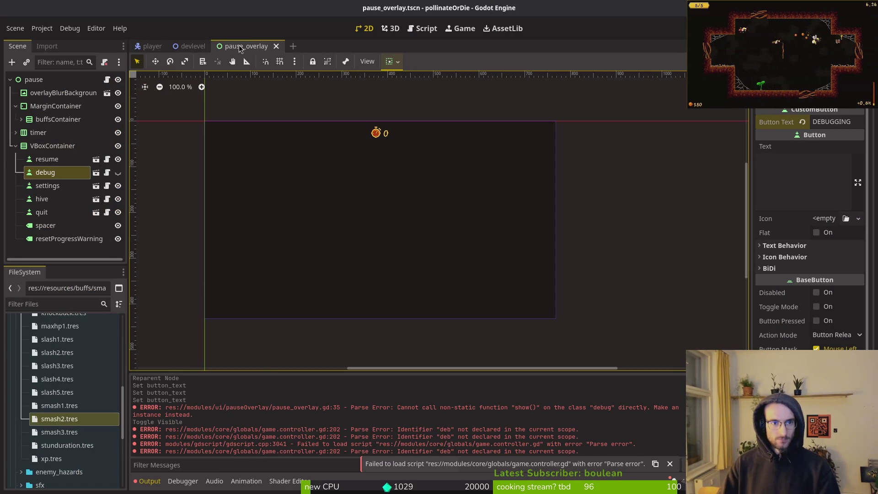
Quick-open archives_overlay.tscn and select its archivesOverlay root
key(alt+shift+o)
text(sett)
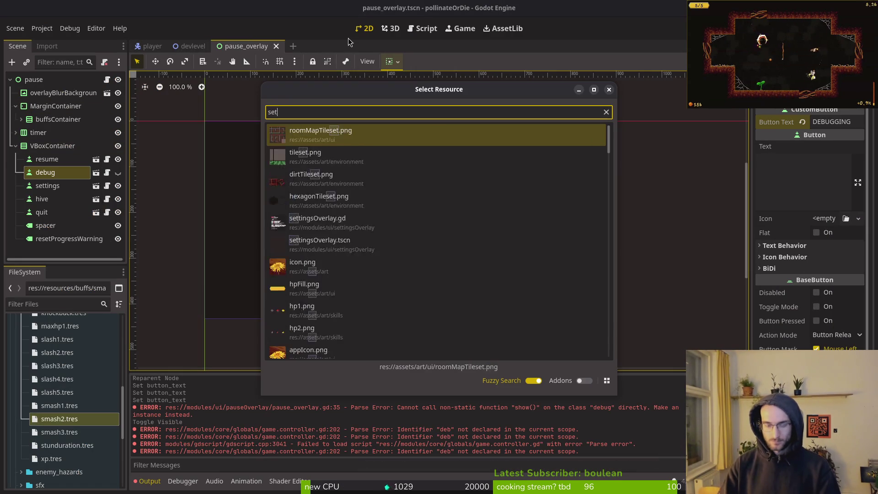
key(BackSpace)
key(BackSpace)
key(BackSpace)
text(archives)
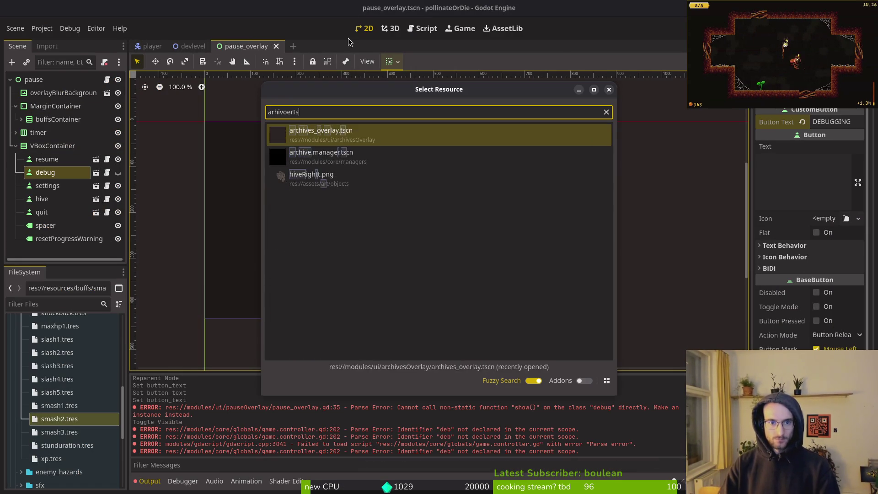
key(Return)
click(61, 81)
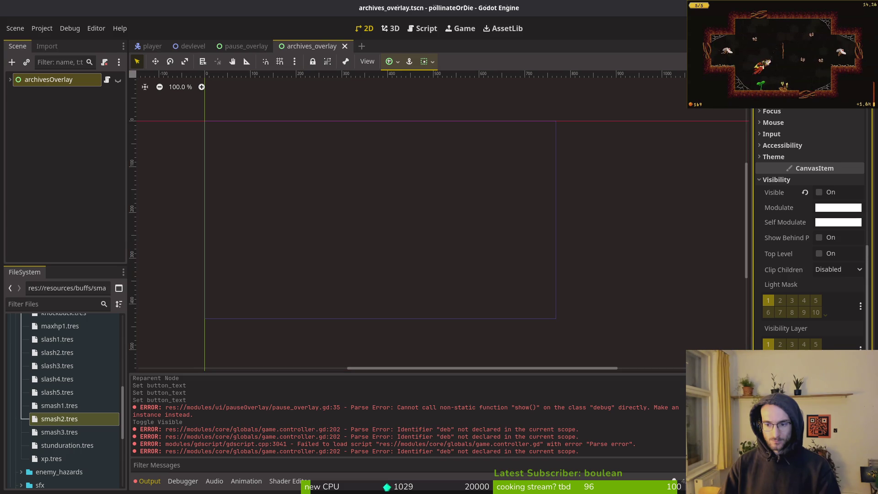
Open performance_monitor.tscn and game.controller.tscn, expanding popups to show its child overlays
key(ctrl+shift+o)
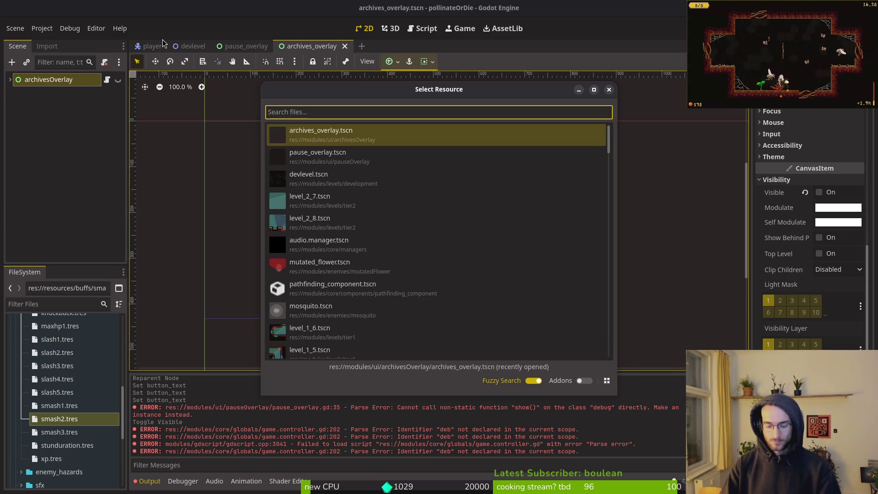
text(perf)
key(Return)
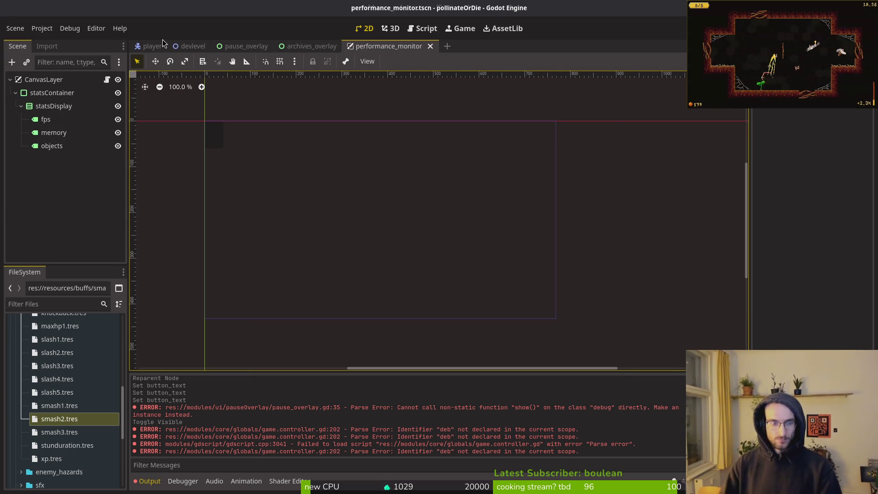
key(alt+shift+o)
text(gamecontroller)
key(Return)
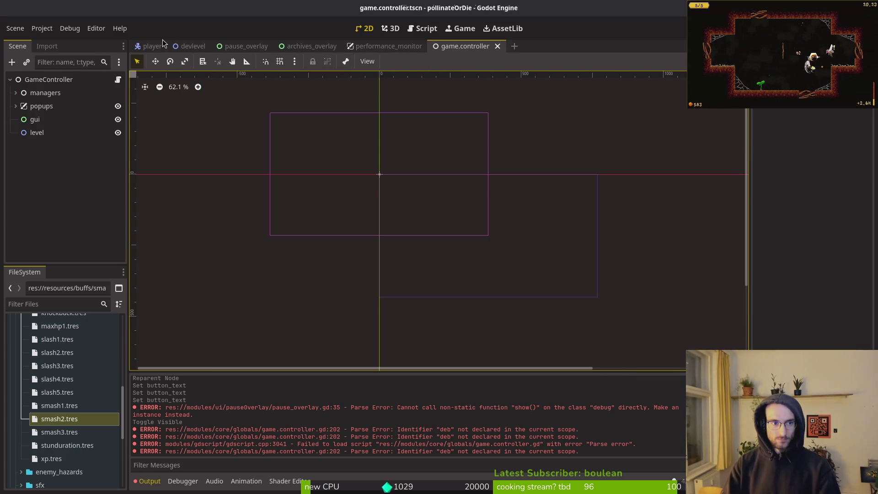
click(15, 105)
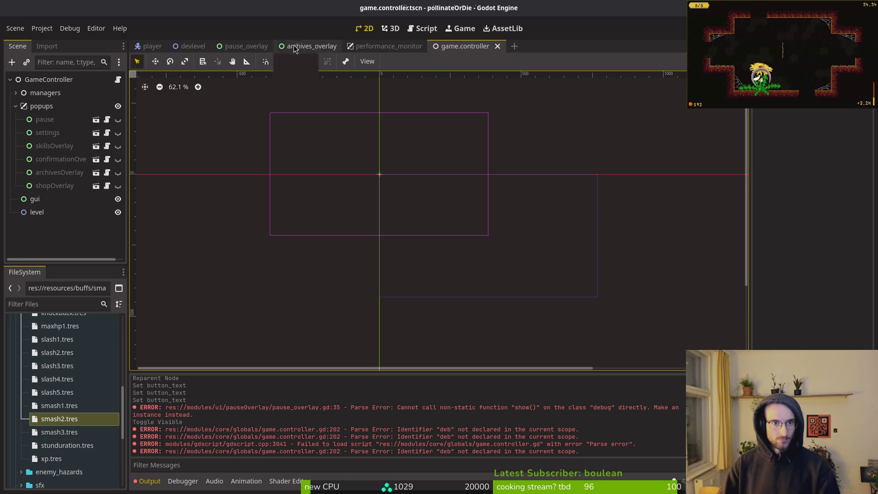
click(235, 45)
Open debug_overlay.tscn, show it in FileSystem, and return to game.controller
key(shift+alt+o)
text(debober)
key(Return)
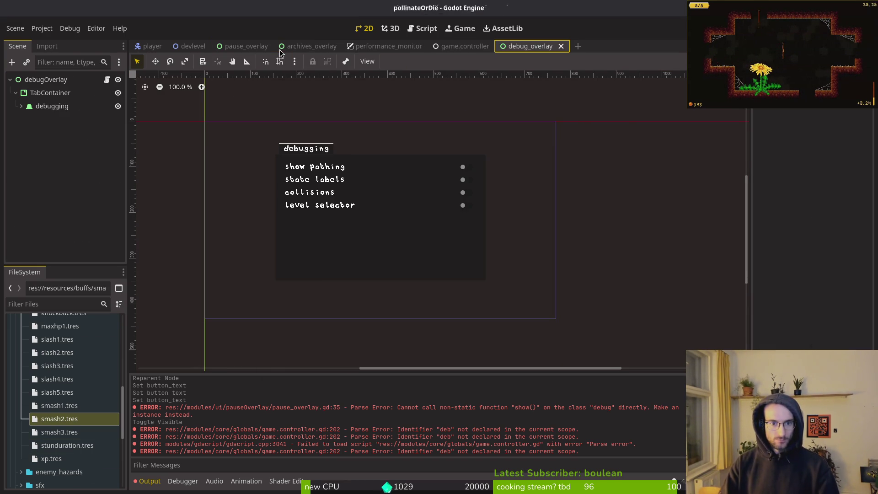
right_click(536, 46)
click(566, 106)
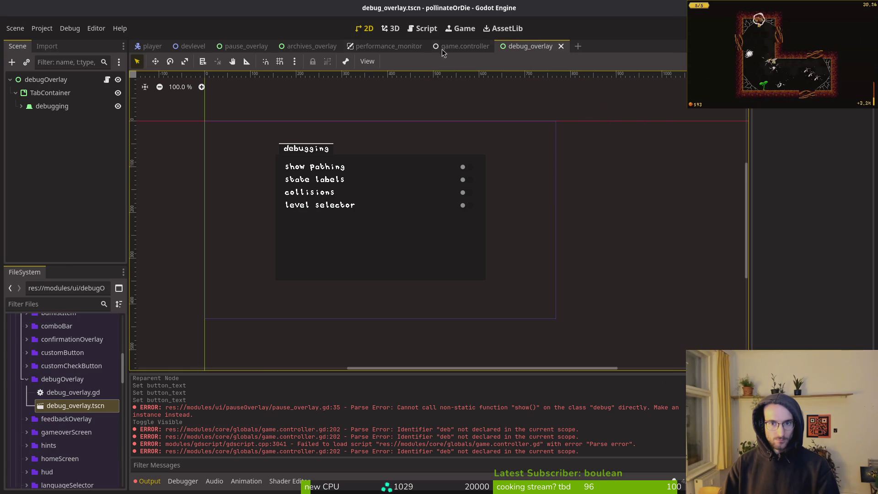
click(456, 46)
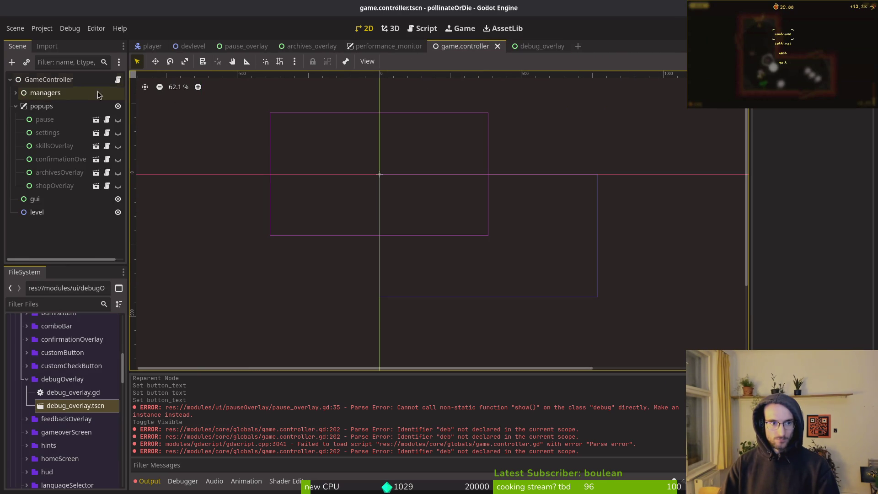
Instance debug_overlay.tscn under popups, hidden and with processing disabled like shopOverlay
mouse_move(76, 406)
mouse_down()
mouse_move(59, 196)
mouse_move(68, 200)
mouse_up()
click(118, 200)
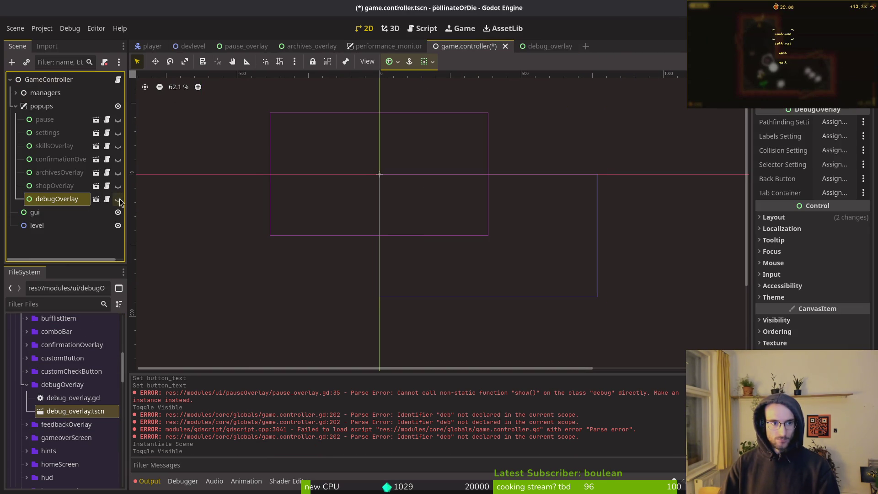
click(61, 185)
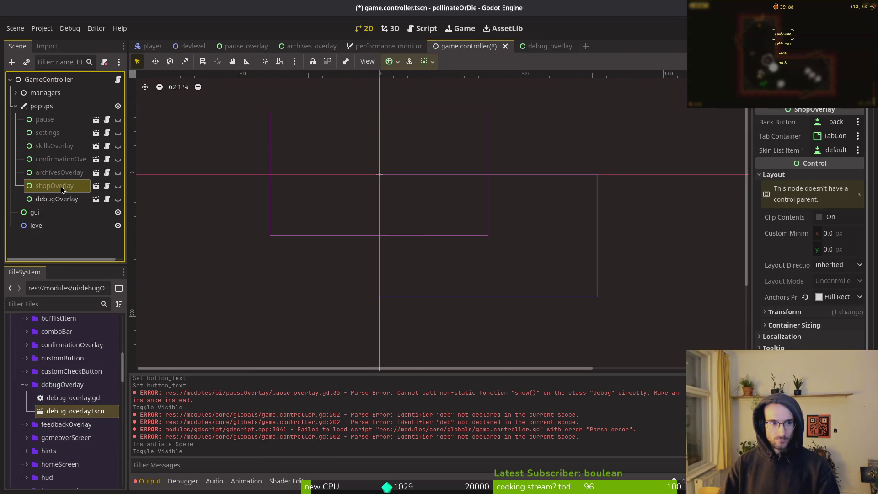
scroll(789, 316, down, 5)
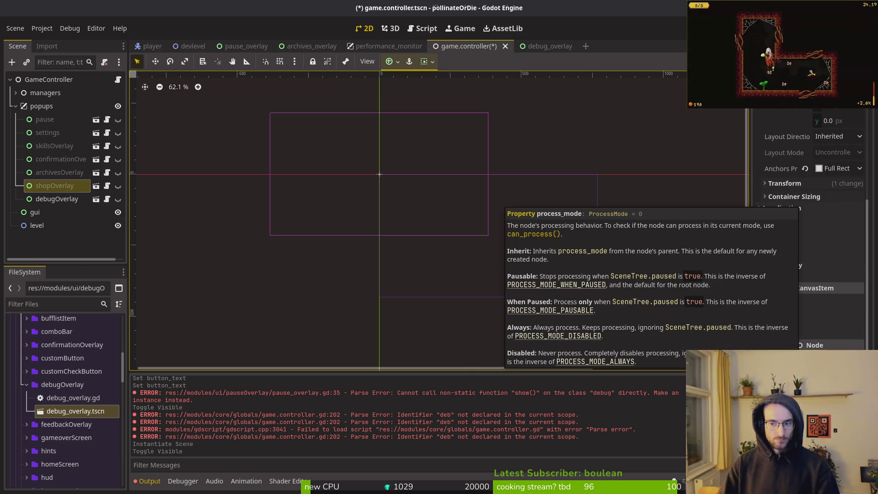
click(70, 201)
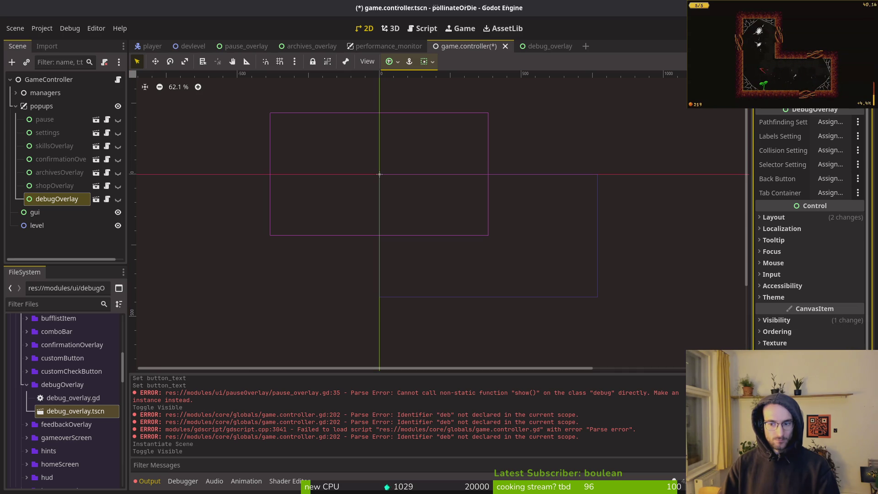
click(117, 199)
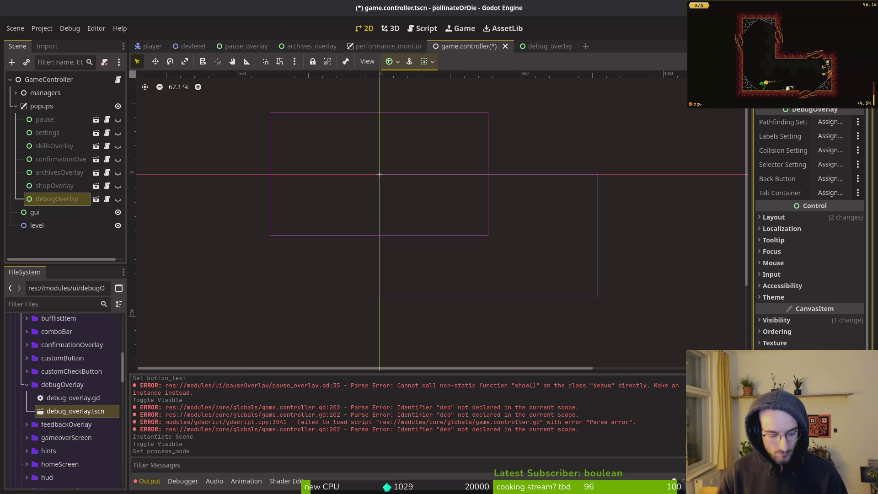
Save game.controller.tscn with the new debugOverlay instance
click(474, 298)
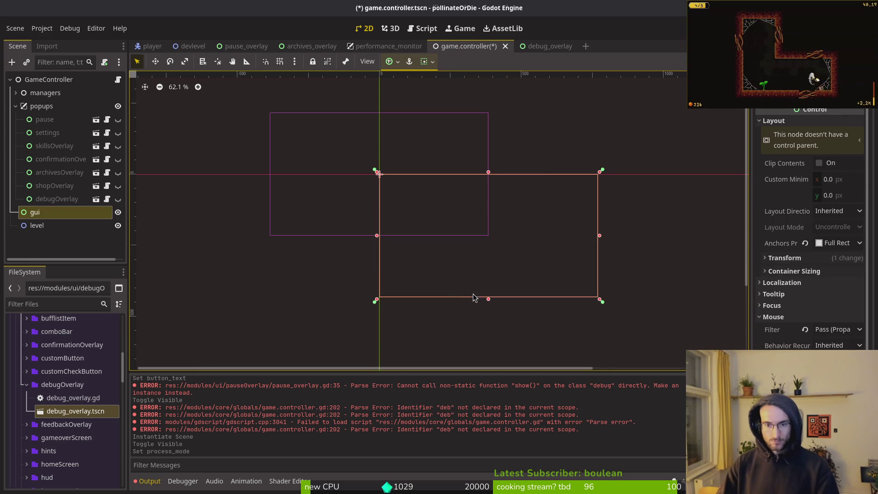
key(ctrl+s)
click(51, 252)
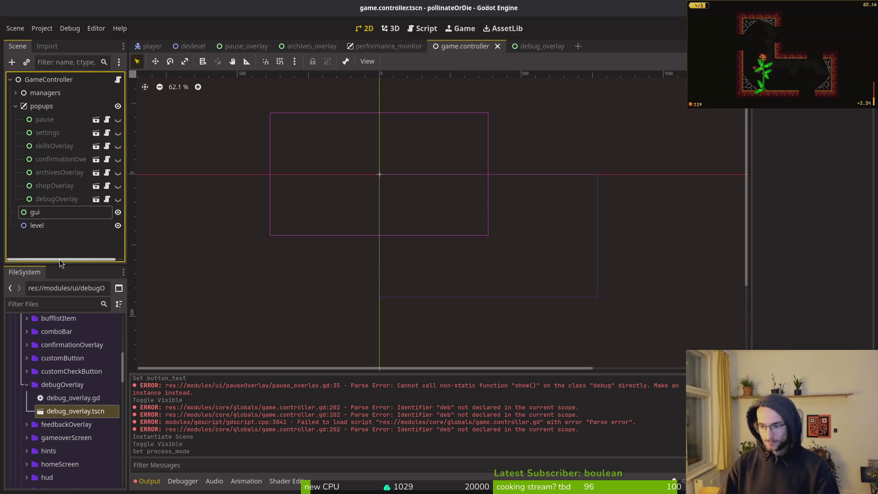
click(315, 156)
Look up is_debug_build in the engine's built-in help
key(F1)
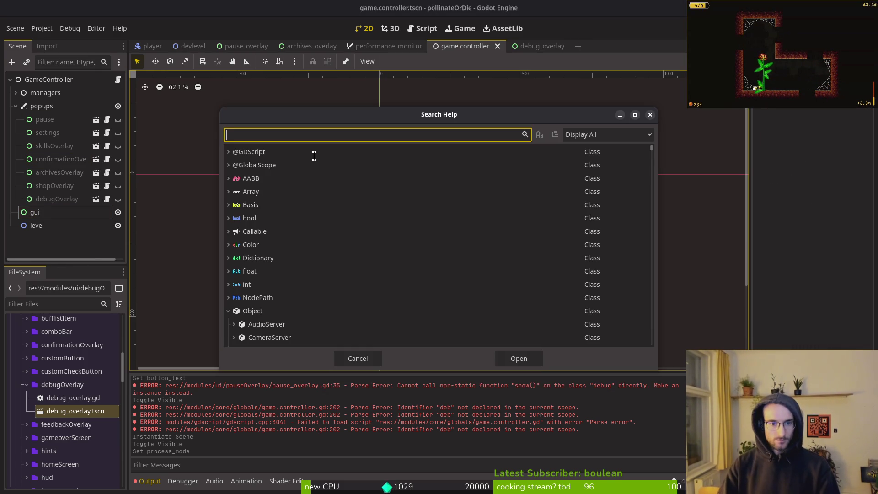
text(is_dev)
key(BackSpace)
text(b)
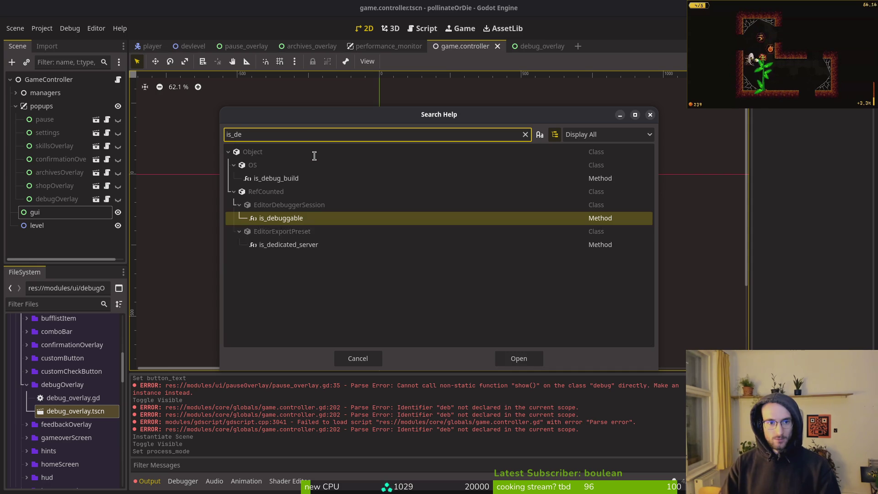
key(Return)
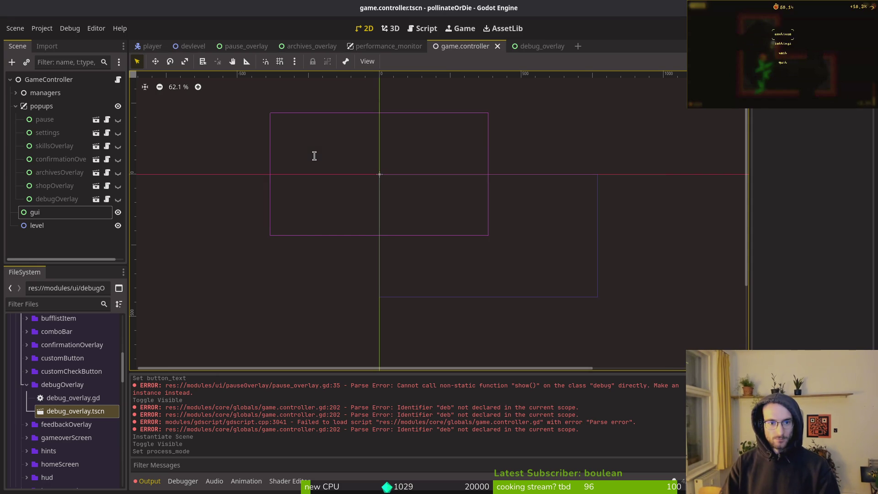
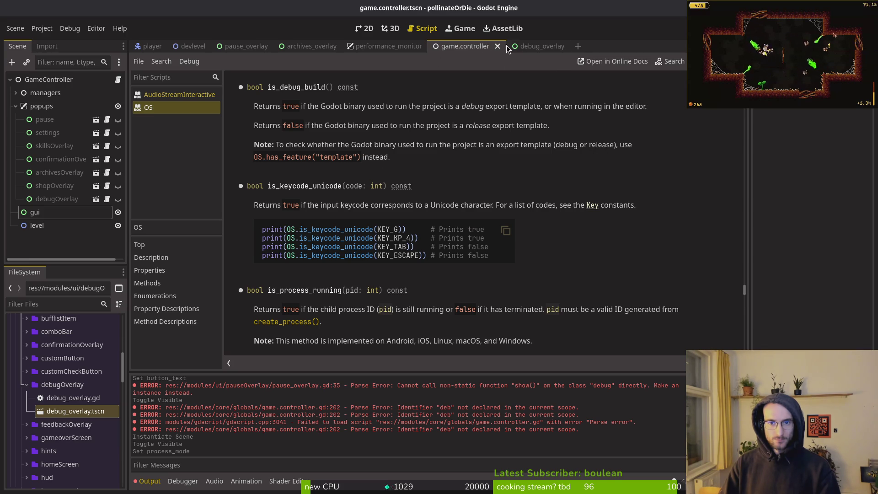
Close the documentation pages, switch to the 2D view and save the scene
key(ctrl+shift+w)
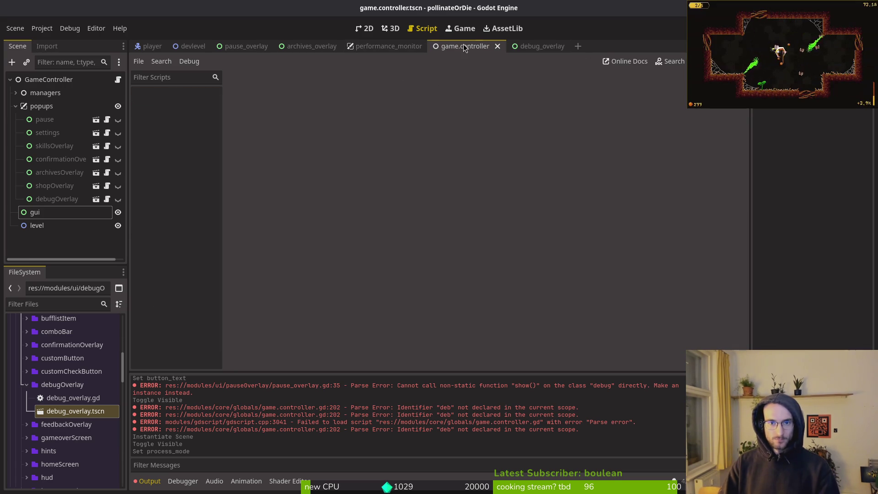
click(364, 28)
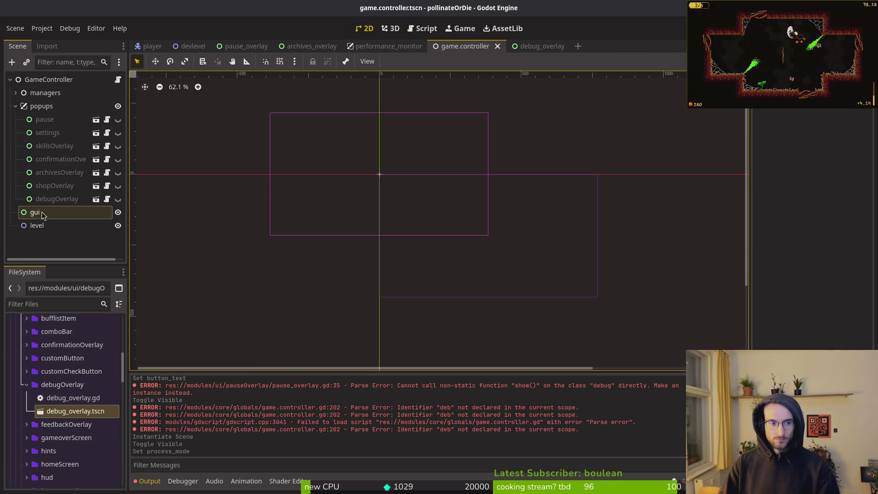
click(40, 108)
key(ctrl+s)
Assign the debugOverlay node to GameController's debug overlay property in the Inspector
click(49, 79)
click(839, 362)
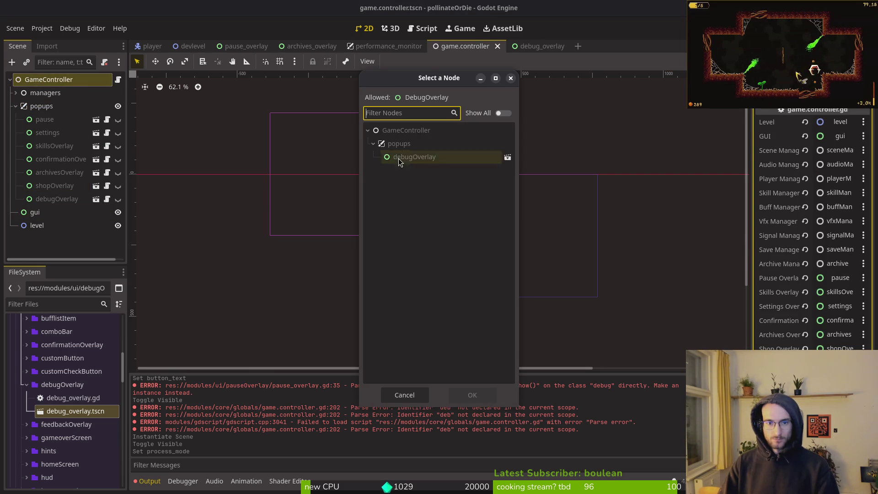
click(407, 159)
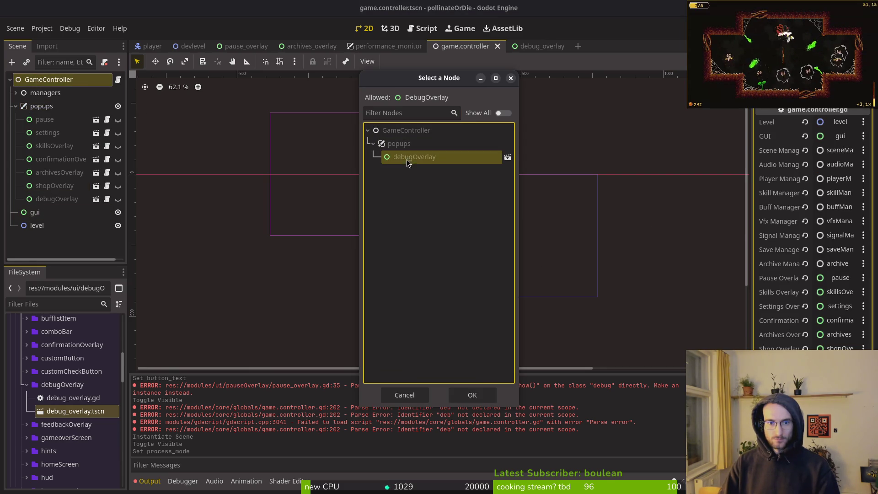
click(475, 398)
key(alt+Tab)
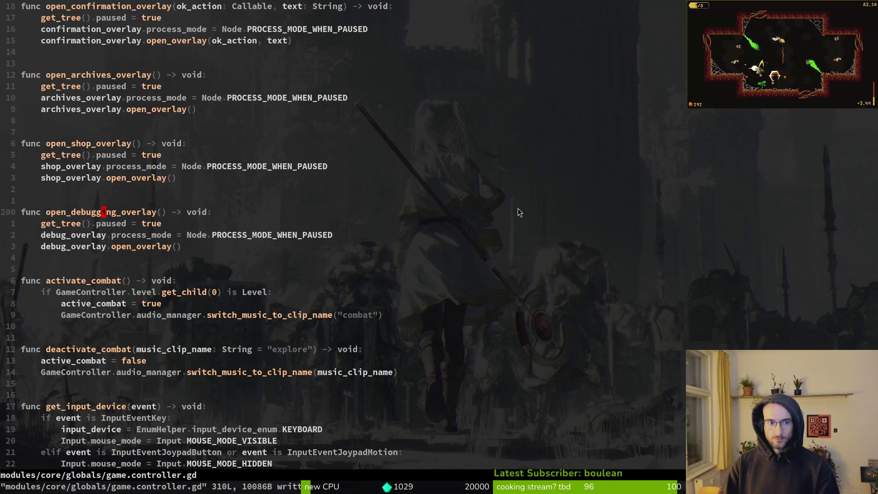
Open pause_overlay.gd with the file finder, passing through settingsOverlay.gd
key(k)
key(k)
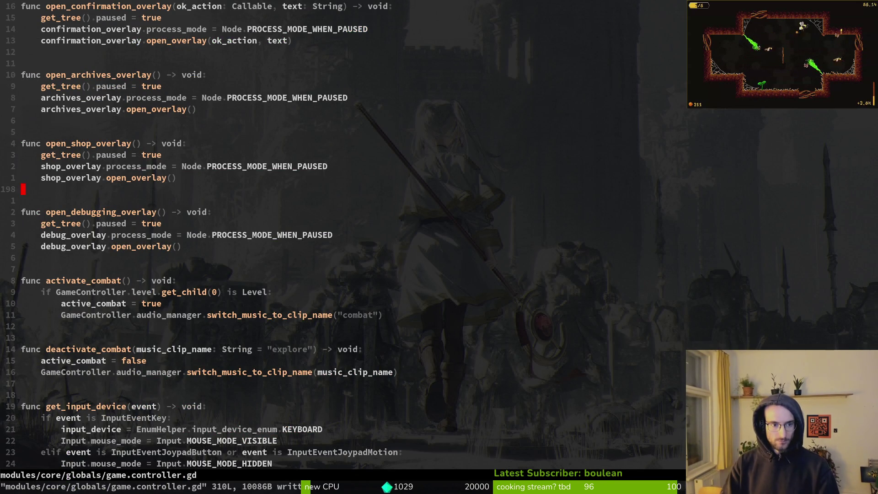
key(ctrl+6)
key(ctrl+6)
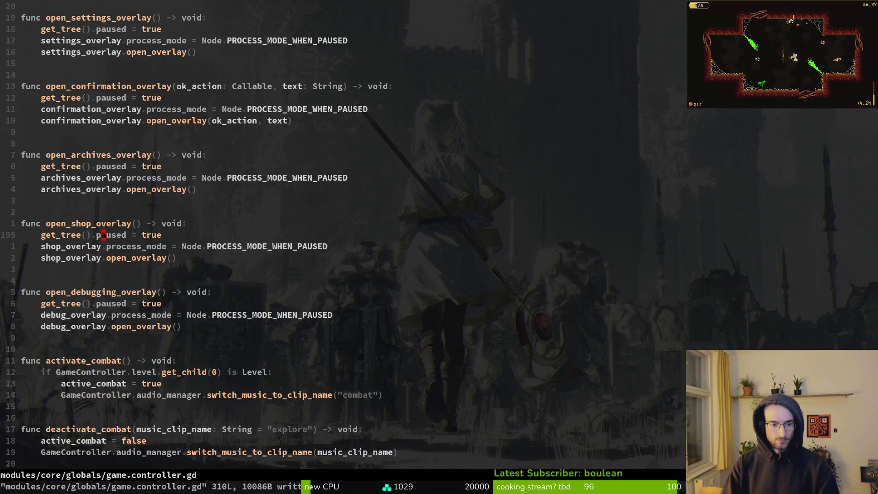
key(space)
key(f)
key(f)
text(setti)
key(Return)
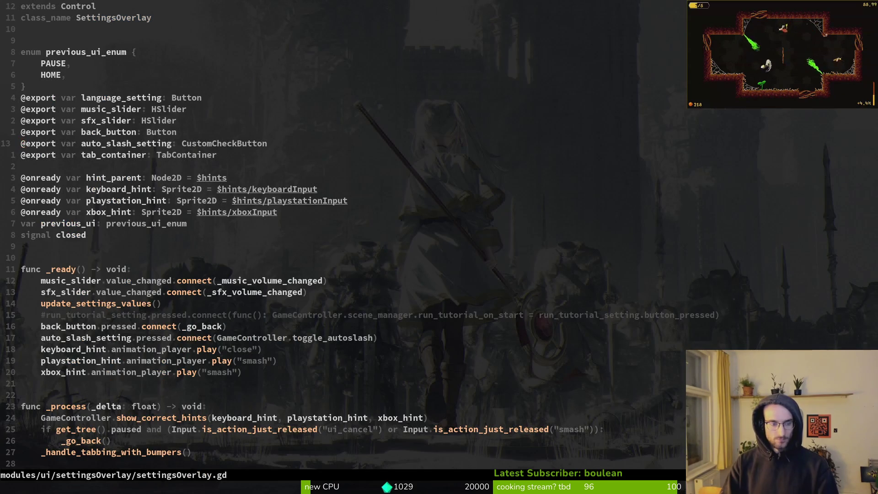
key(space)
key(f)
key(f)
text(pau)
key(Return)
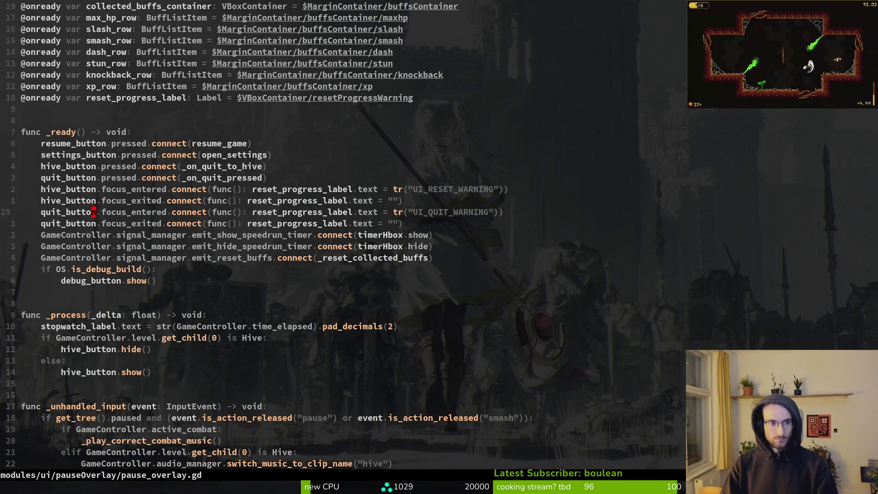
Try shortening debug_button to debug on line 10, revert it, and save pause_overlay.gd
key(1)
key(0)
key(j)
key(F)
key(_)
key(d)
key(t)
key(.)
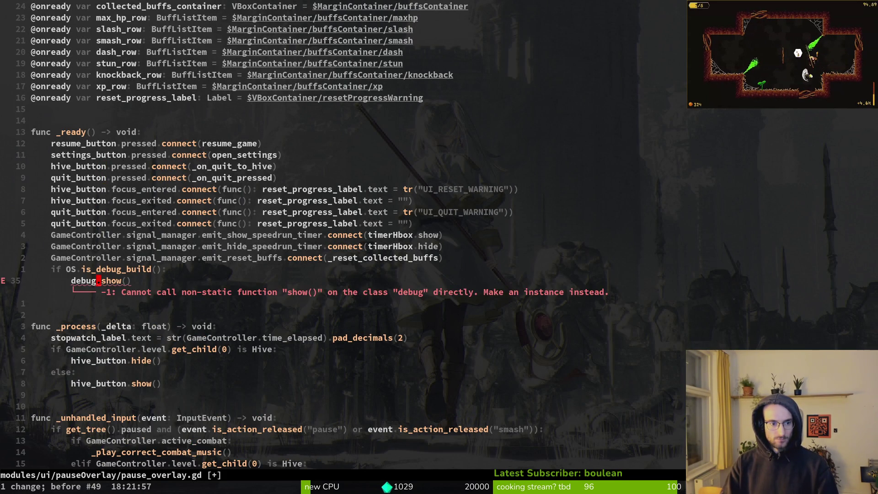
key(ctrl+r)
text(:w)
key(Return)
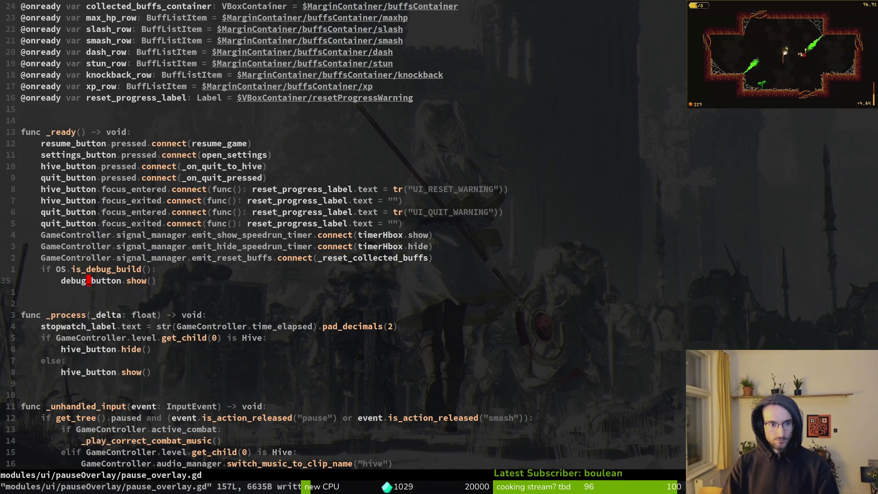
Duplicate the quit_button.pressed.connect line as a debug_button.pressed.connect line and save
key(3)
key(k)
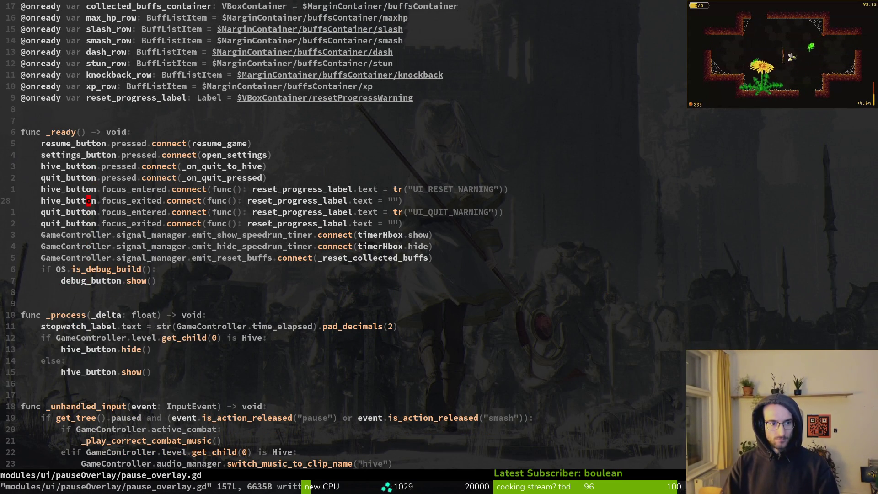
key(k)
key(k)
key(y)
key(y)
text(p)
text(ciwdeb)
key(Return)
key(Escape)
text(:w)
key(Return)
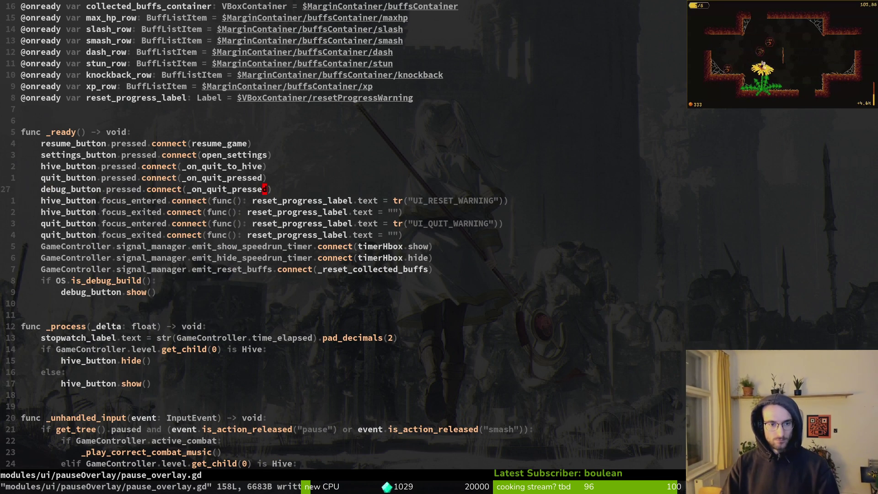
Replace the connect callback argument with a partly typed open handler name
text(ci(on)
key(Escape)
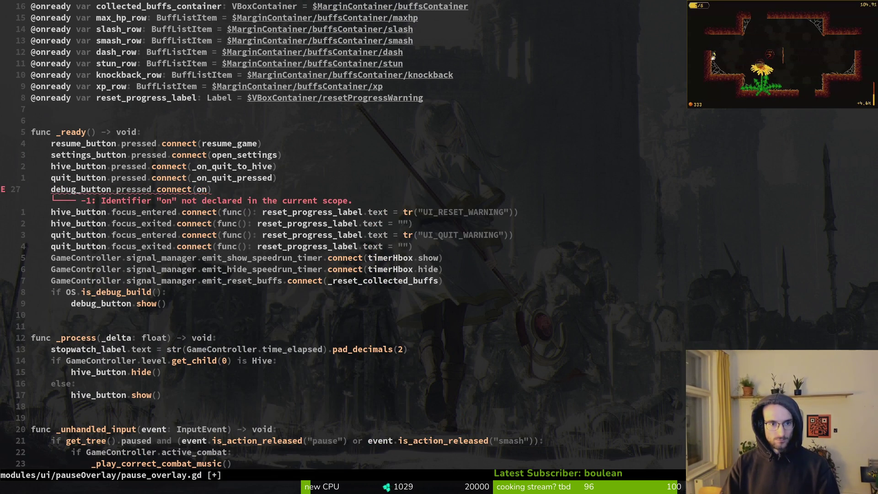
text(ci()
text(open)
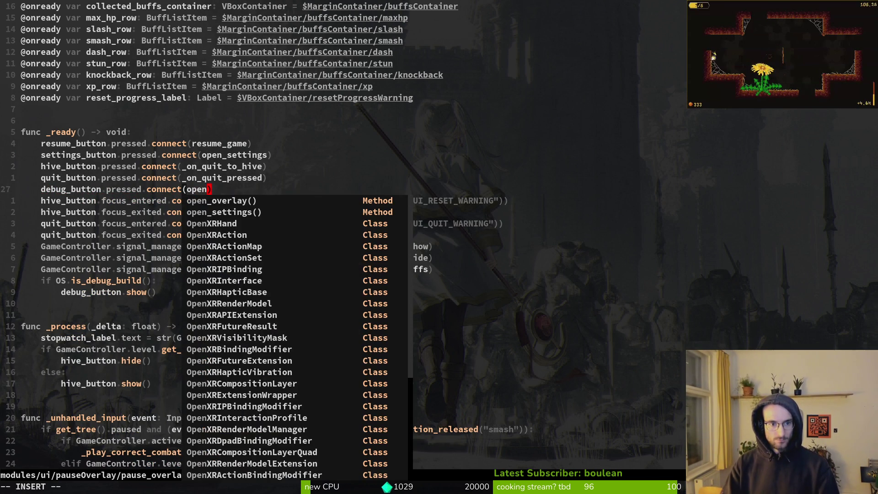
key(BackSpace)
key(BackSpace)
key(BackSpace)
text(_open)
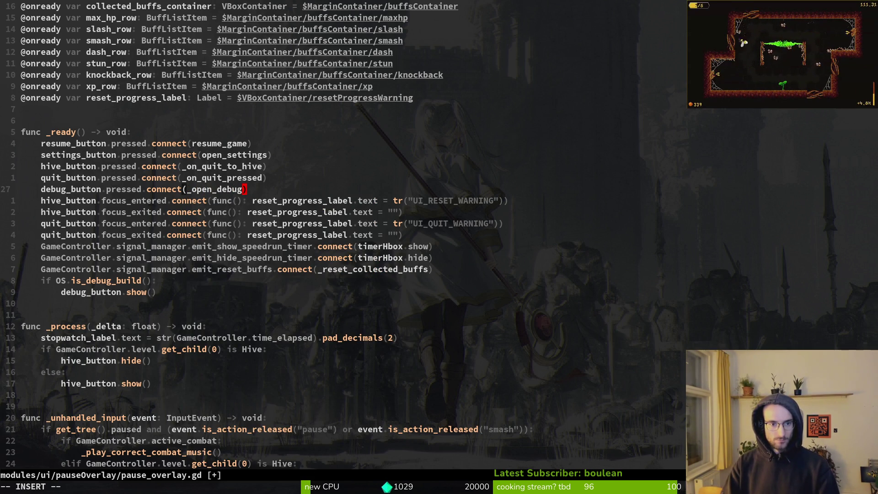
key(BackSpace)
key(BackSpace)
key(BackSpace)
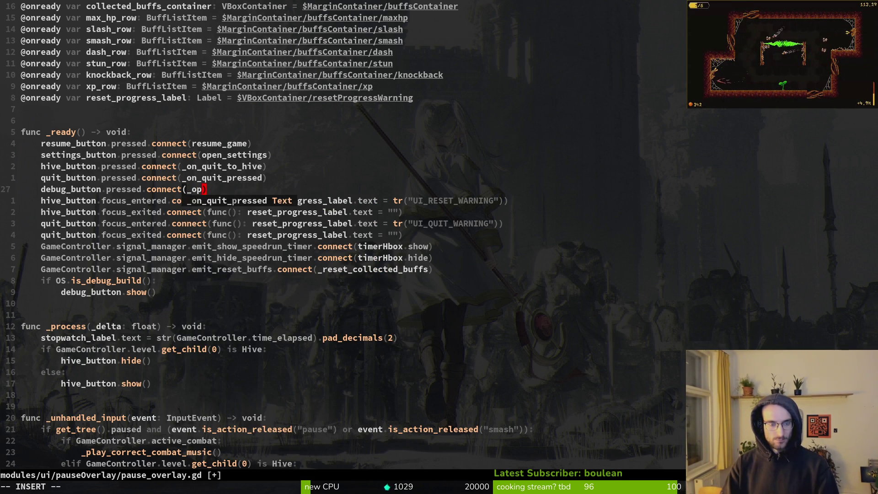
key(Escape)
key(ctrl+d)
key(ctrl+d)
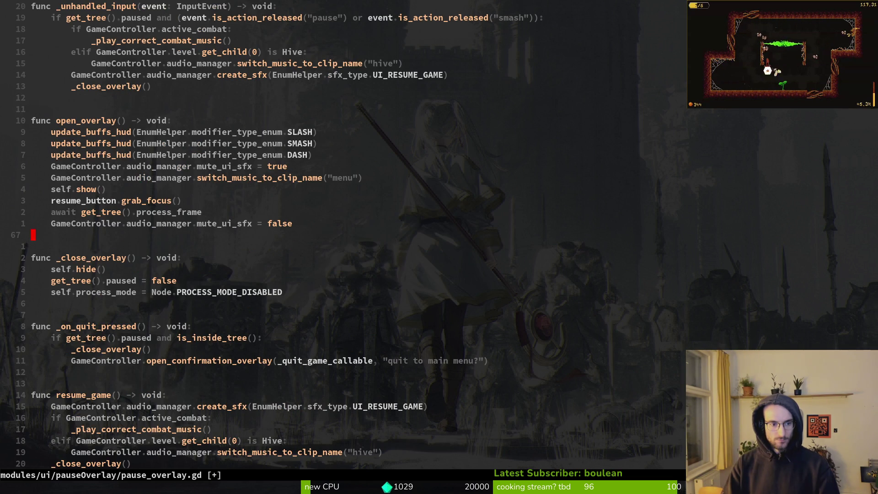
Duplicate the open_settings function below itself with a blank line between, and save
key(ctrl+d)
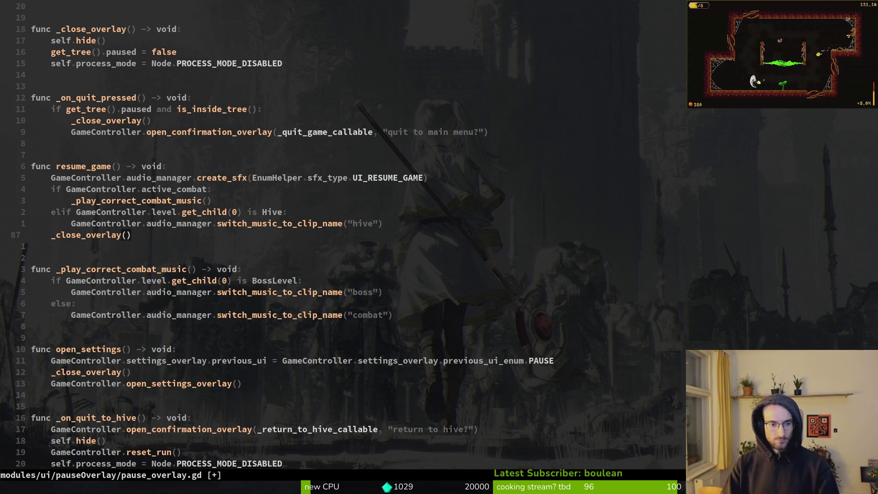
key(j)
key(j)
key(braceright)
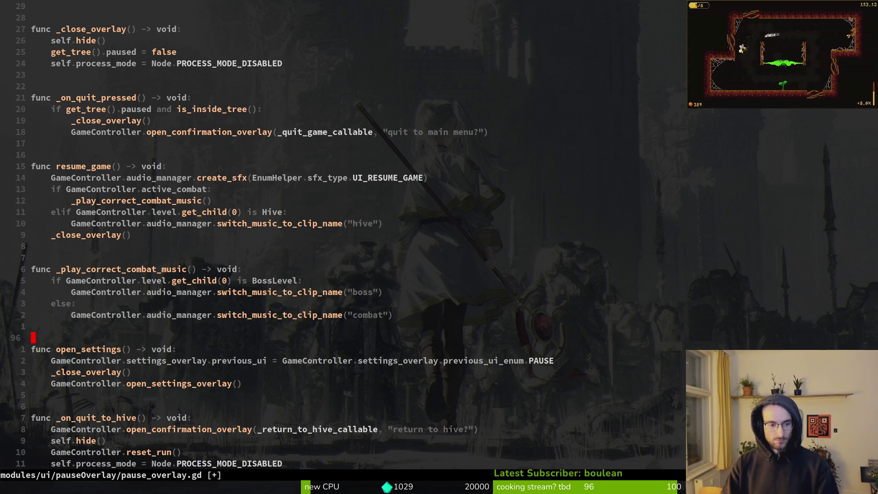
key(V)
key(braceright)
key(y)
key(p)
key(k)
key(S)
key(Return)
key(Escape)
key(j)
key(j)
key(j)
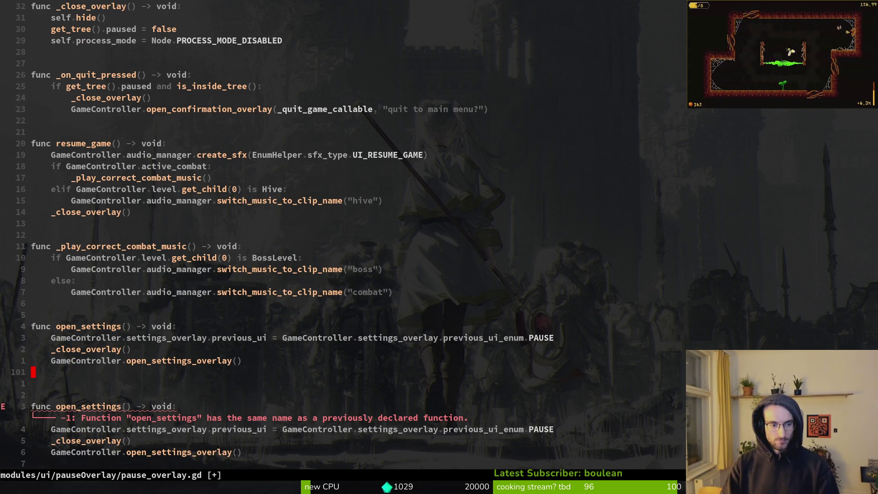
key(d)
key(d)
text(:w)
key(Return)
Rename the copy to open_debug_overlay and make it call open_debugging_overlay
key(minus)
key(minus)
key(minus)
text(kcwopen_)
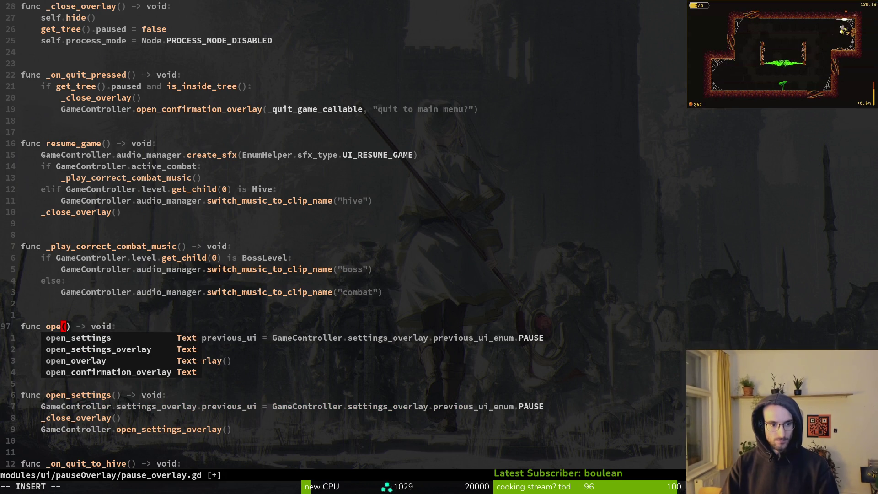
text(debug_ove)
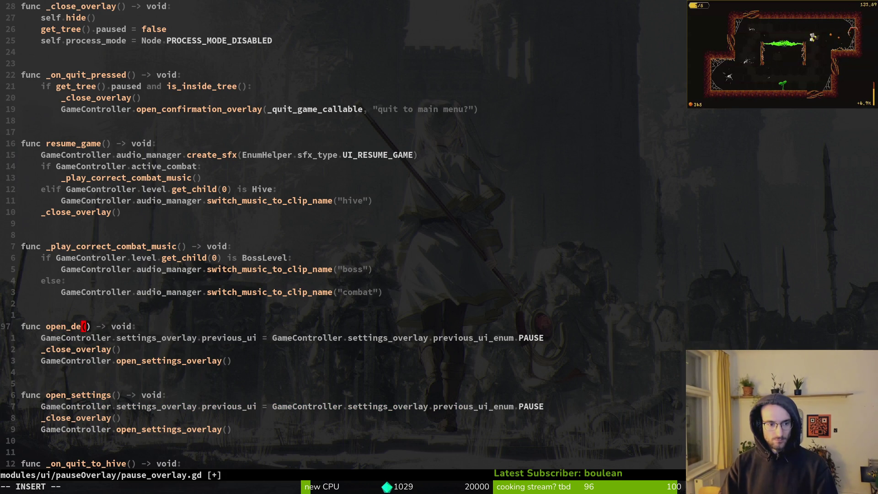
text(rlay)
key(Escape)
text(:w)
key(Return)
key(j)
key(j)
key(j)
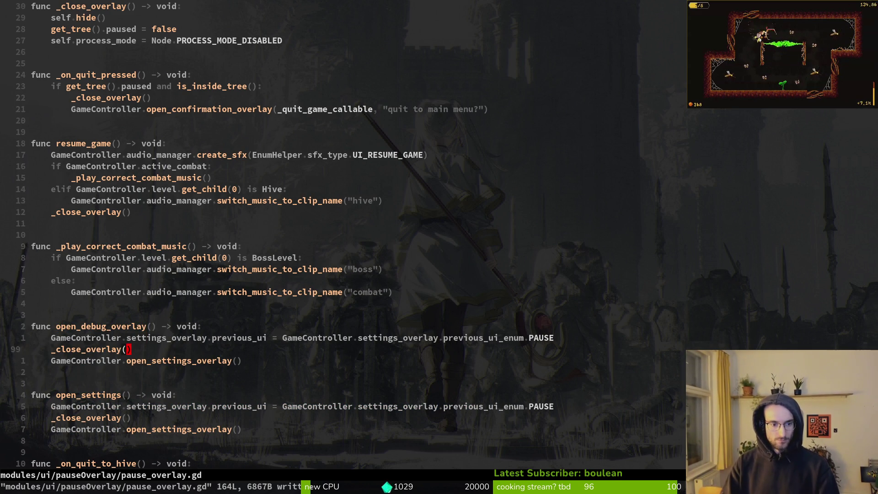
text(cwopende)
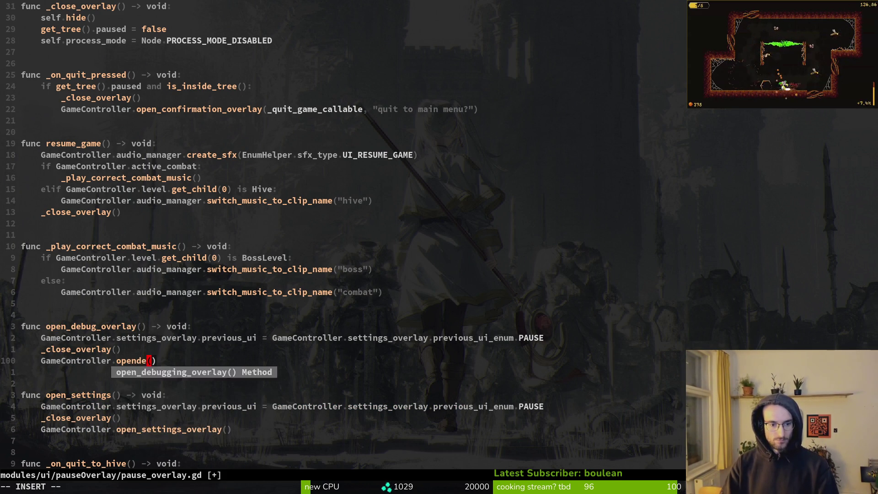
key(Return)
key(Escape)
text(:w)
key(Return)
Remove the doubled call parentheses and delete the previous_ui line from the new function
key(x)
key(x)
key(k)
key(k)
key(k)
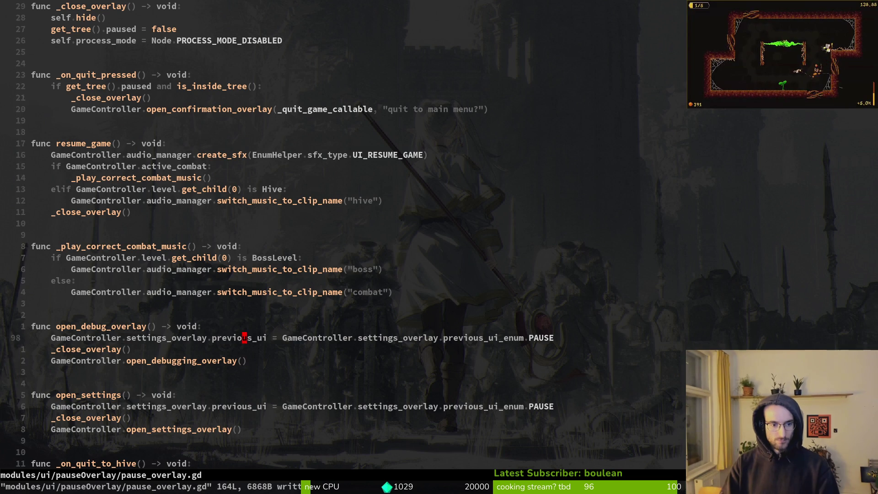
key(d)
key(d)
key(u)
key(j)
key(d)
key(d)
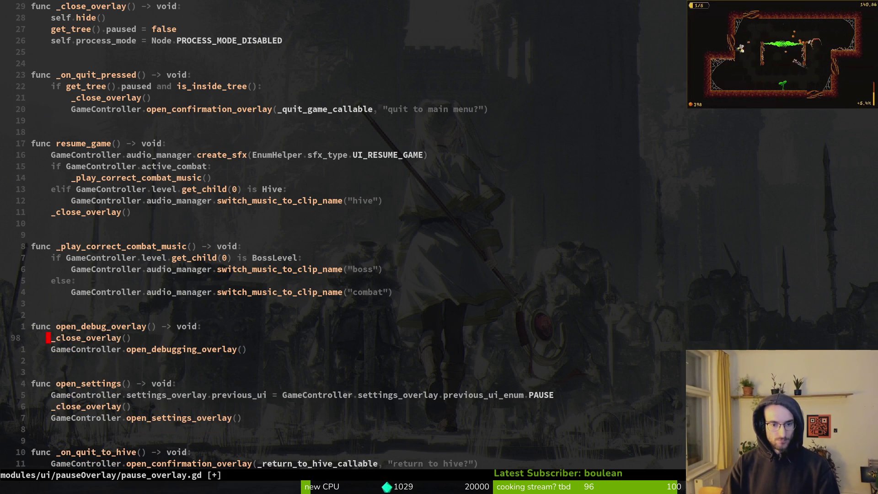
text(:w)
key(Return)
Connect debug_button.pressed to open_debug_overlay without parentheses and save pause_overlay.gd
key(ctrl+u)
key(ctrl+o)
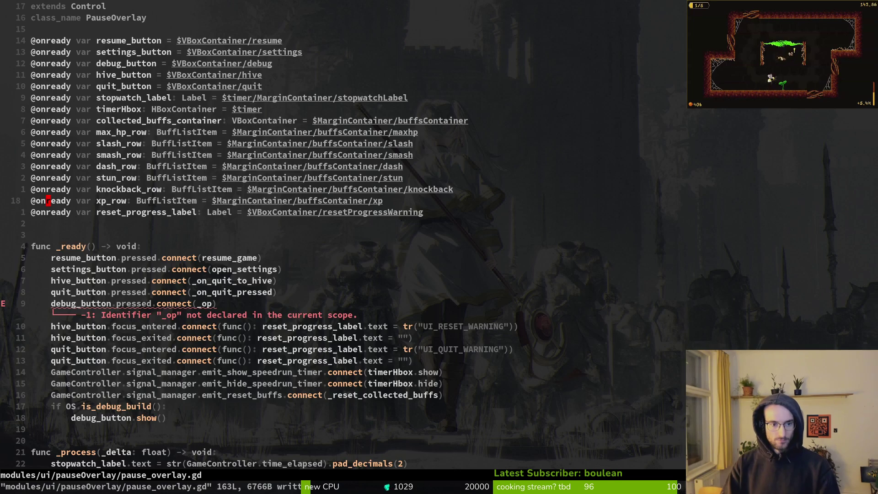
text(ci(op)
key(Return)
key(Escape)
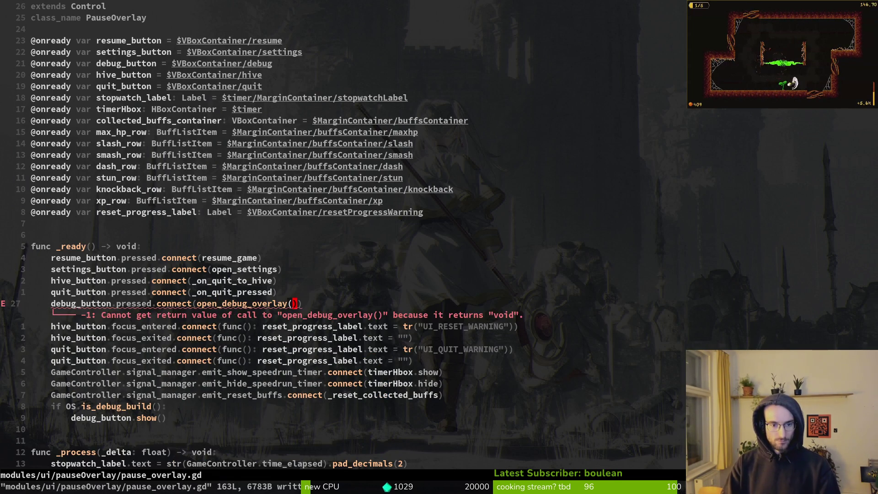
text(oi)
key(Escape)
key(d)
key(d)
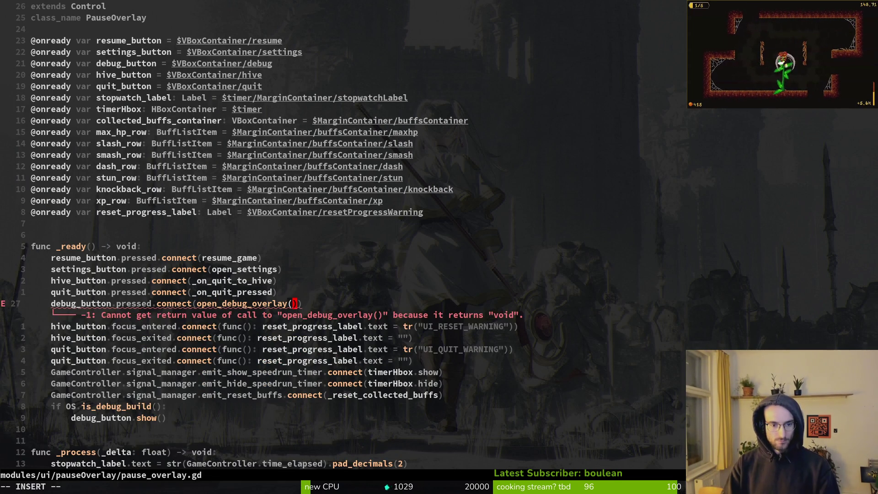
key(k)
key(f)
key(parenleft)
text(D:w)
key(Return)
key(alt+Tab)
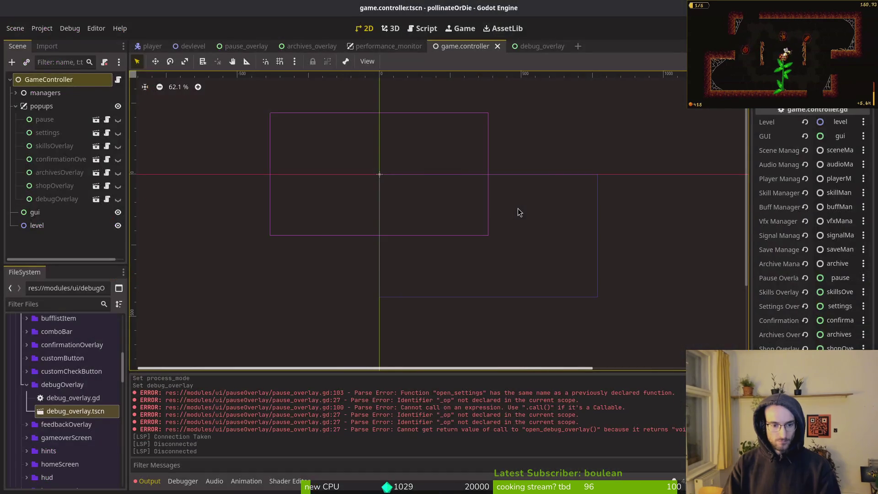
Run the game, then open the pause_overlay scene with its Local node tree
key(F5)
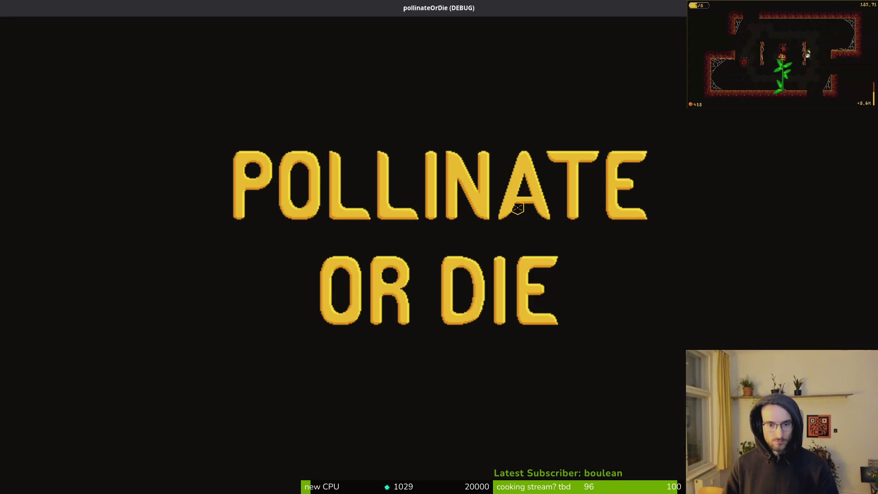
key(alt+Tab)
key(alt+Tab)
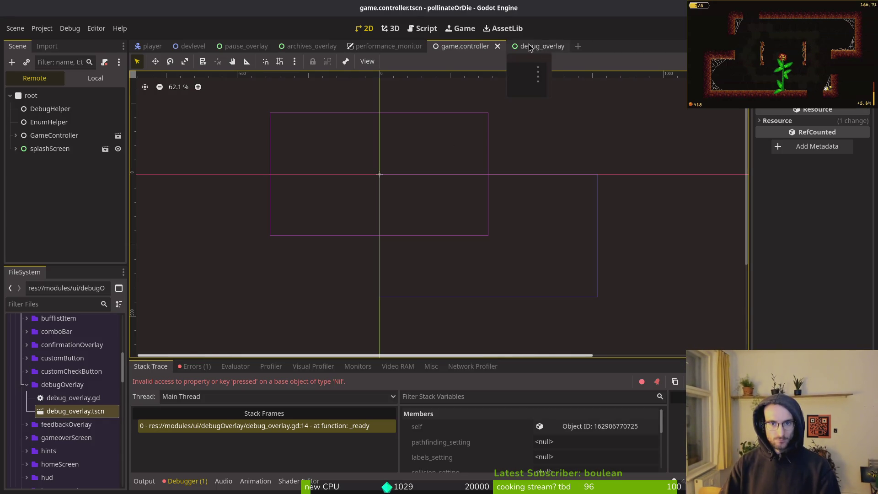
click(242, 46)
click(94, 79)
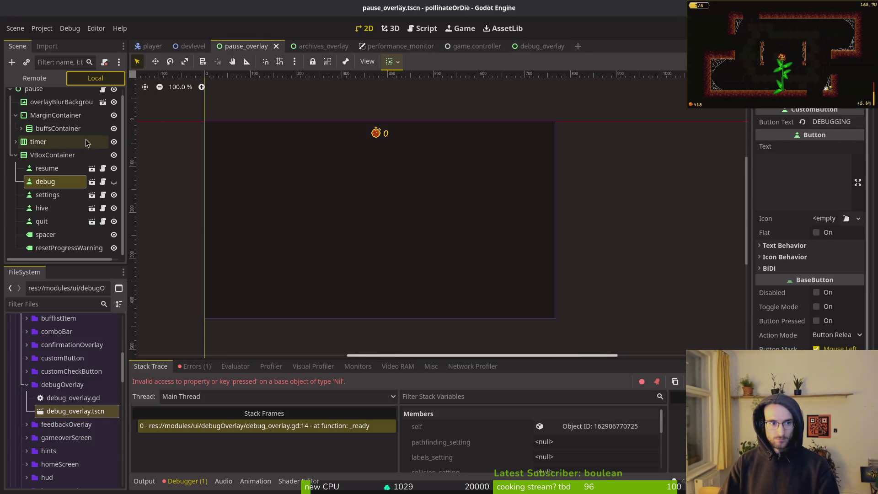
Launch Vim with the 'im' alias to bring up its project file finder
key(alt+Tab)
key(alt+Tab)
key(alt+Tab)
text(im)
key(Return)
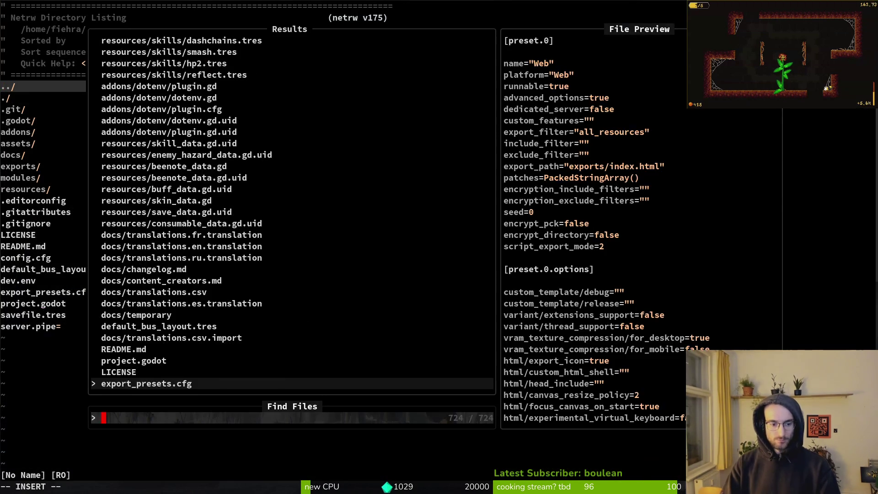
Open pause_overlay.gd by searching 'pauseover' and move to the debug_button line
text(pauseover)
key(Return)
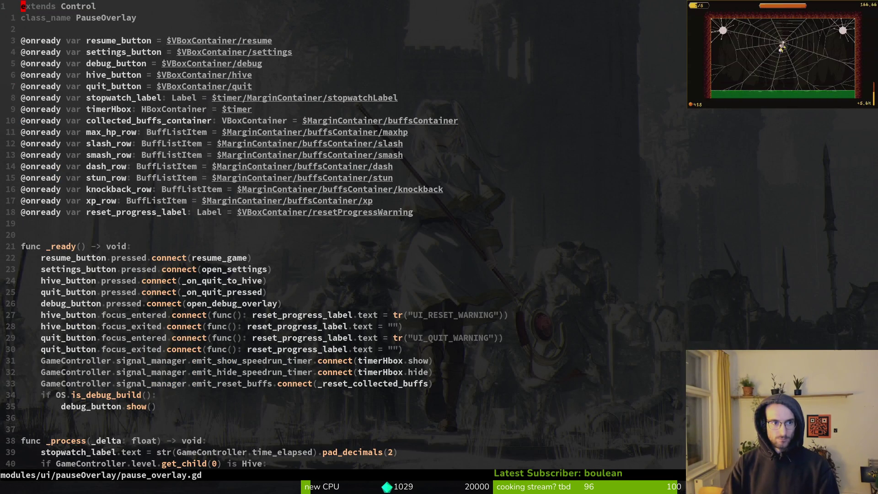
key(j)
key(j)
key(j)
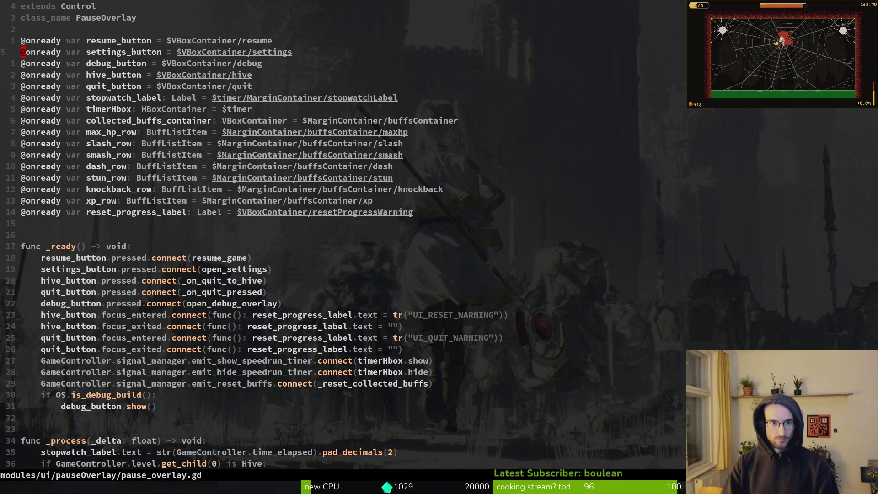
key(dollar)
key(j)
Compare the debug_button path against the Godot scene tree, then save pause_overlay.gd
key(alt+Tab)
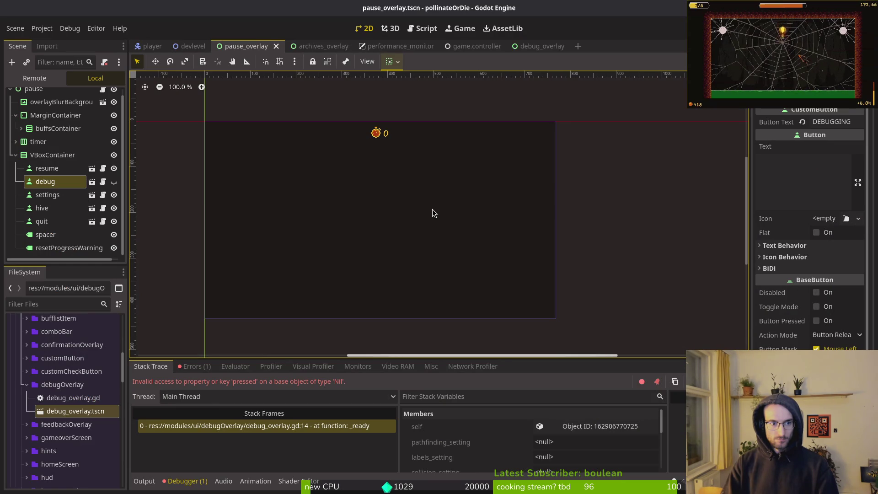
key(alt+Tab)
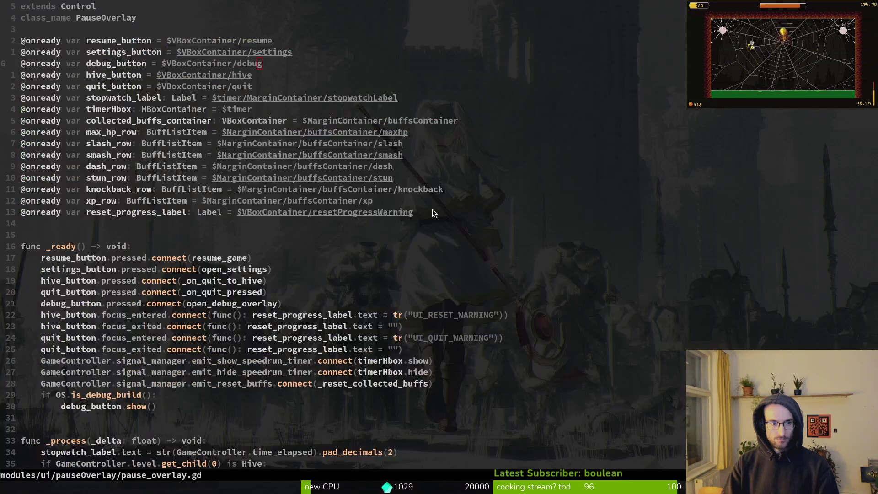
key(alt+Tab)
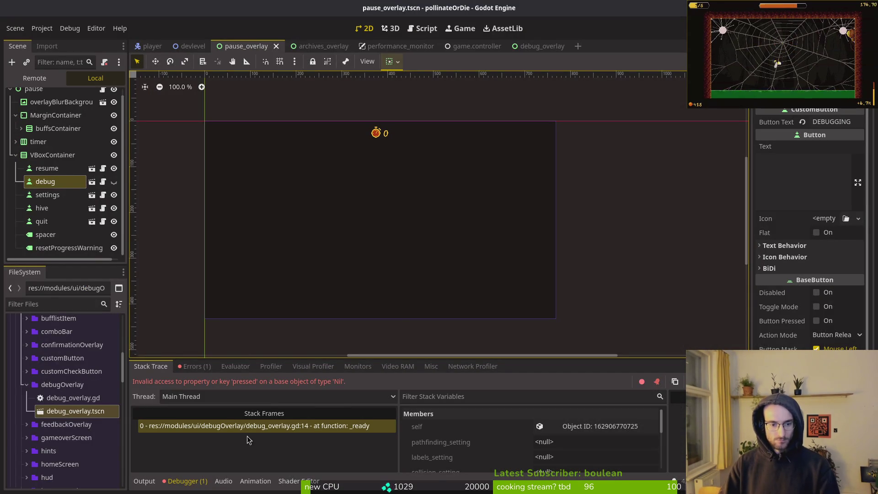
key(alt+Tab)
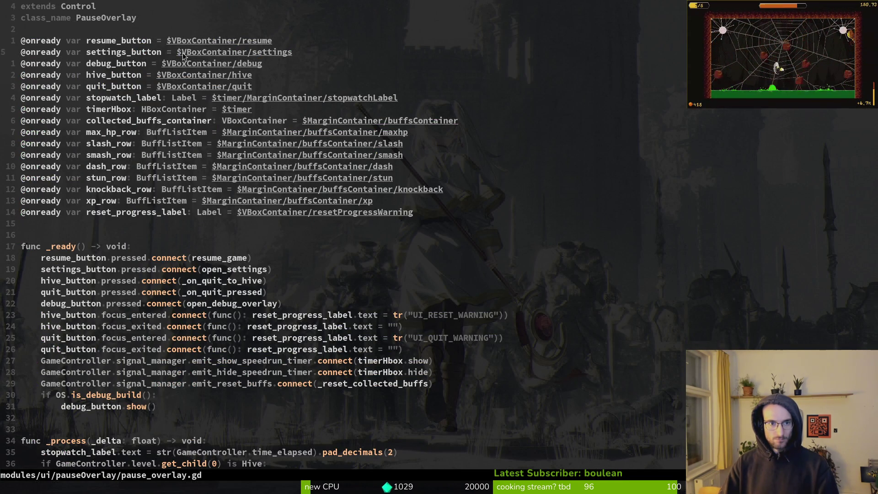
key(ctrl+s)
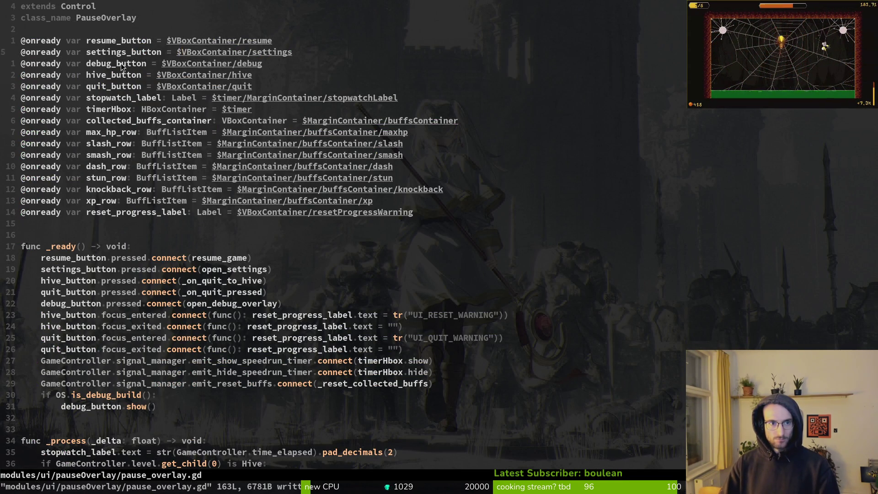
key(alt+Tab)
drag(68, 196, 70, 188)
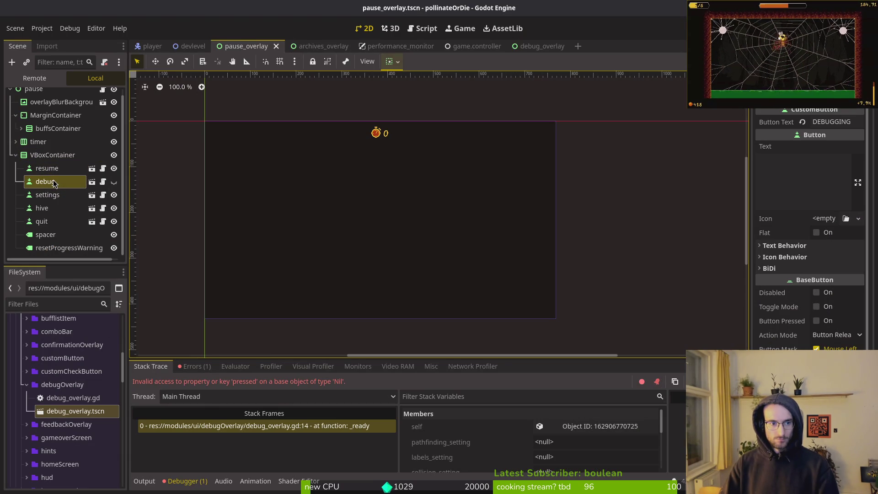
Save the pause_overlay scene, run the game, and show the scene's Local node tree
click(176, 204)
key(ctrl+s)
key(F5)
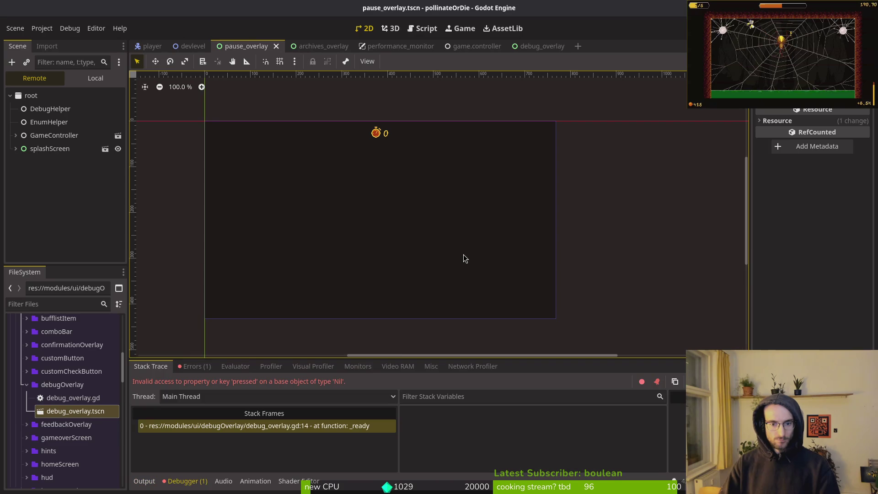
click(85, 76)
click(114, 182)
key(ctrl+s)
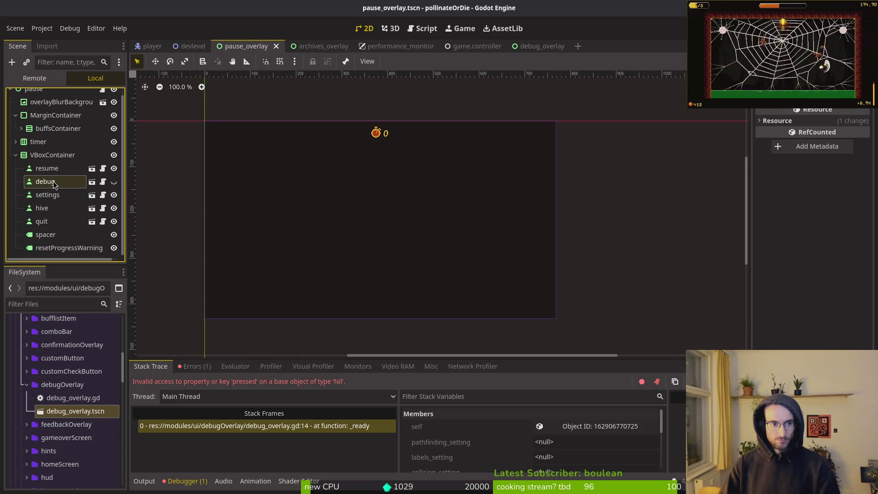
Rename the debug button node to debuggging and run the game again
click(64, 183)
click(54, 185)
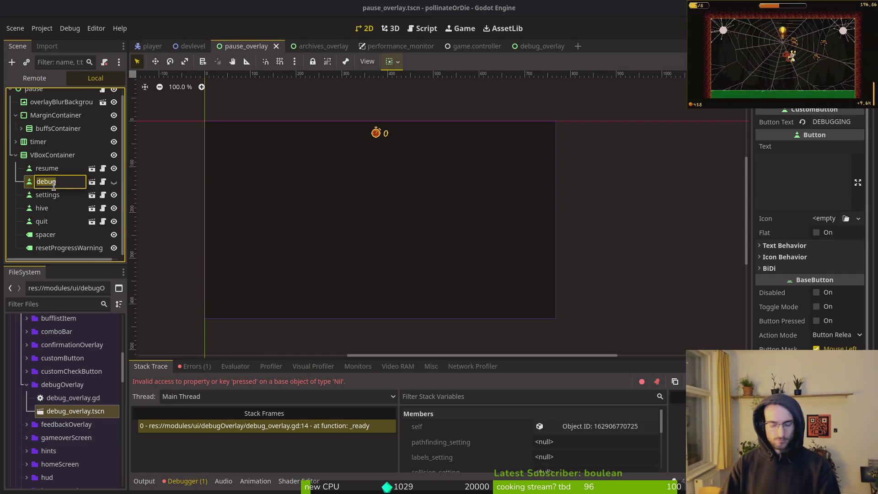
text(ging)
key(Return)
key(F5)
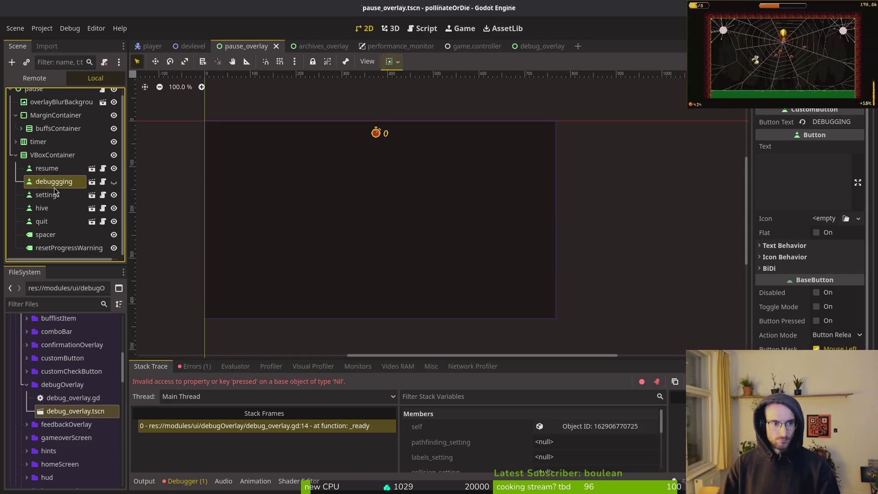
key(alt+Tab)
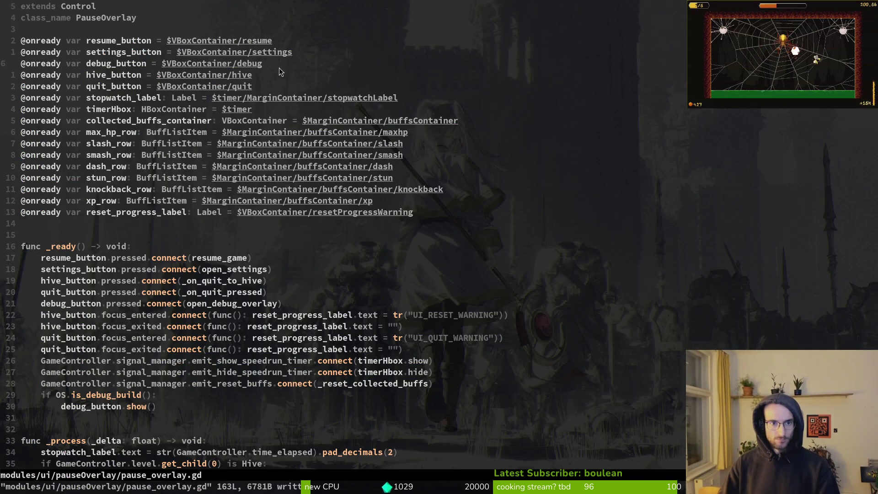
Change the debug_button path to $VBoxContainer/debuggging, save, and check it against Godot
text(agging)
key(Escape)
text(:w)
key(Return)
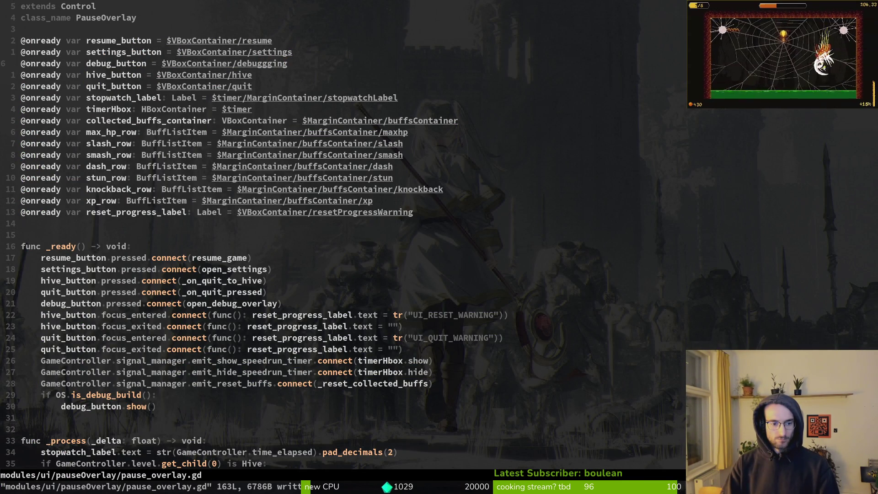
key(alt+Tab)
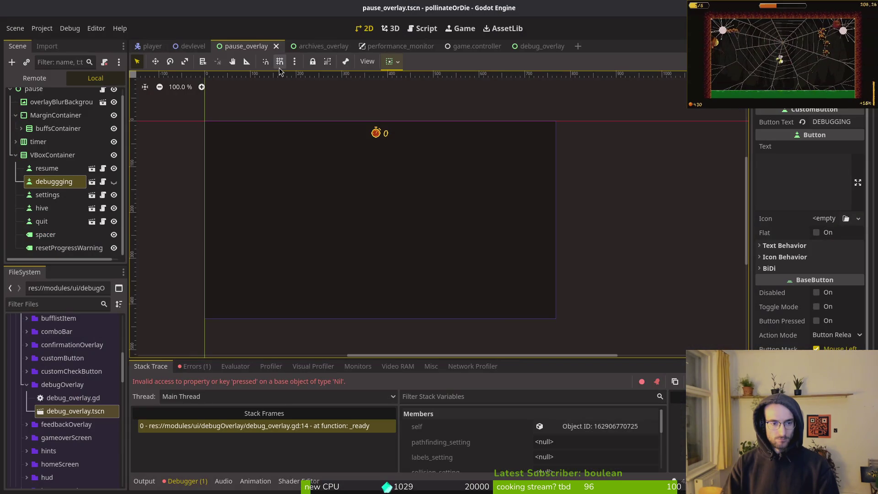
key(alt+Tab)
key(alt+Tab)
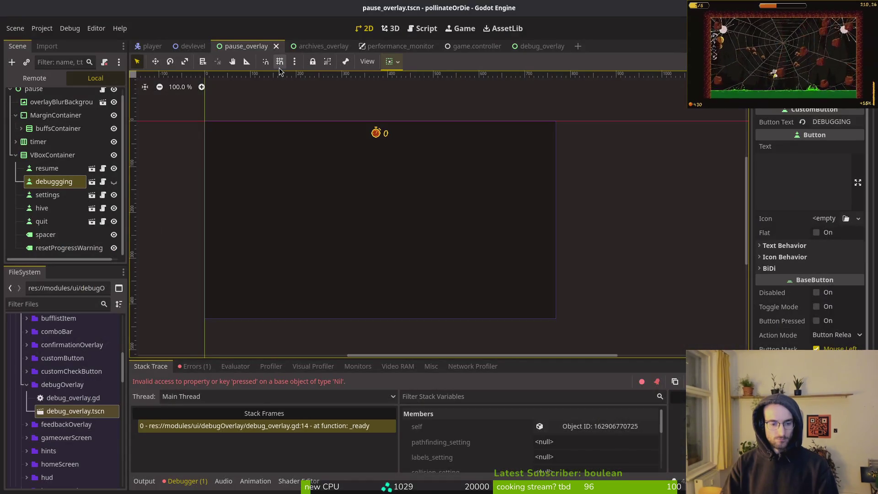
key(alt+Tab)
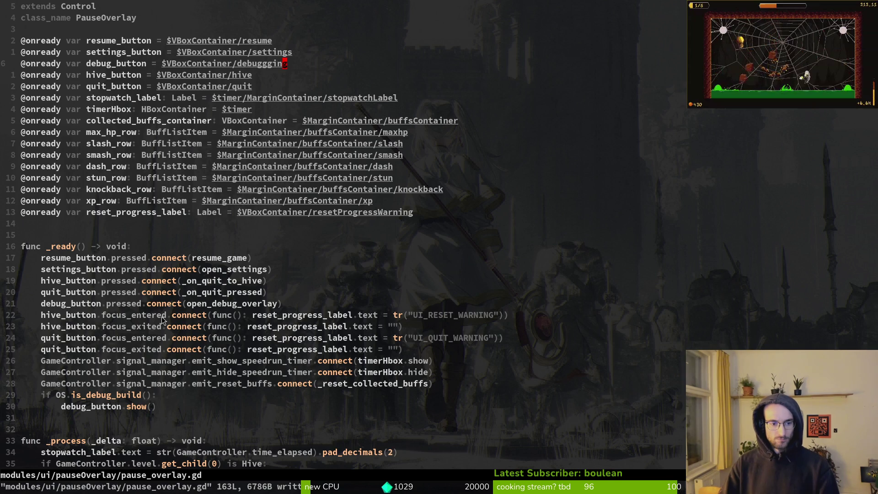
click(92, 272)
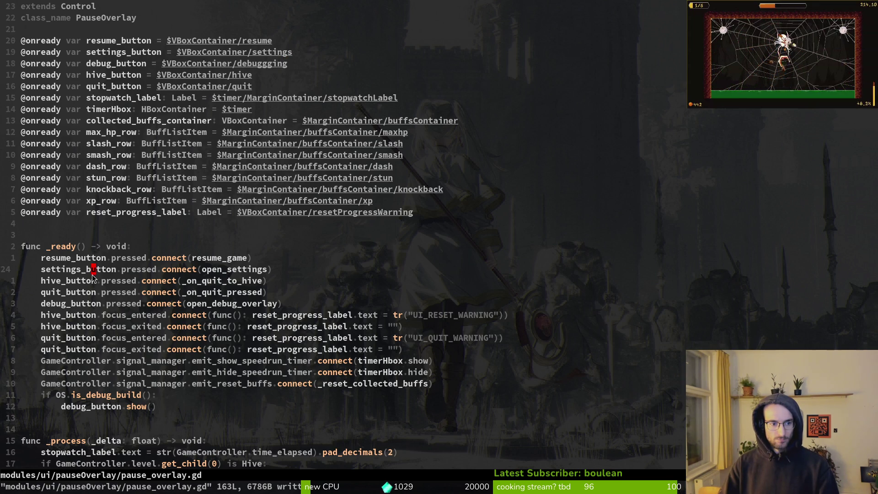
Open debug_overlay.gd via the 'dover' file search and the debug_overlay scene in Godot
key(space)
key(f)
key(f)
text(dover)
key(Return)
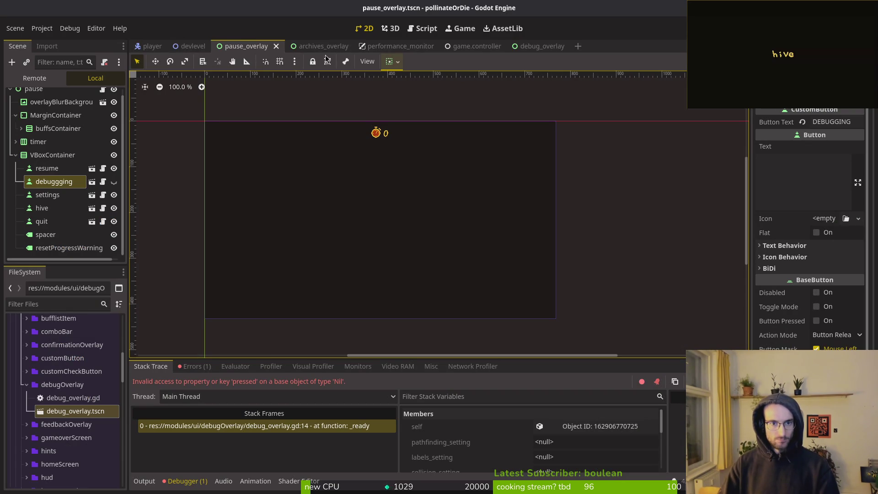
click(542, 46)
Assign the pathing and statelabels check buttons to debugOverlay's Pathfinding and Labels settings
click(108, 96)
click(834, 122)
click(429, 197)
click(472, 394)
click(835, 136)
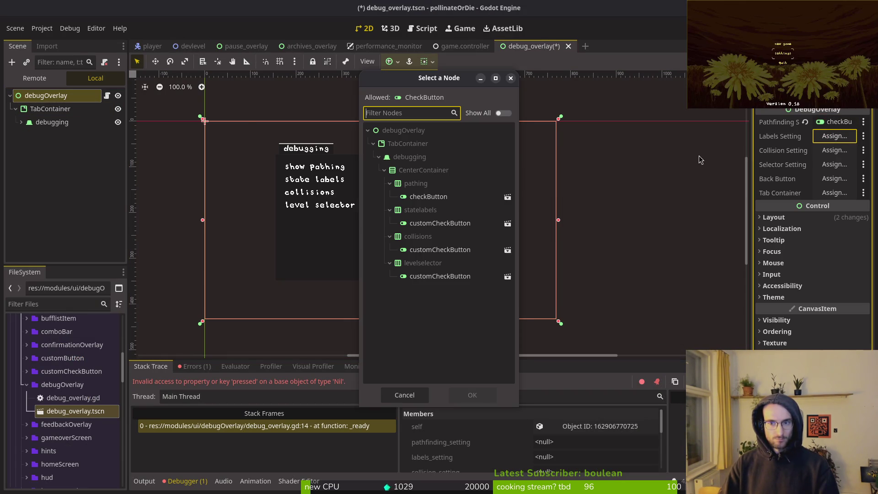
click(440, 222)
click(472, 395)
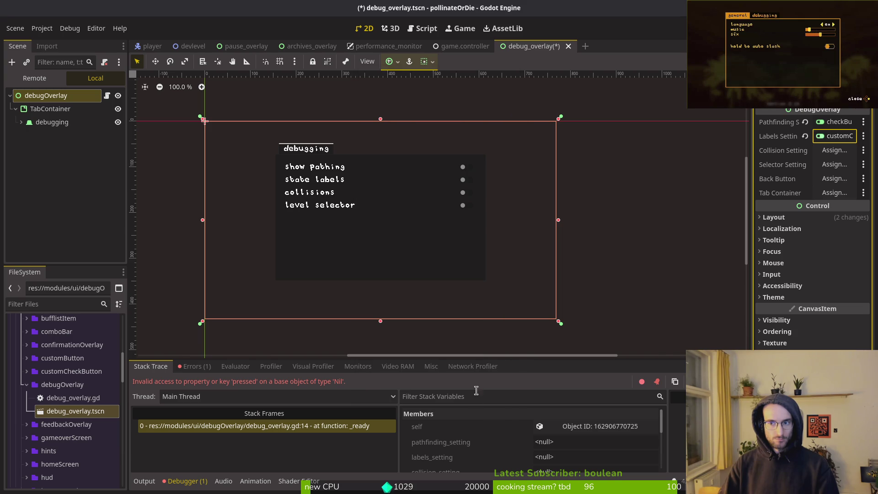
Assign the collisions and levelselector check buttons to the Collision and Selector settings
click(834, 150)
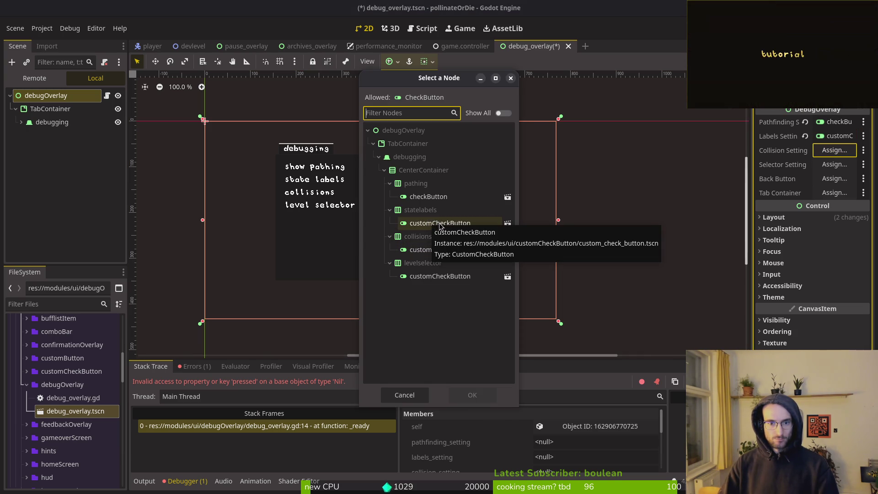
click(40, 126)
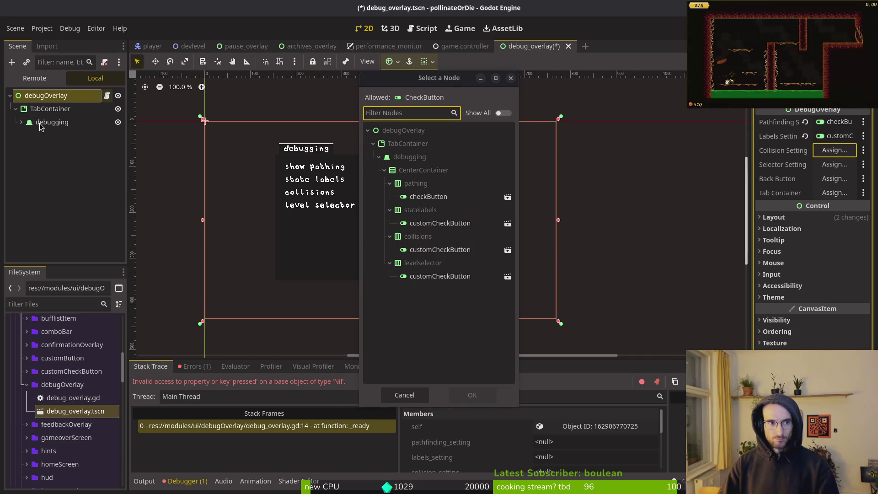
click(437, 249)
click(472, 395)
click(835, 164)
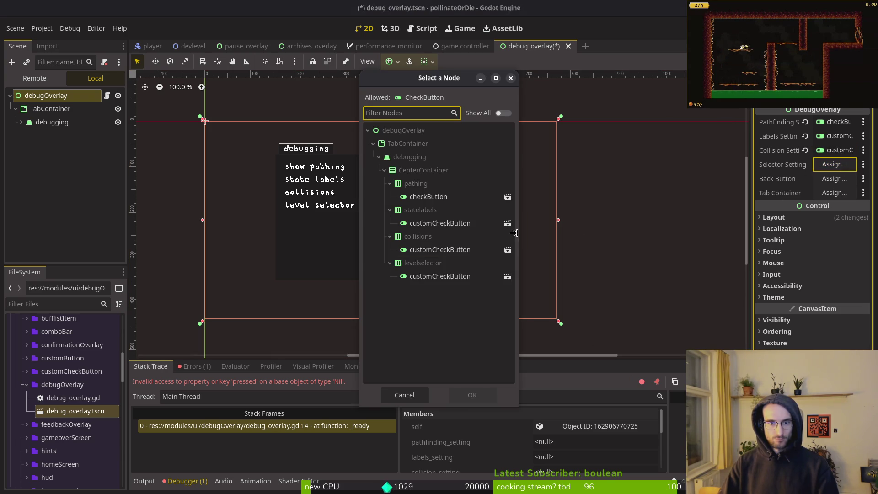
click(440, 276)
click(472, 395)
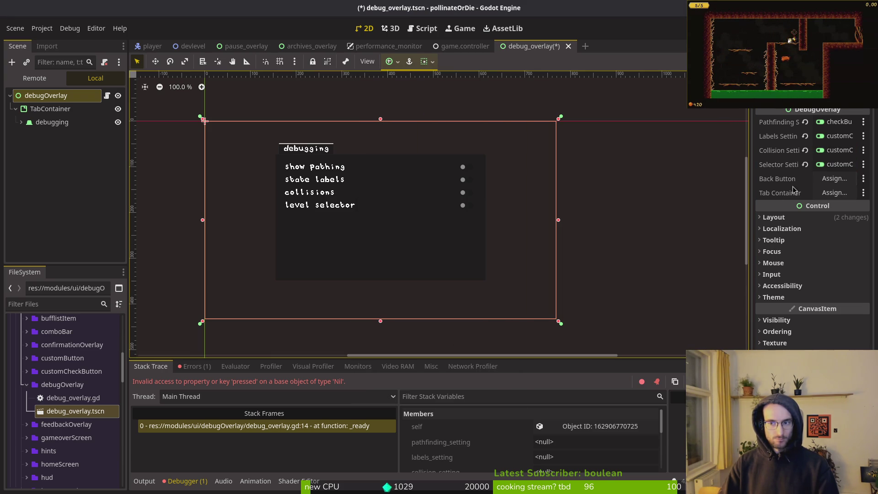
Link the Tab Container property to the TabContainer node, then return to pause_overlay
click(834, 193)
click(402, 143)
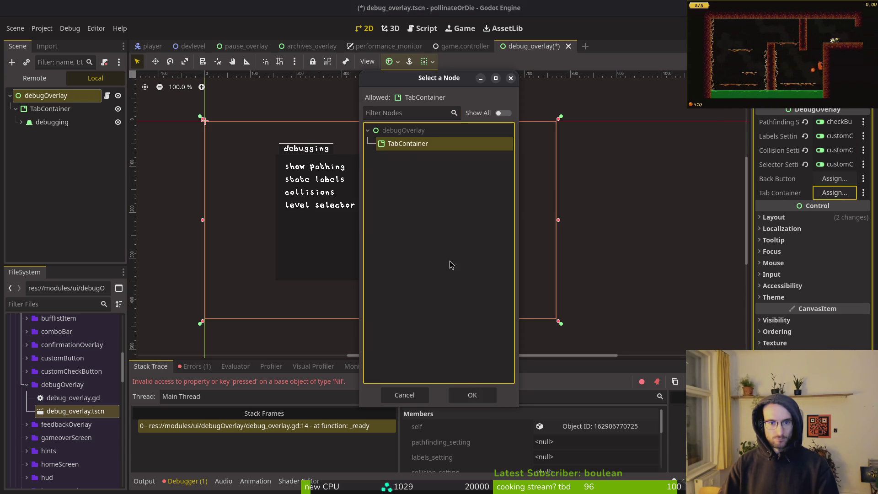
click(472, 395)
click(45, 178)
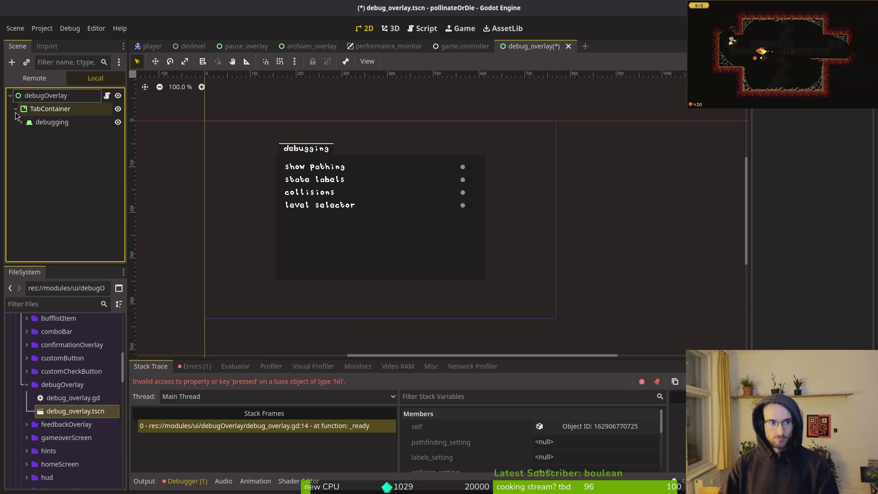
click(225, 48)
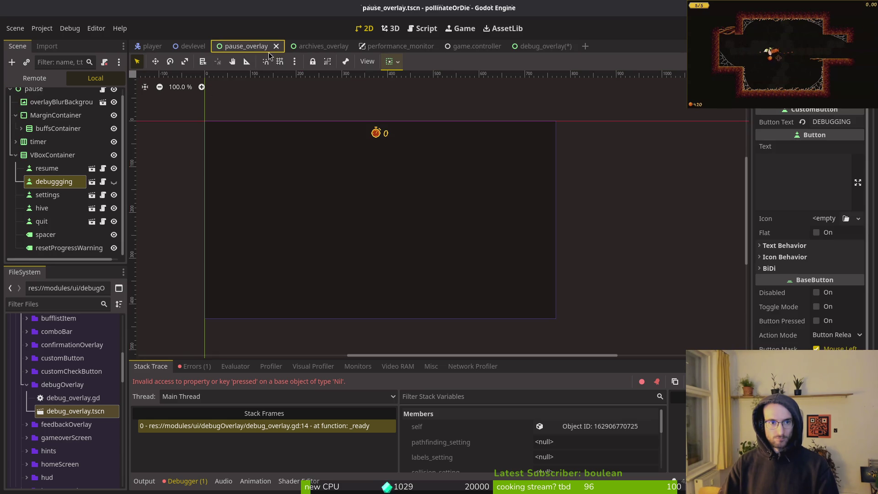
Browse the pause_overlay and archives_overlay scene trees, collapsing their branches
click(15, 161)
click(16, 122)
click(16, 148)
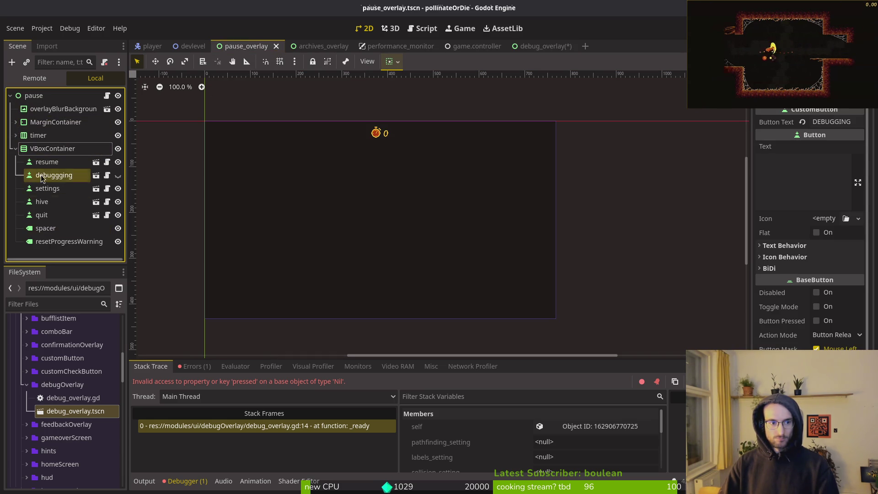
click(16, 148)
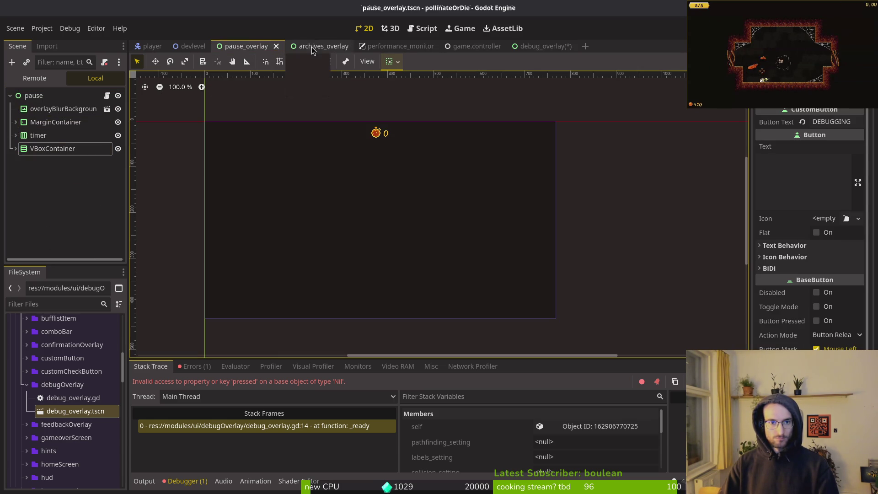
click(312, 46)
click(9, 96)
click(8, 96)
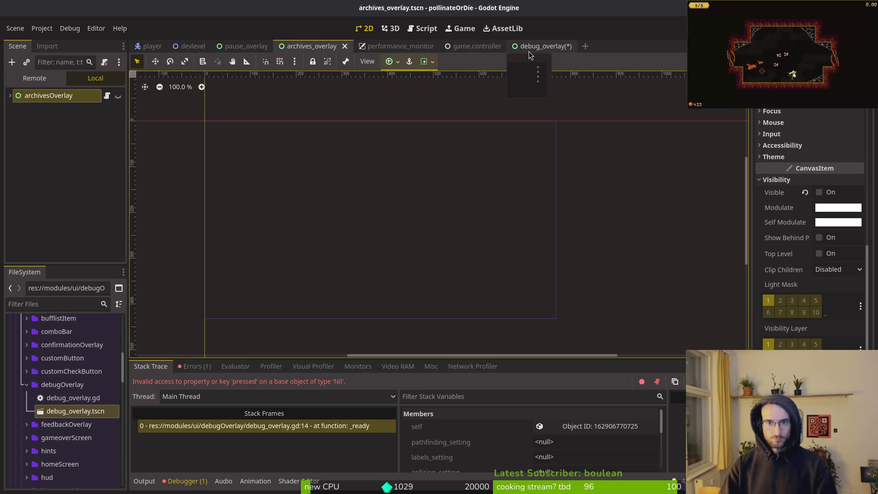
click(528, 49)
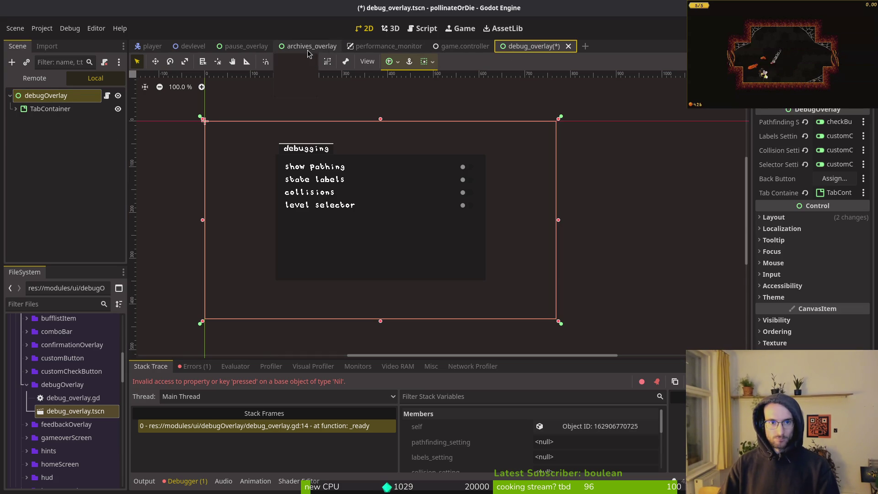
click(307, 49)
click(232, 47)
Open settingsOverlay.tscn and copy its hints group, including the back node, into debug_overlay
key(shift+alt+o)
text(settings)
key(Return)
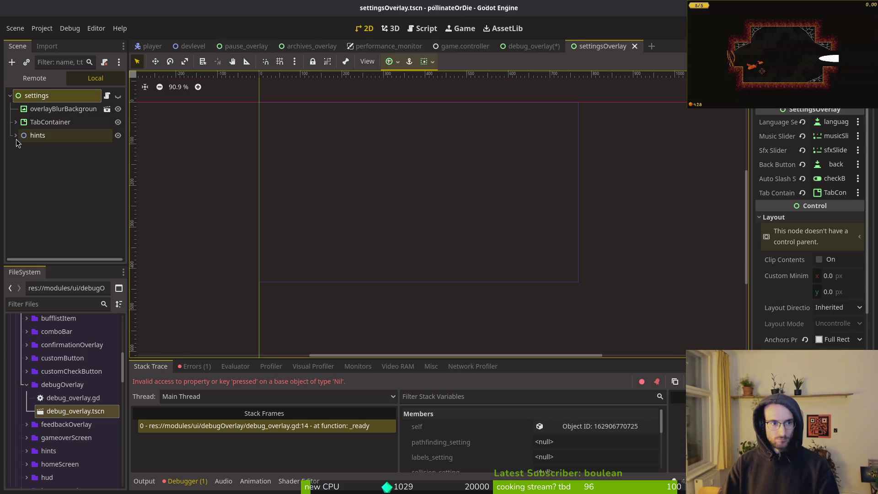
click(16, 136)
click(43, 148)
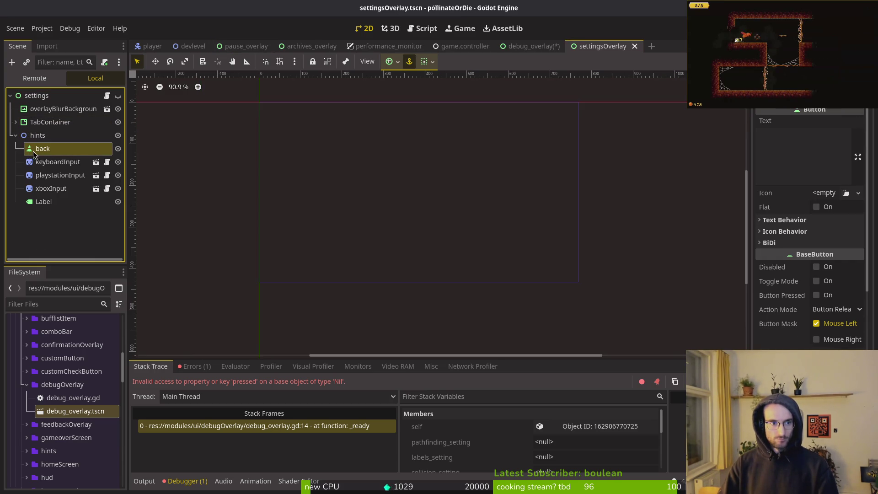
click(523, 49)
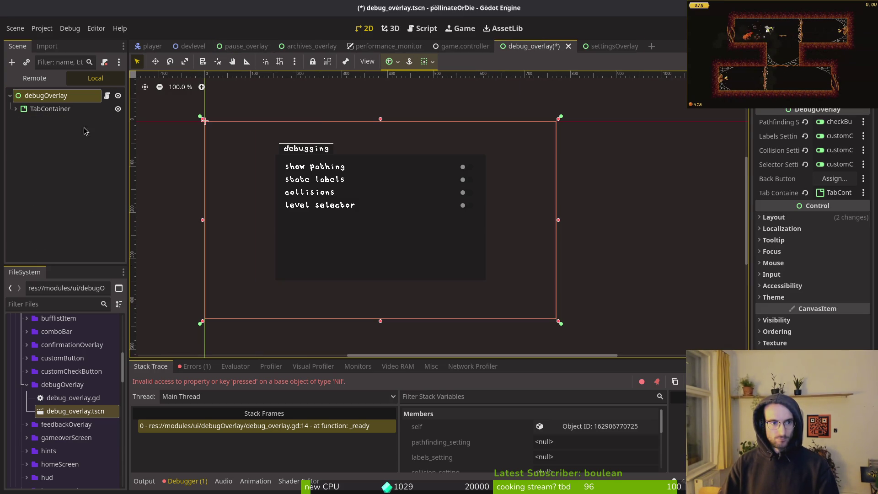
click(616, 45)
click(38, 135)
click(16, 135)
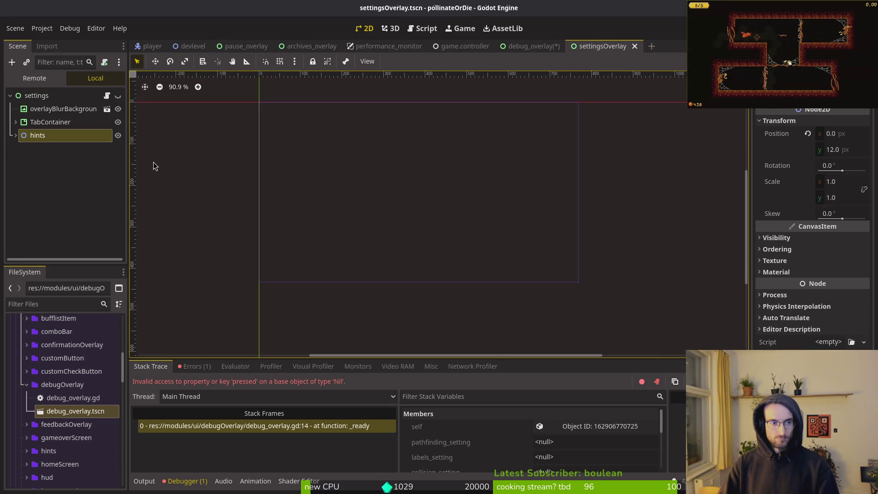
click(524, 45)
click(37, 121)
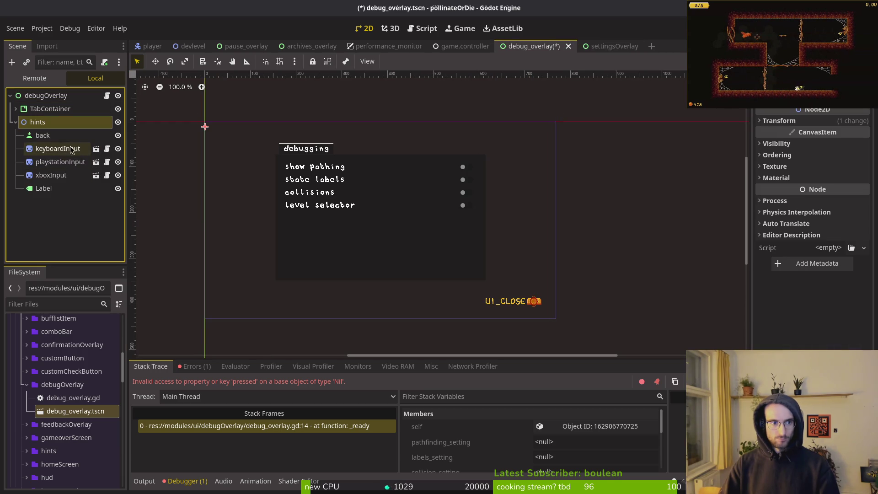
click(16, 122)
Set debugOverlay's Back Button to the hints/back node
key(alt+Tab)
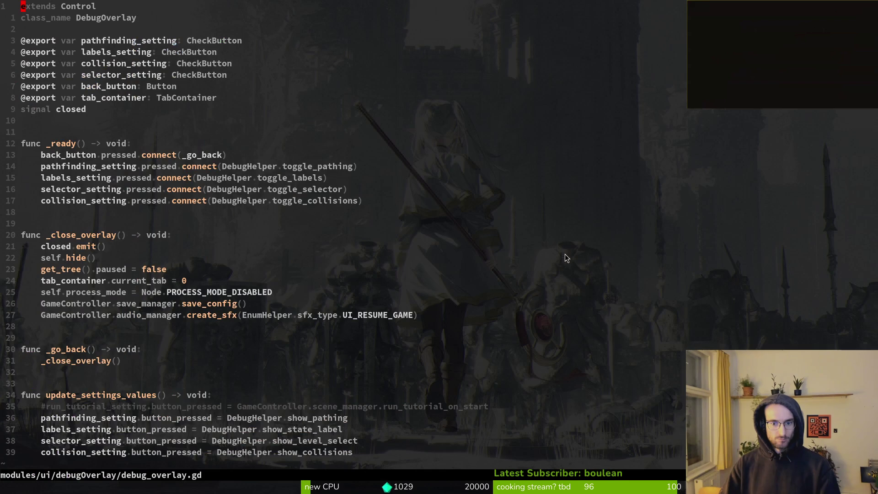
key(alt+Tab)
click(46, 95)
click(829, 179)
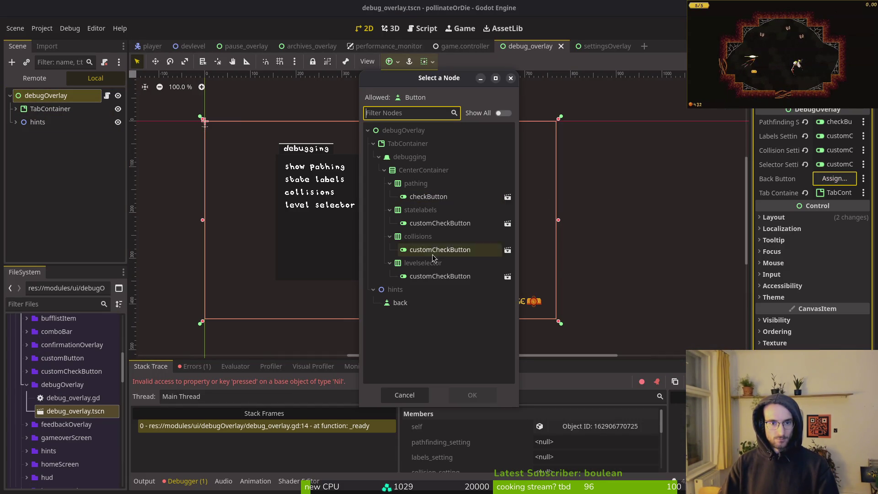
click(408, 304)
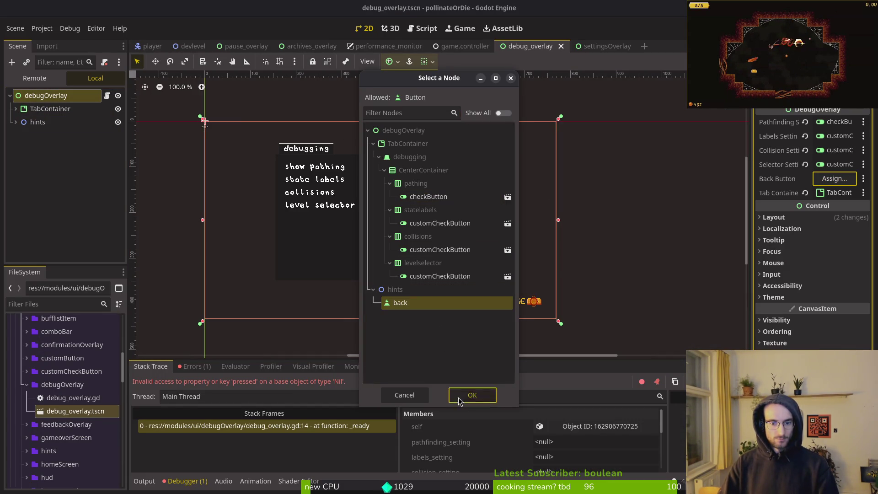
click(472, 395)
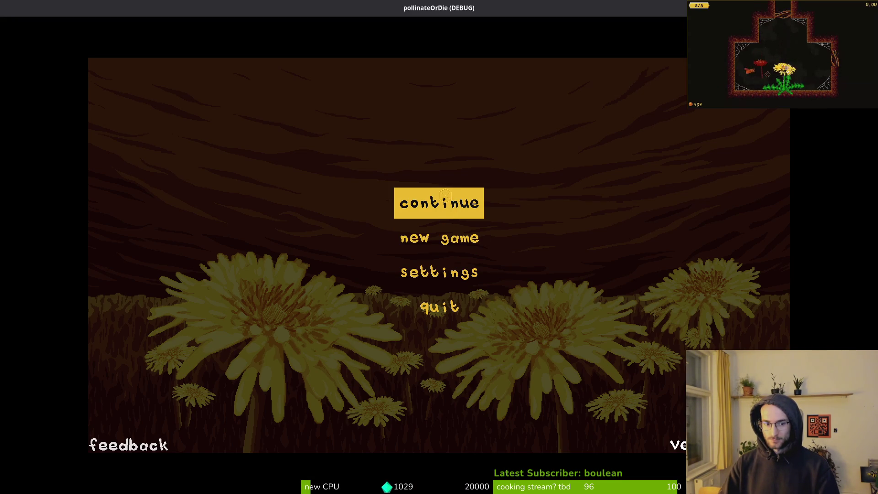
Continue the saved game, pause it, and choose the debugging entry from the pause menu
click(442, 201)
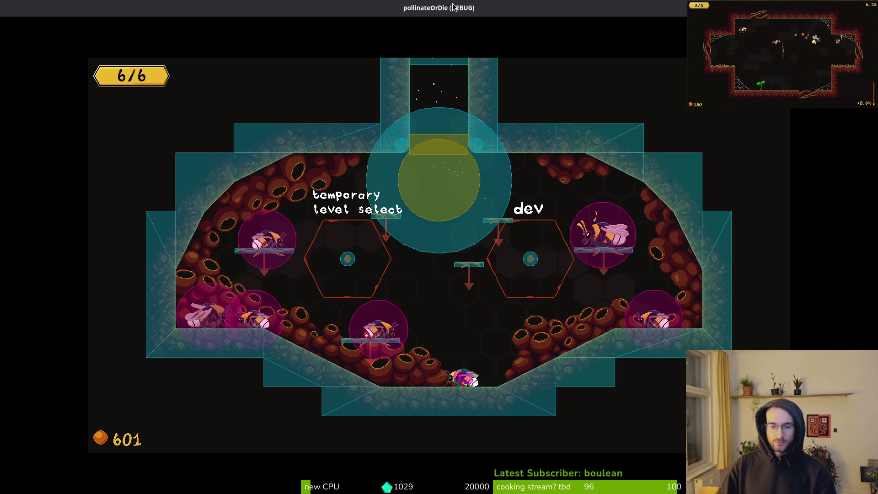
key(Escape)
key(Down)
key(Down)
key(Up)
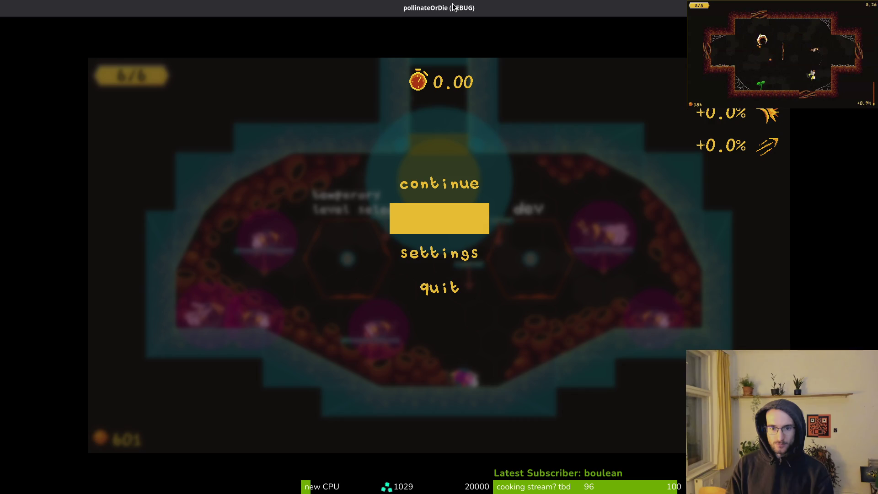
key(Return)
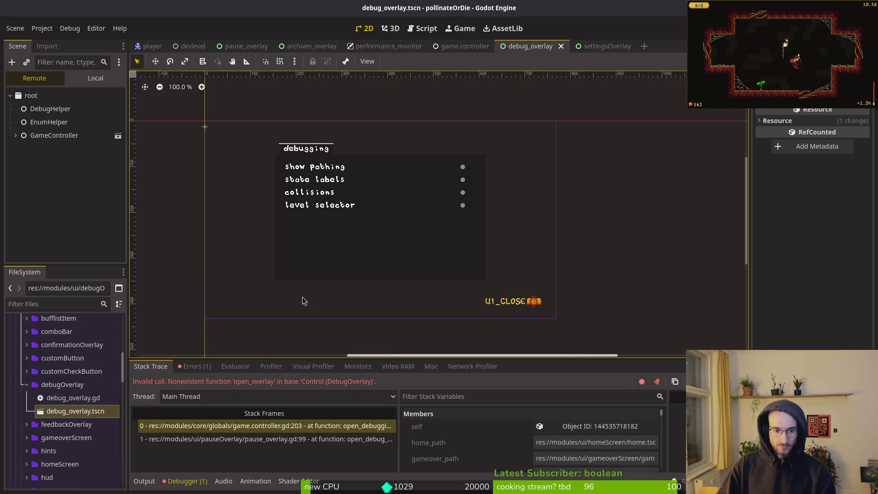
Inspect the nonexistent open_overlay error's stack trace, then switch to debug_overlay.gd in Vim
click(449, 48)
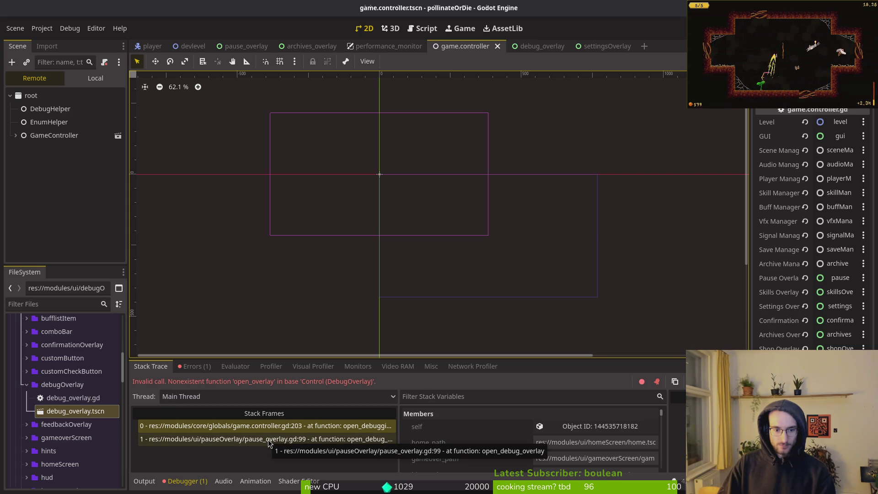
click(196, 367)
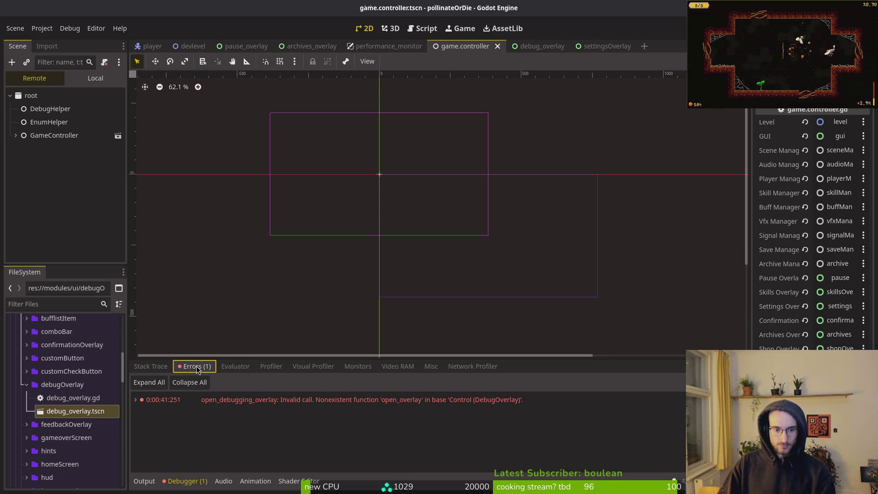
double_click(454, 402)
key(alt+Tab)
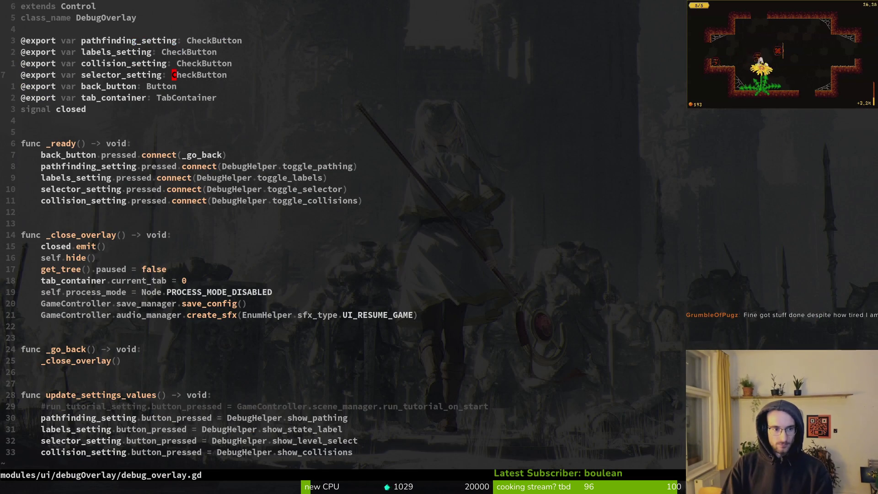
Review the existing open_overlay function in pause_overlay.gd
scroll(285, 171, down, 2)
scroll(285, 171, up, 2)
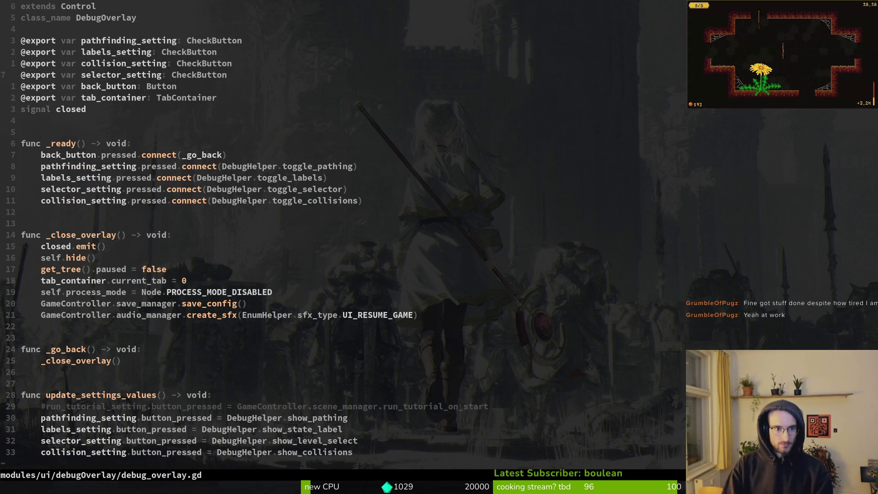
key(ctrl+o)
key(ctrl+d)
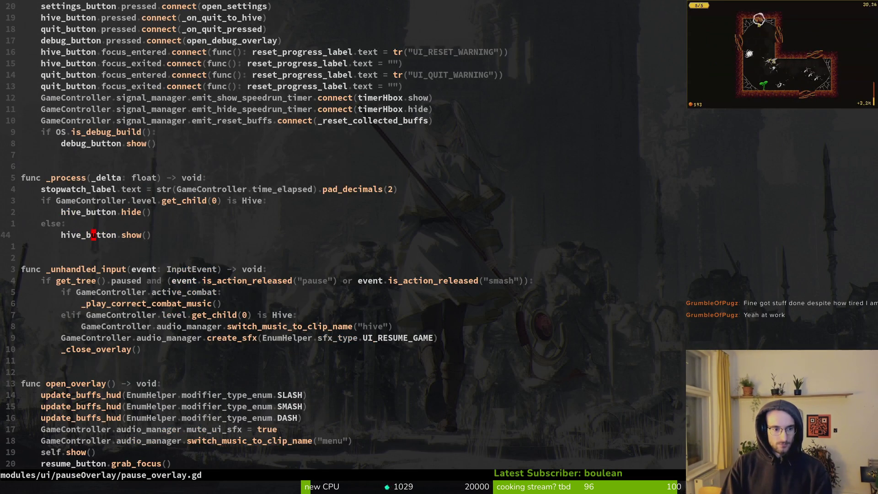
key(ctrl+d)
Look through settingsOverlay.gd, then save debug_overlay.gd with its new open_overlay function and quit
key(ctrl+p)
text(settiov)
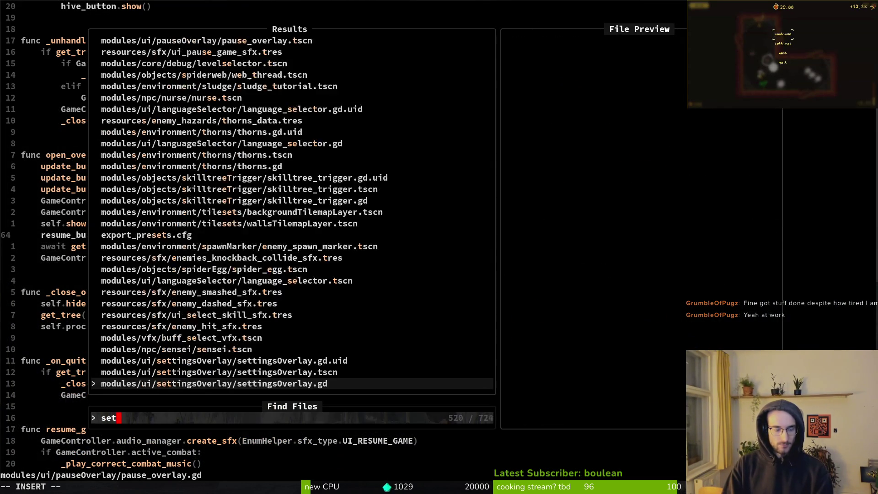
key(Return)
key(ctrl+d)
key(ctrl+d)
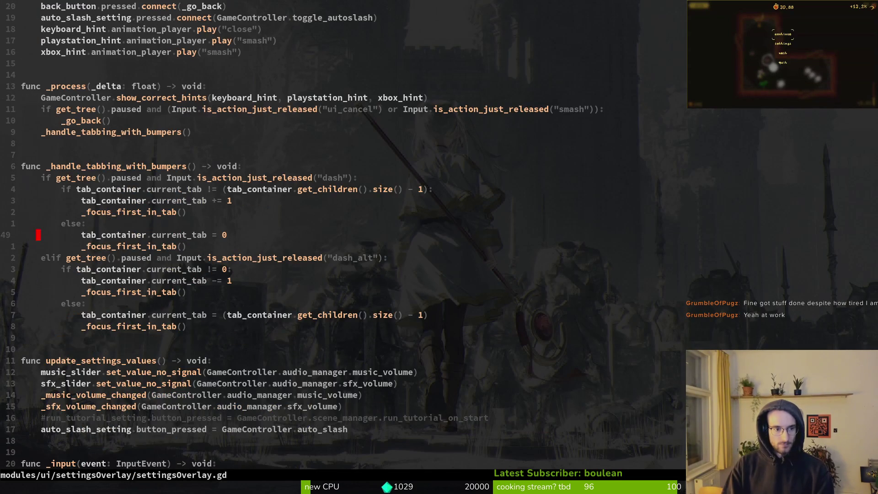
key(ctrl+o)
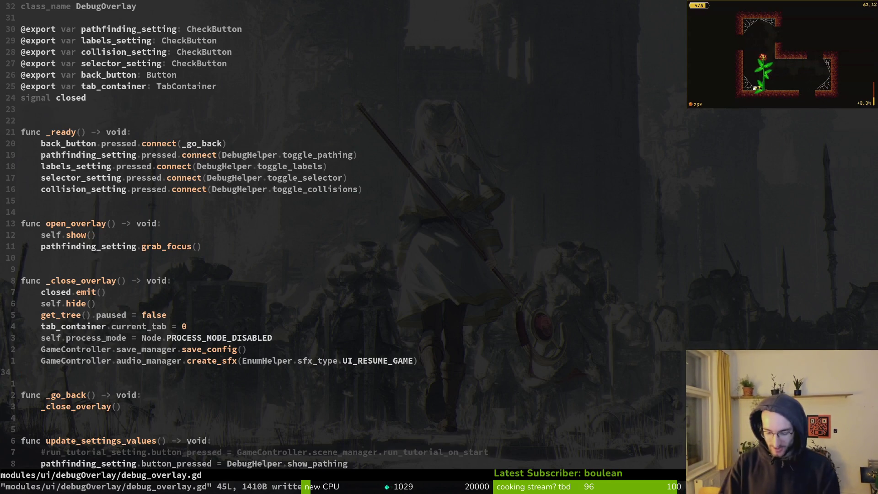
key(colon)
key(Return)
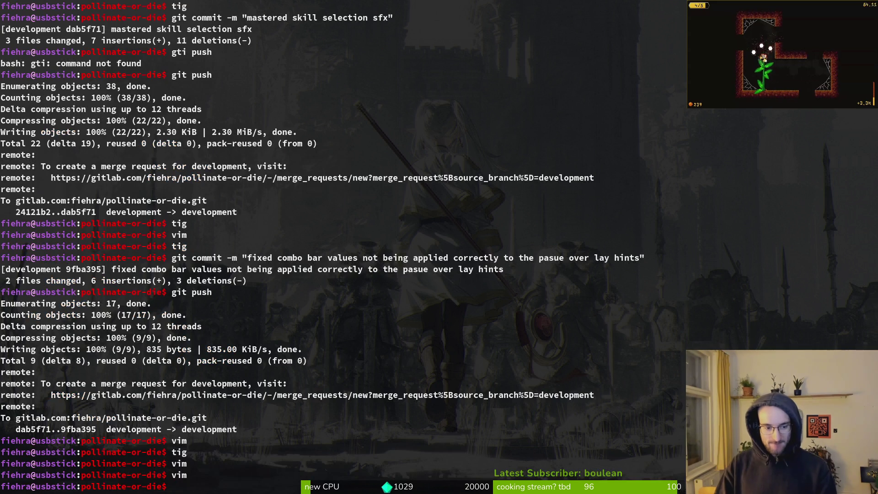
text(tig)
Check game.controller.gd's uncommitted diff in tig, then go back to Godot
key(Return)
key(Down)
key(Down)
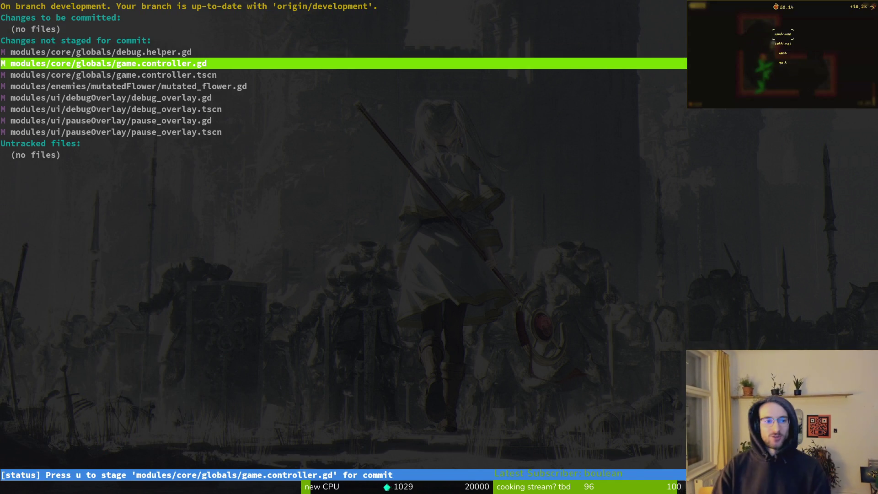
key(Return)
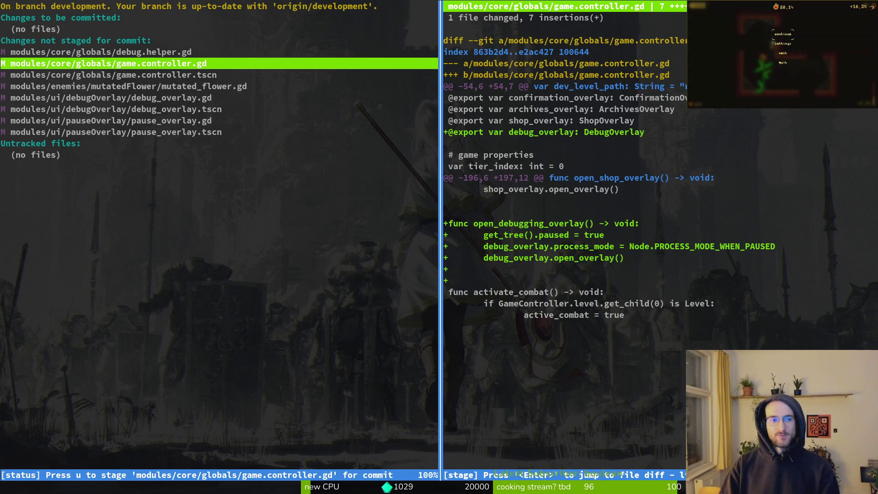
key(q)
key(q)
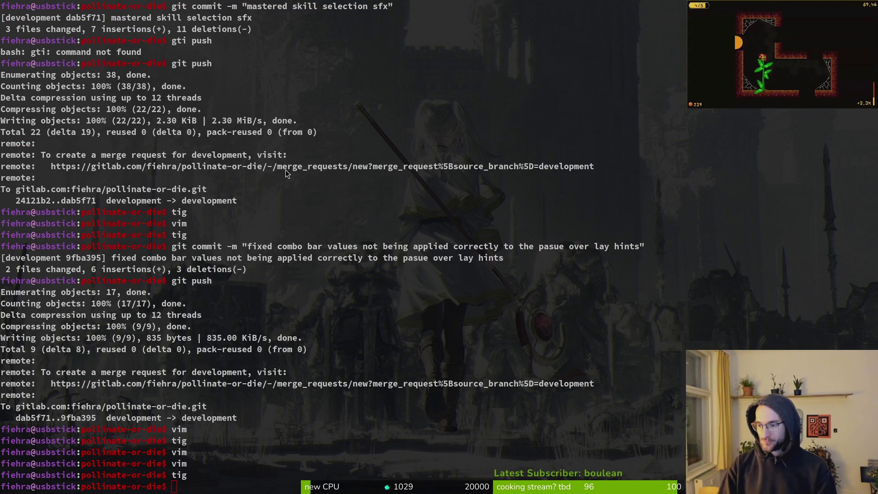
key(alt+Tab)
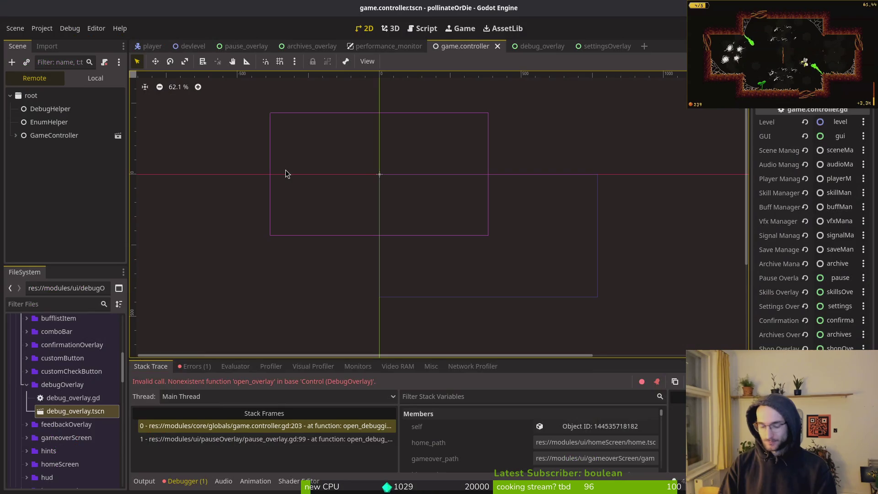
Cycle through the Aseprite, browser and issue-list windows and back to Godot
key(alt+Tab)
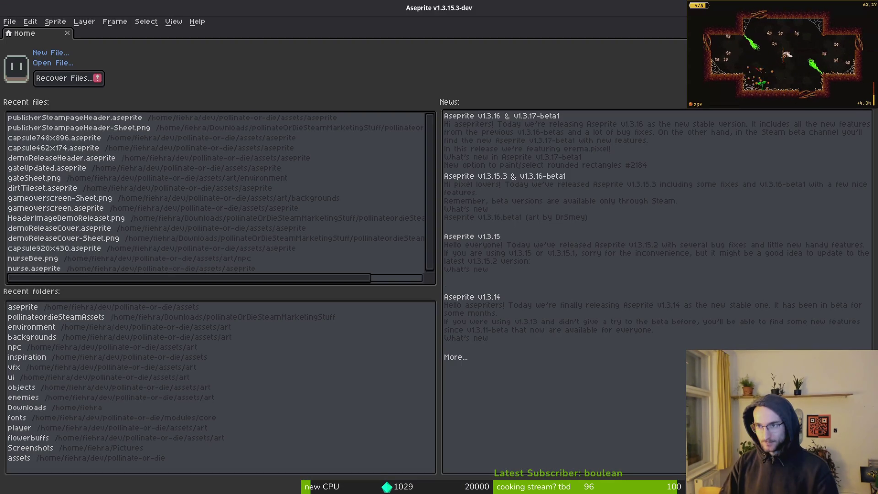
key(alt+Tab)
key(alt+Tab)
key(alt+Tab)
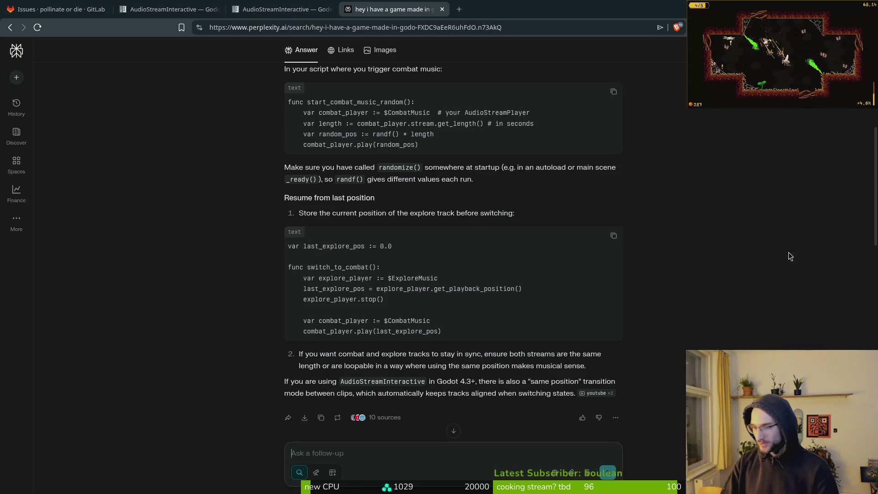
key(alt+Tab)
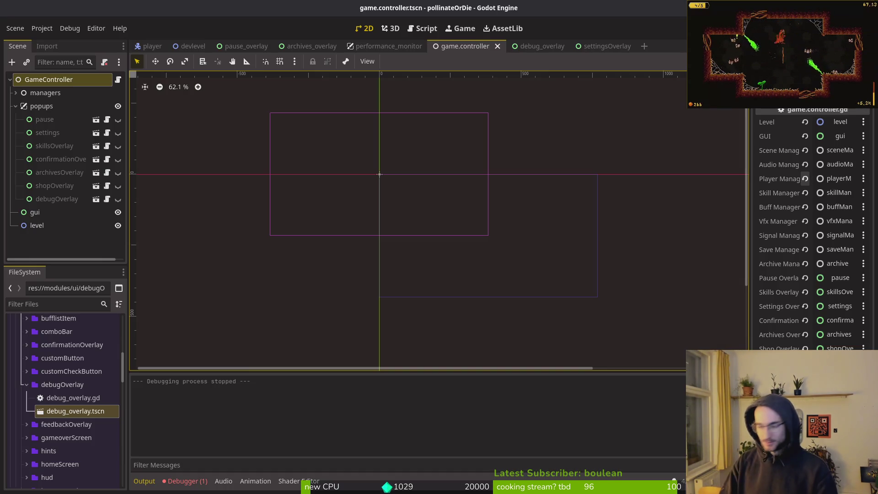
key(alt+Tab)
key(alt+Tab)
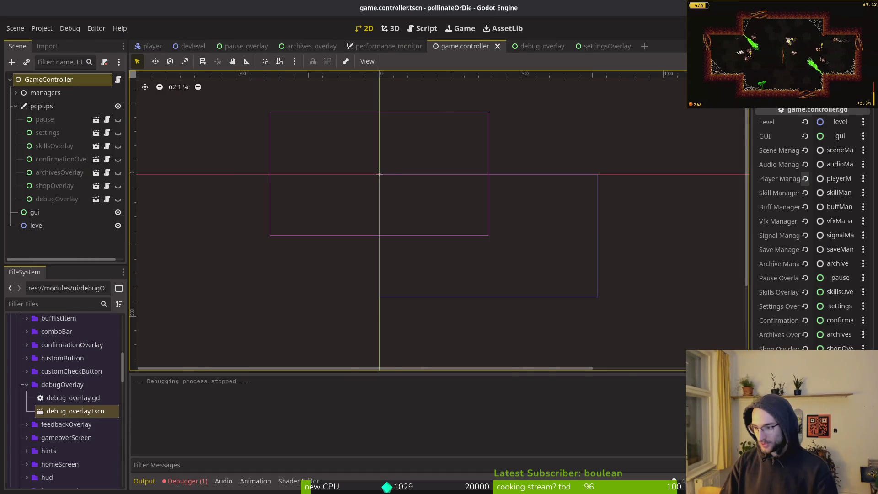
key(alt+Tab)
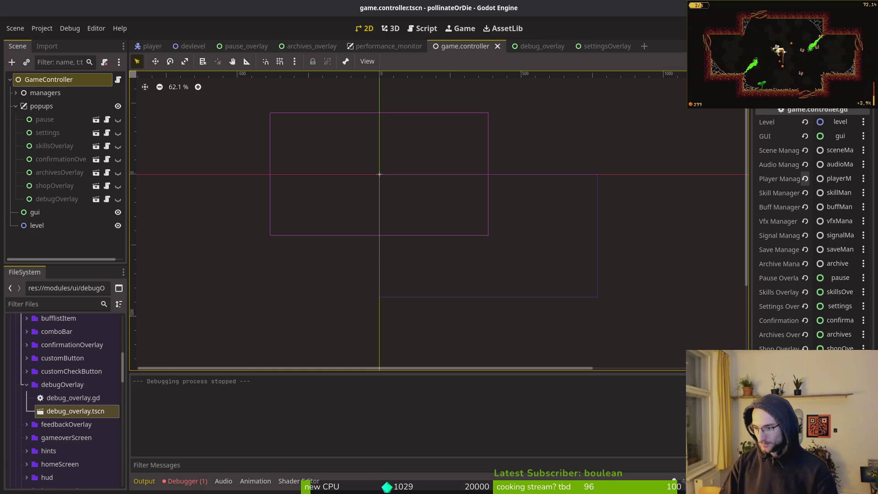
Glance at the debug_overlay scene, then relaunch the game from game.controller with F5
click(614, 92)
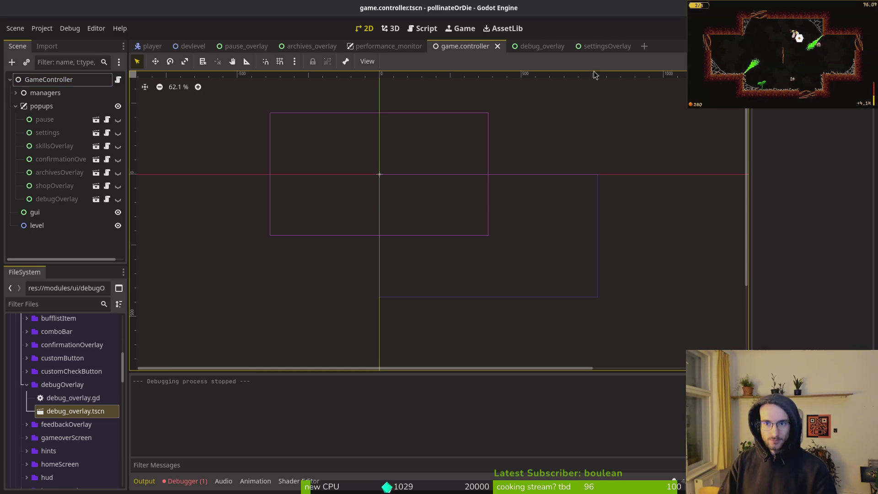
click(530, 46)
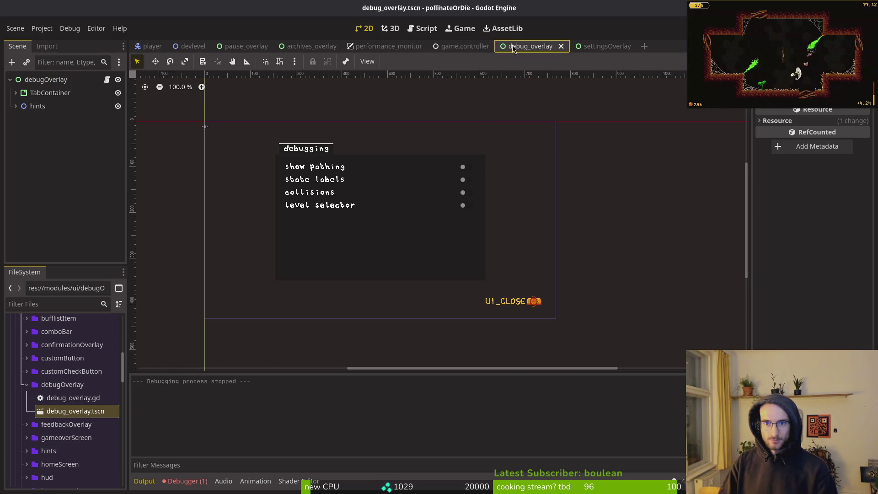
click(458, 46)
key(F5)
Enter the hive, pause, open debugging, step through its toggles, then stop the game with F8
key(Return)
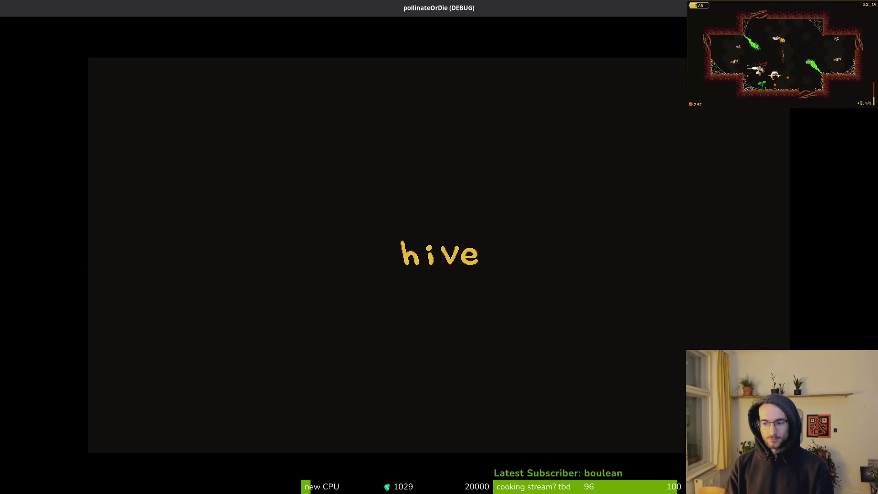
key(Escape)
key(Down)
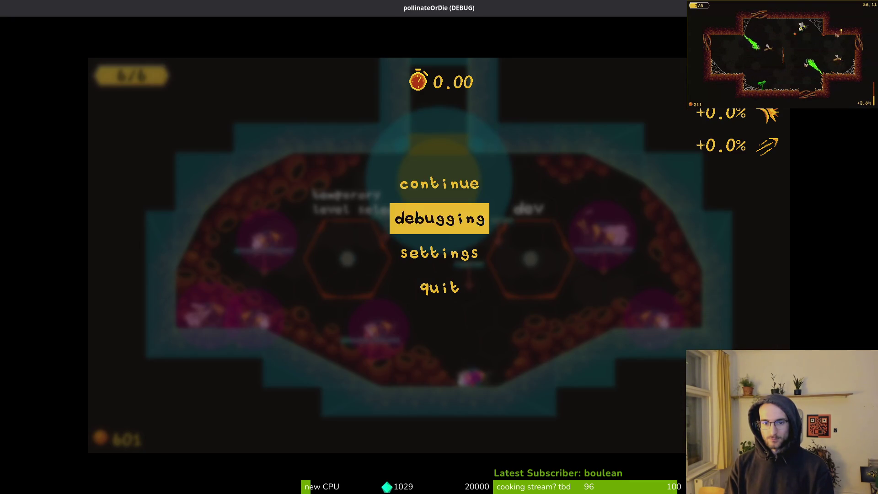
key(Return)
key(Down)
key(Down)
key(Down)
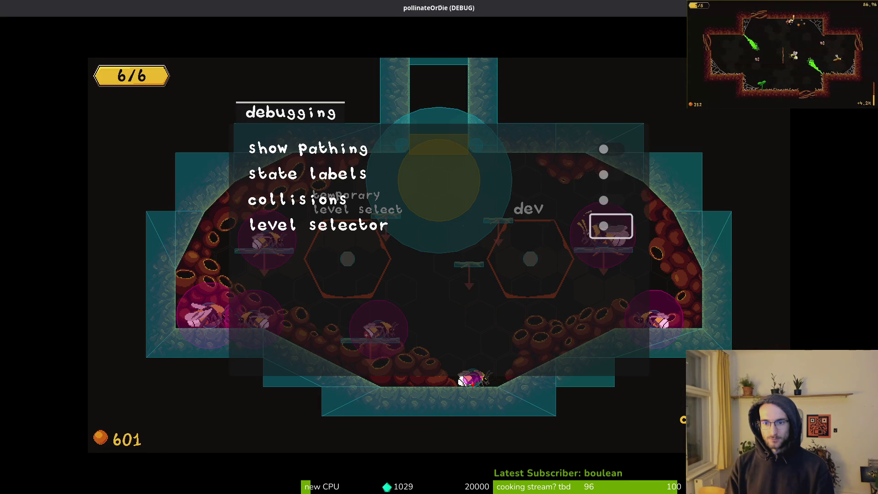
key(Up)
key(Up)
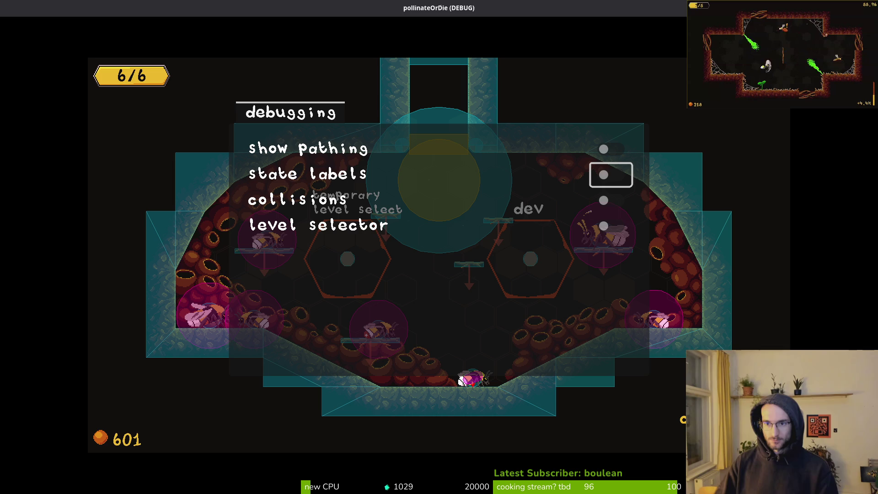
key(Down)
key(Up)
key(Down)
key(Down)
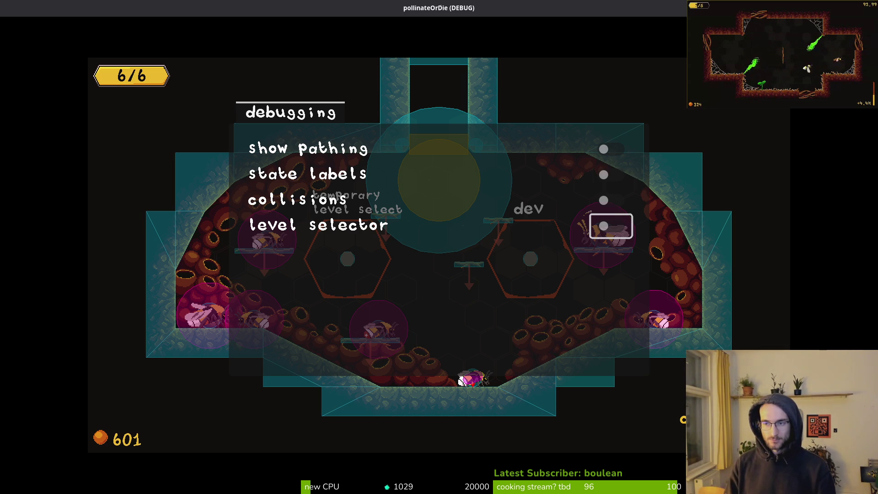
key(F8)
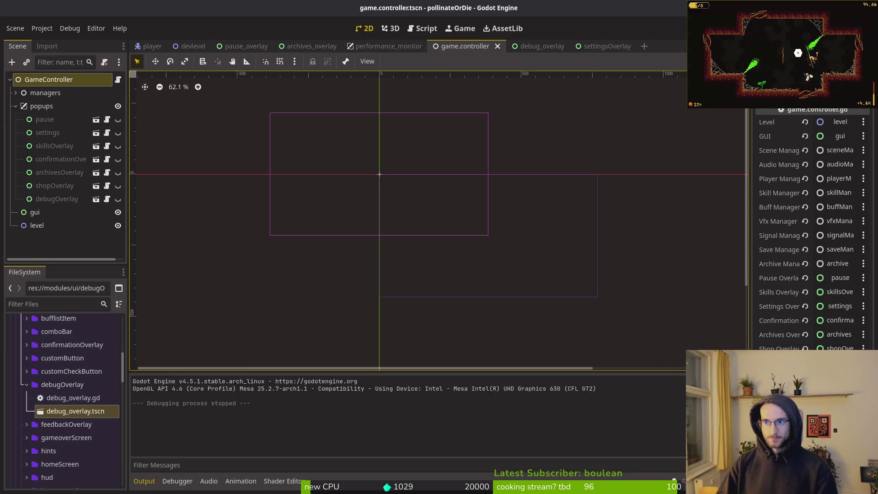
Open settingsOverlay.gd in Vim and examine its _go_back function
key(alt+Tab)
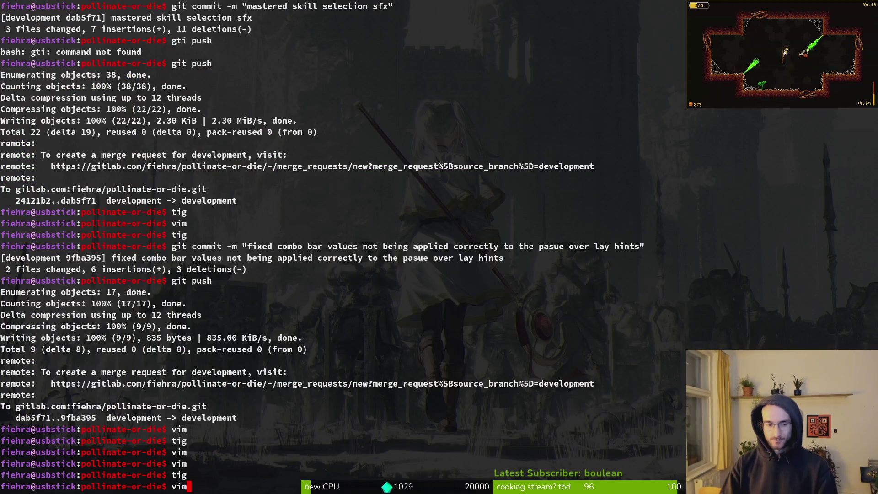
key(Return)
text(setti)
key(Return)
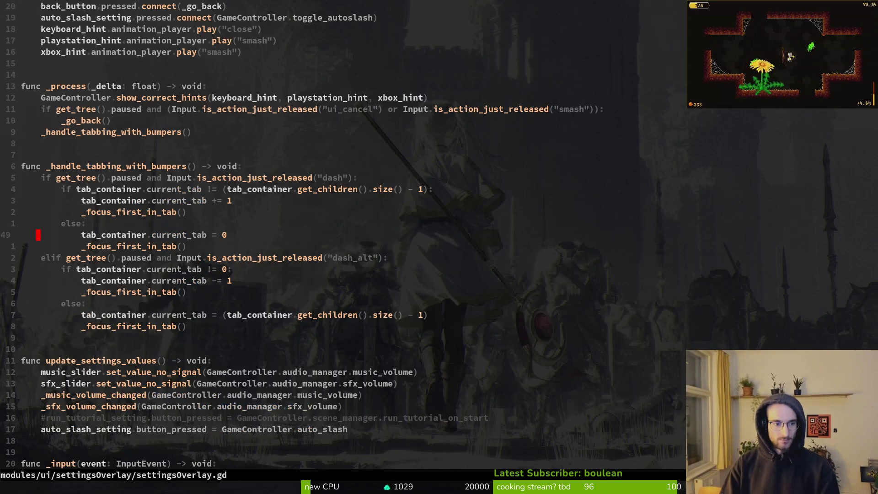
key(ctrl+d)
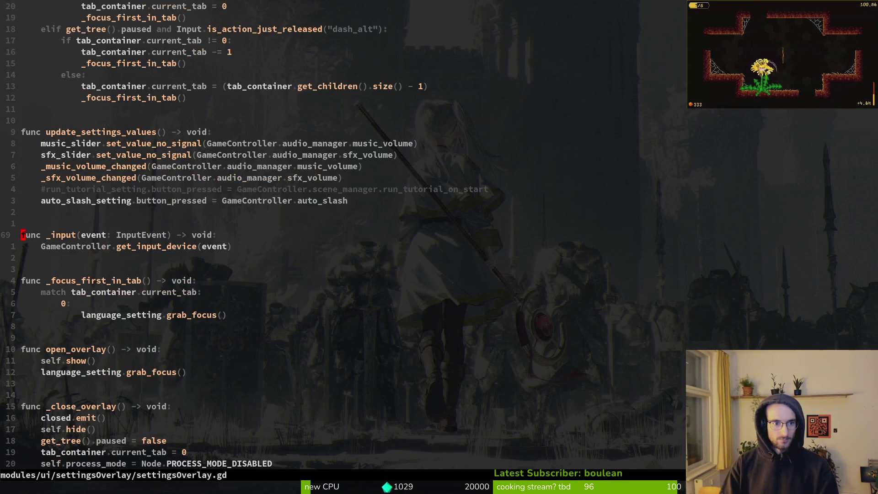
key(ctrl+d)
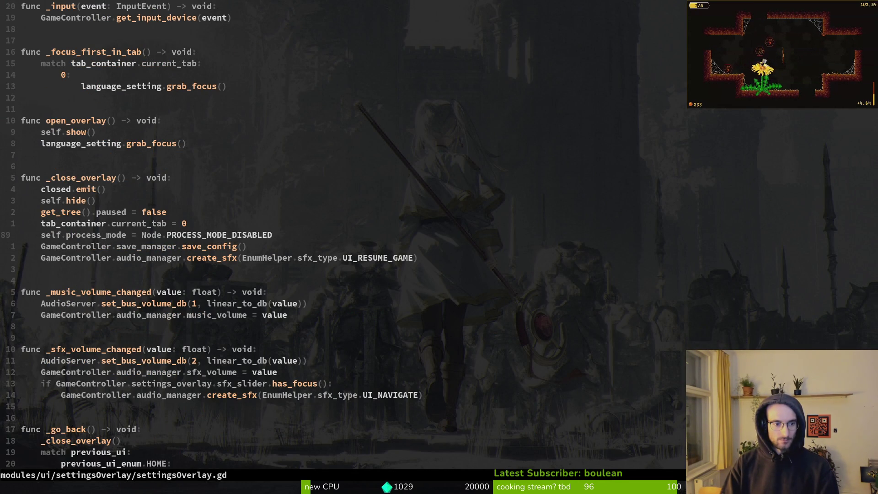
key(1)
key(7)
key(j)
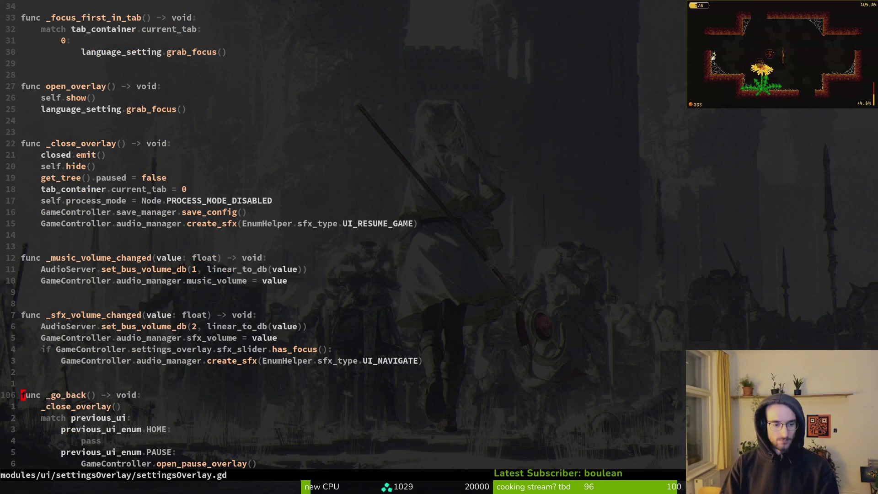
key(shift+v)
key(j)
key(j)
key(j)
key(Escape)
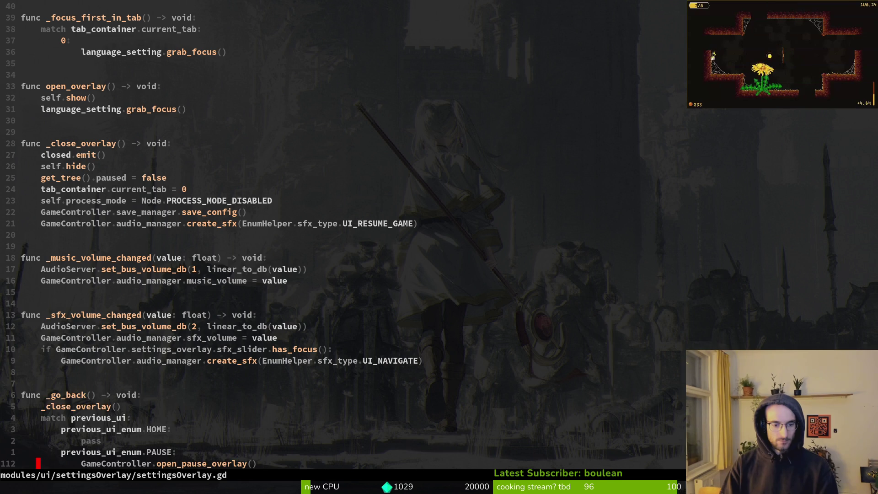
Find and open debug_overlay.gd, jumping to its update_settings_values function
key(space)
key(f)
key(f)
text(dehe)
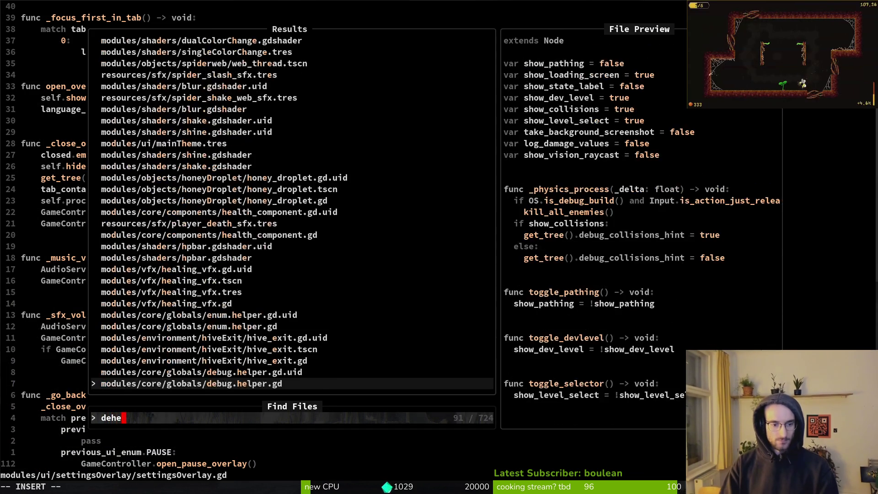
key(BackSpace)
text(over)
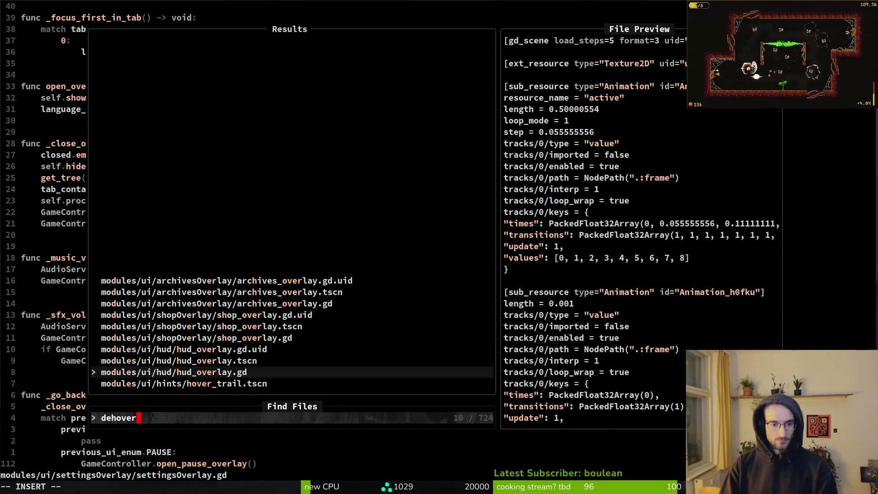
key(BackSpace)
key(BackSpace)
key(BackSpace)
text(over)
key(Return)
key(j)
key(2)
key(8)
key(j)
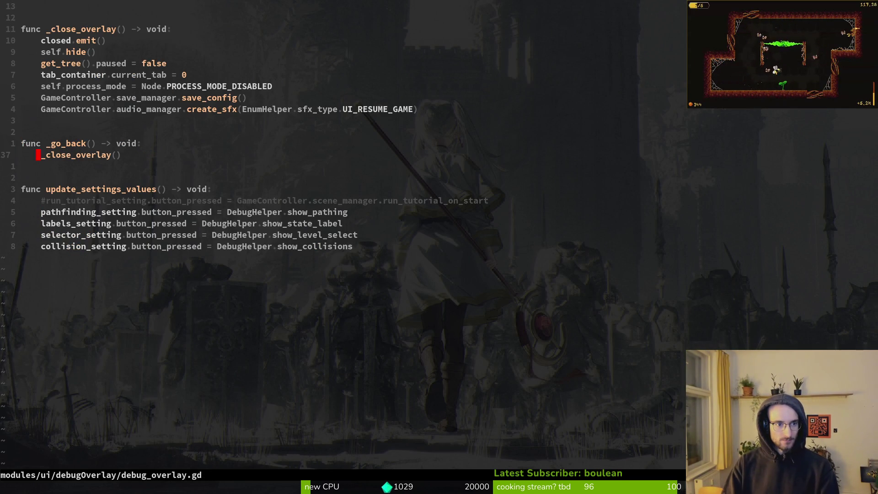
Review the _ready connections, tab handling and _process function in settingsOverlay.gd
key(2)
key(0)
key(k)
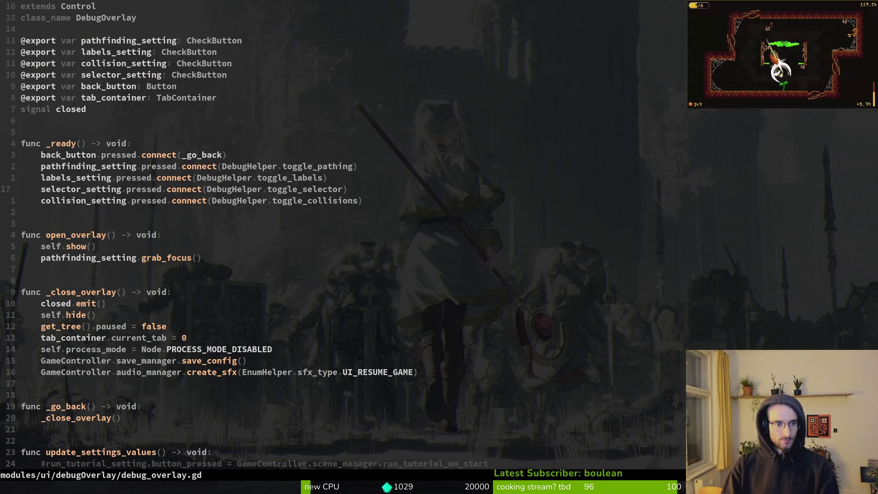
key(ctrl+6)
key(6)
key(8)
key(k)
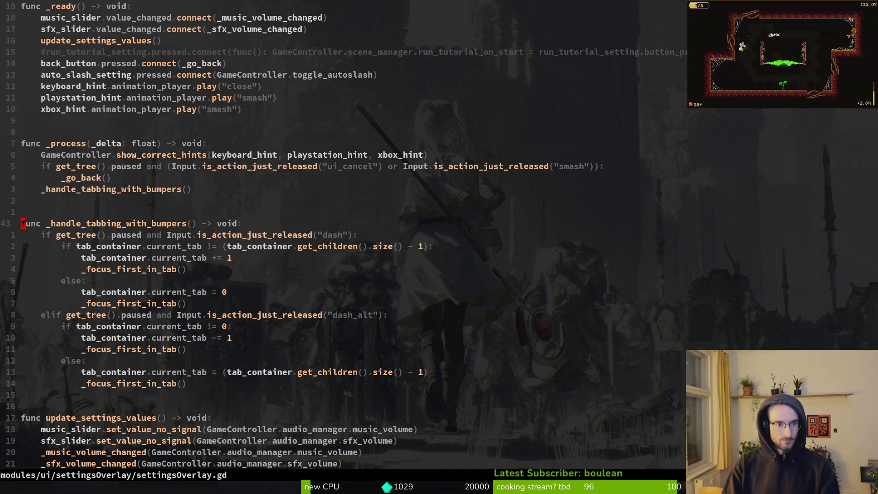
key(2)
key(0)
key(k)
key(2)
key(0)
key(j)
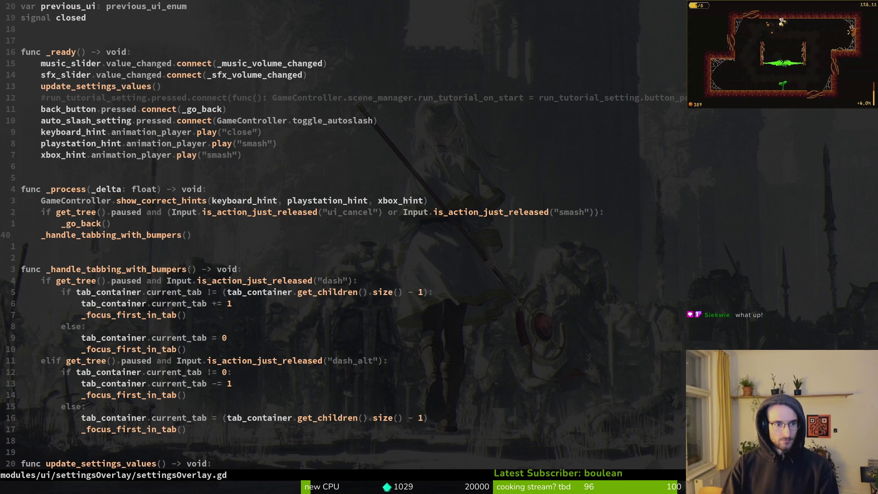
key(shift+v)
key(j)
key(j)
key(j)
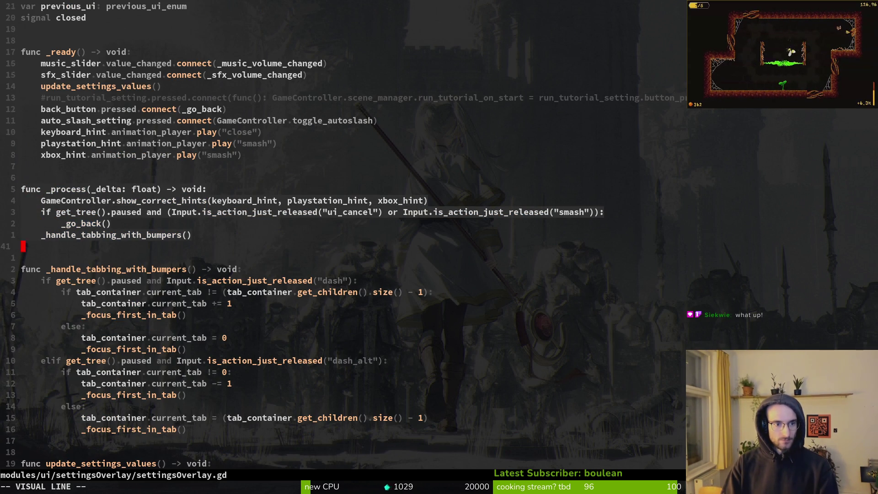
key(Escape)
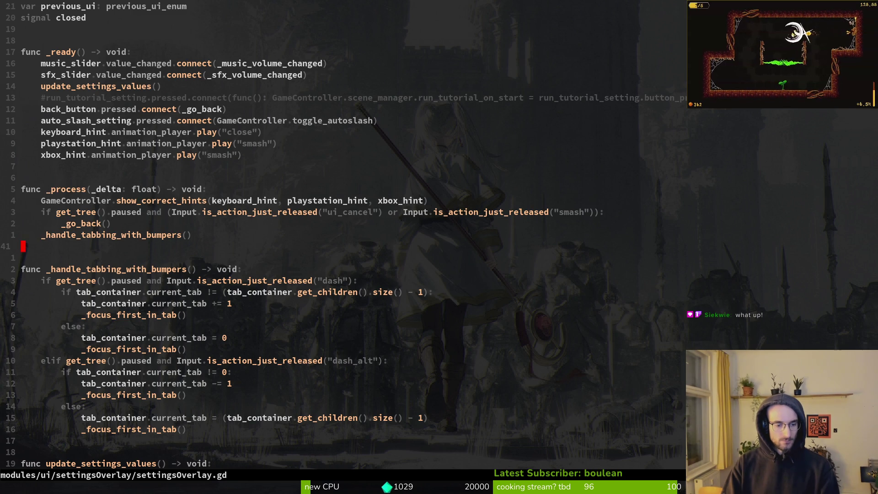
Open archives_overlay.gd and look through its later code
key(ctrl+p)
text(arcover)
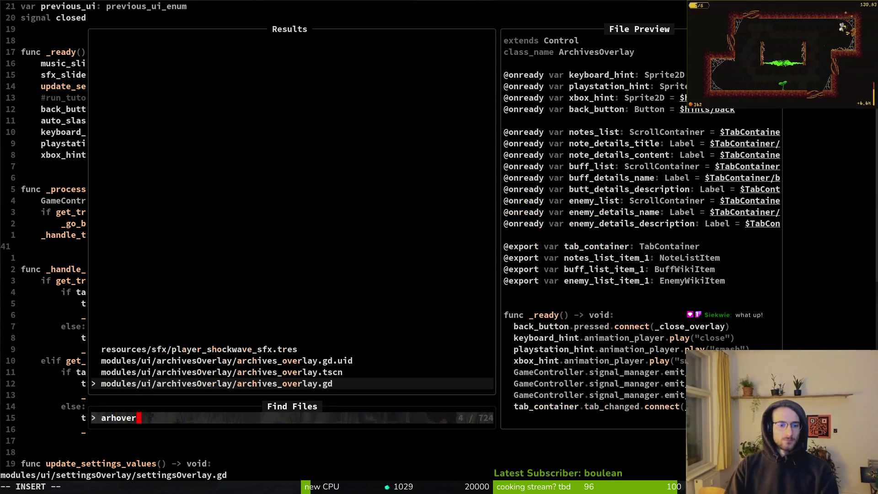
key(Return)
key(ctrl+d)
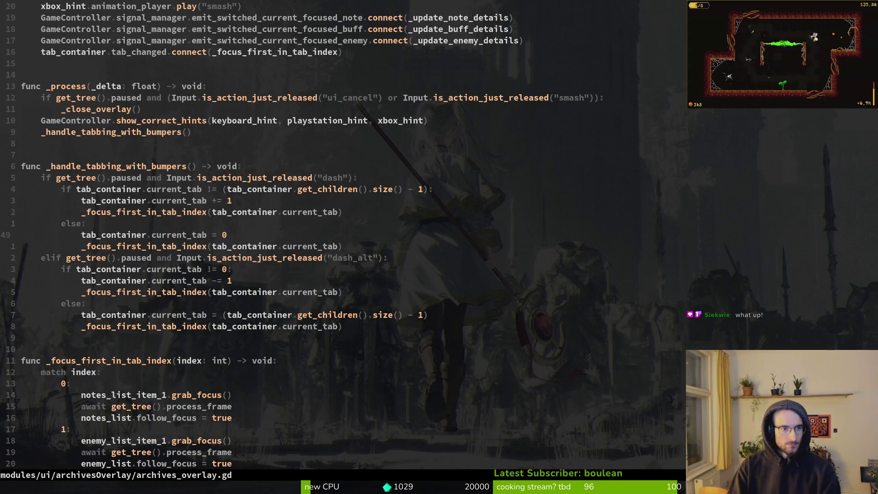
key(ctrl+d)
key(ctrl+d)
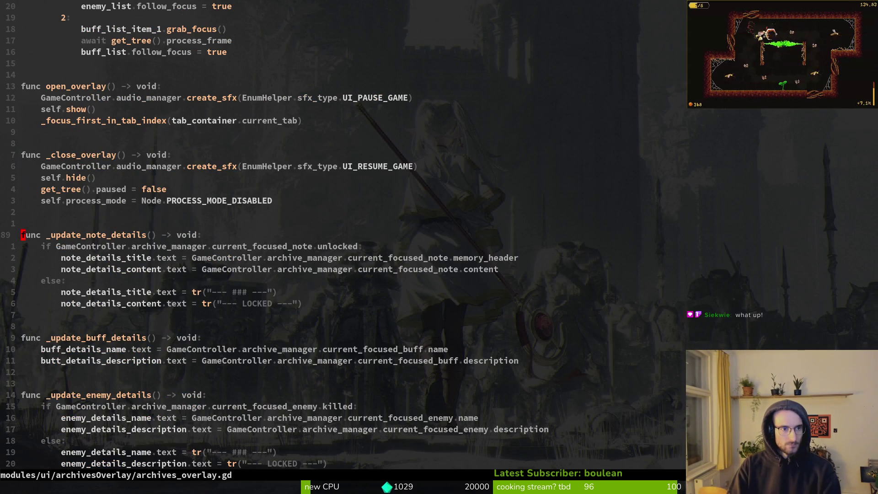
Open player.gd to inspect its pause input handling, undoing a stray inserted line
key(ctrl+p)
text(player)
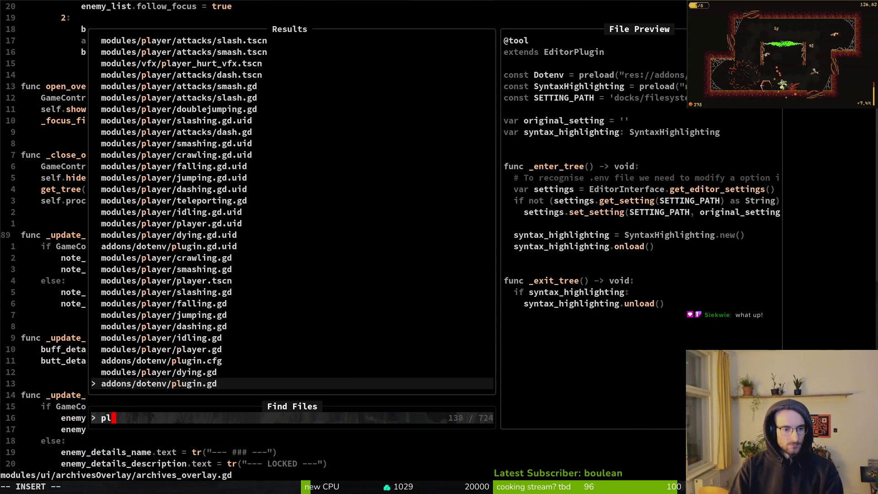
key(Return)
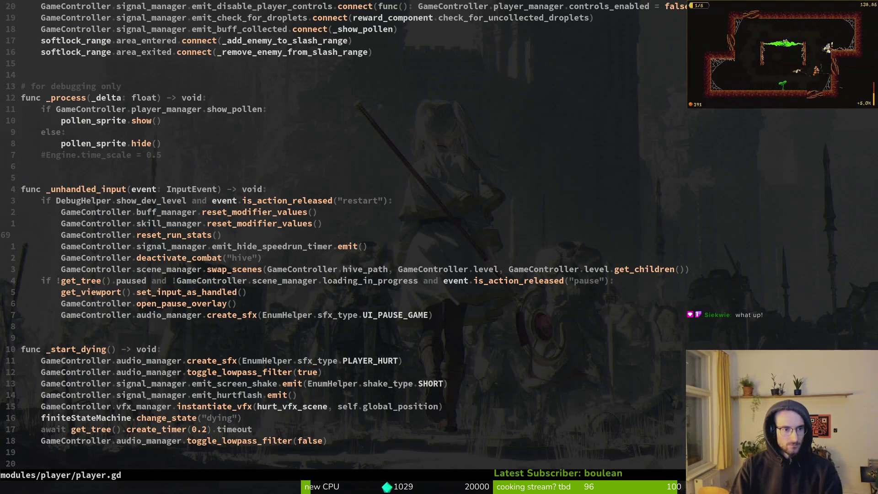
key(k)
key(k)
key(k)
key(V)
key(j)
key(j)
key(j)
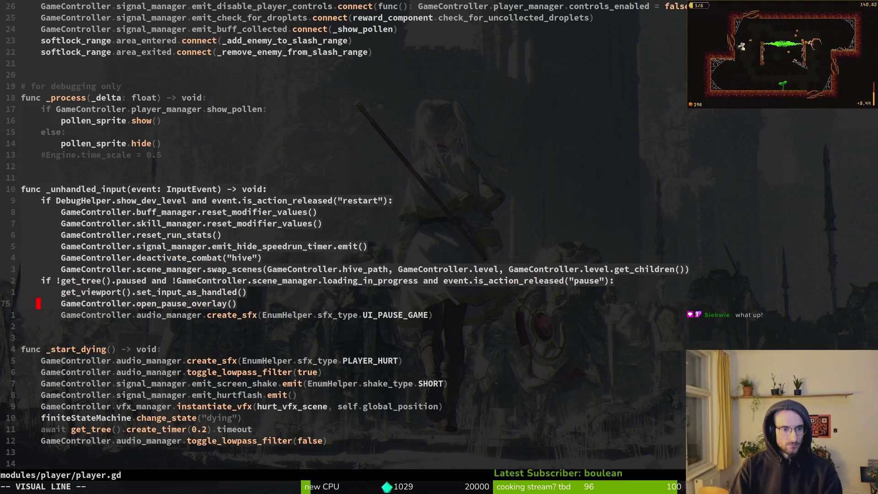
text(jyopau)
key(Escape)
key(u)
Open pause_overlay.gd and copy its _unhandled_input function
key(space)
key(f)
key(f)
text(pause)
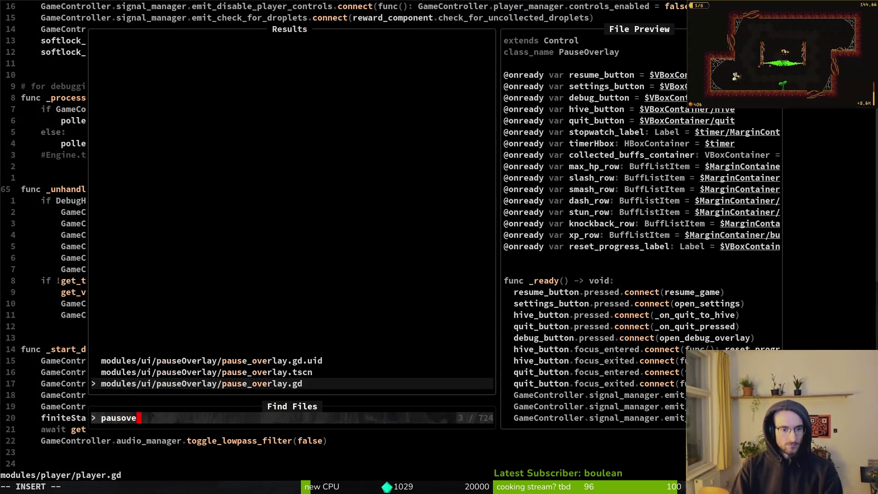
key(Return)
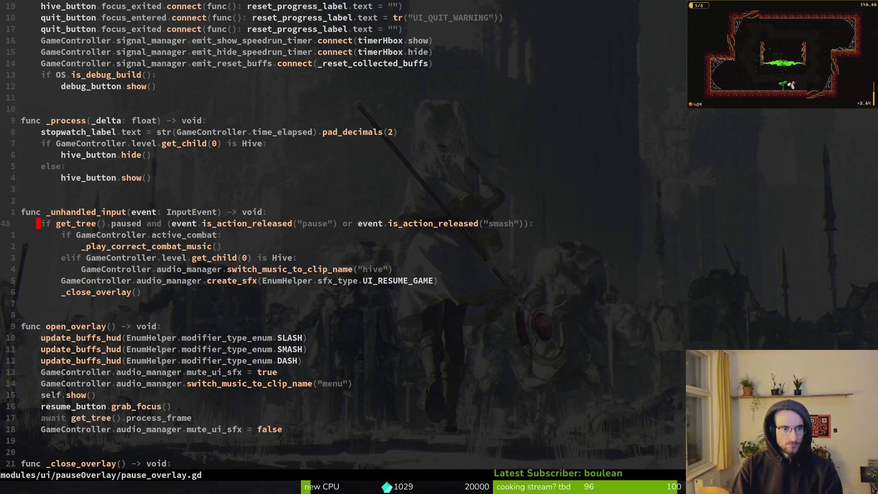
key(shift+v)
key(j)
key(j)
key(j)
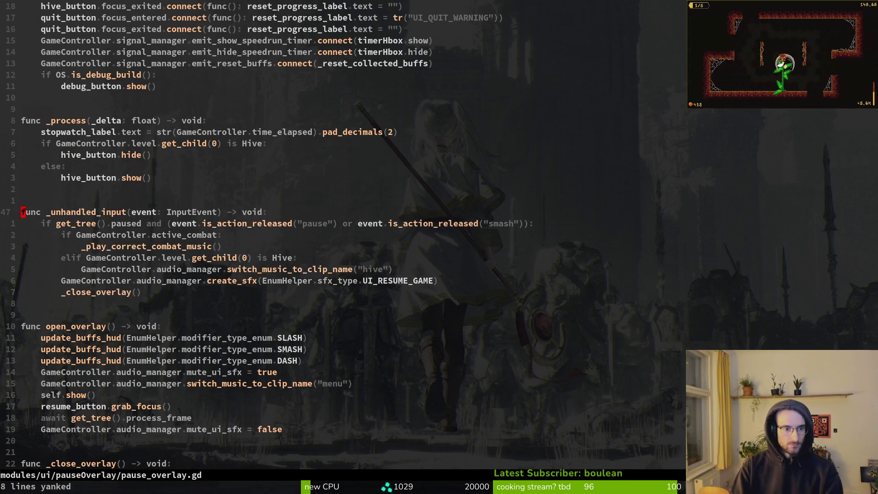
key(y)
Search project files for 'hover', open the top match, and start another file search
key(space)
key(f)
key(f)
text(hover)
key(Return)
key(space)
Find and open debug_overlay.gd, after first landing on feedback_overlay.gd
key(f)
key(f)
text(dbhover)
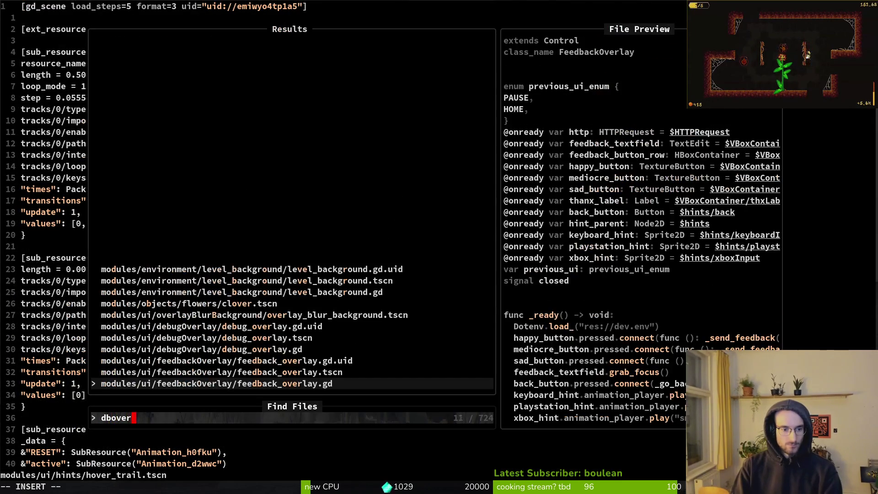
key(Return)
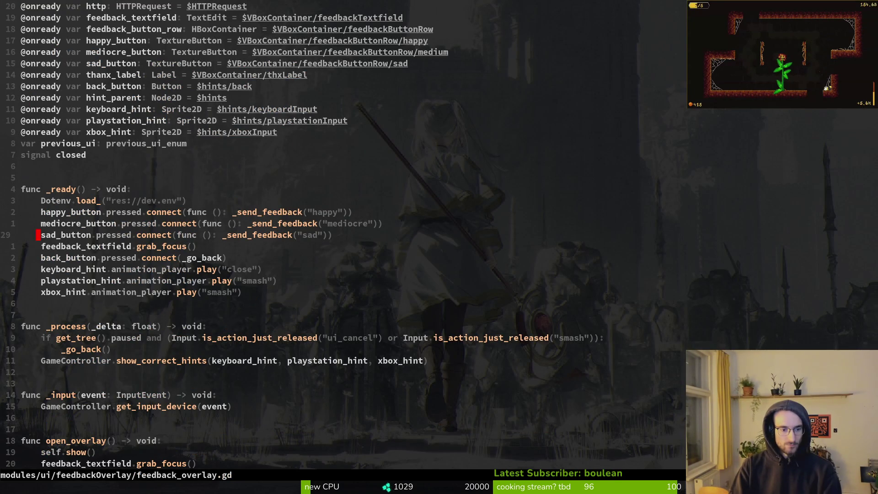
key(space)
key(f)
key(f)
text(debover)
key(Return)
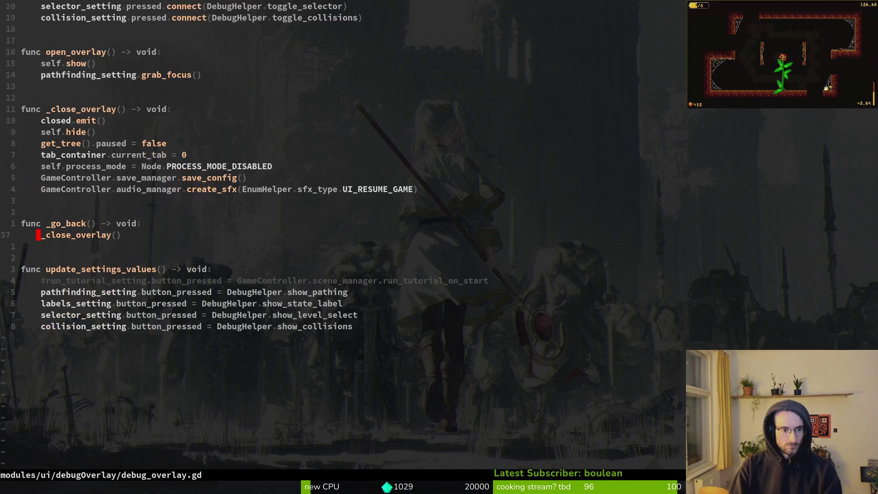
Paste the copied _unhandled_input function into debug_overlay.gd with blank lines around it
key(ctrl+u)
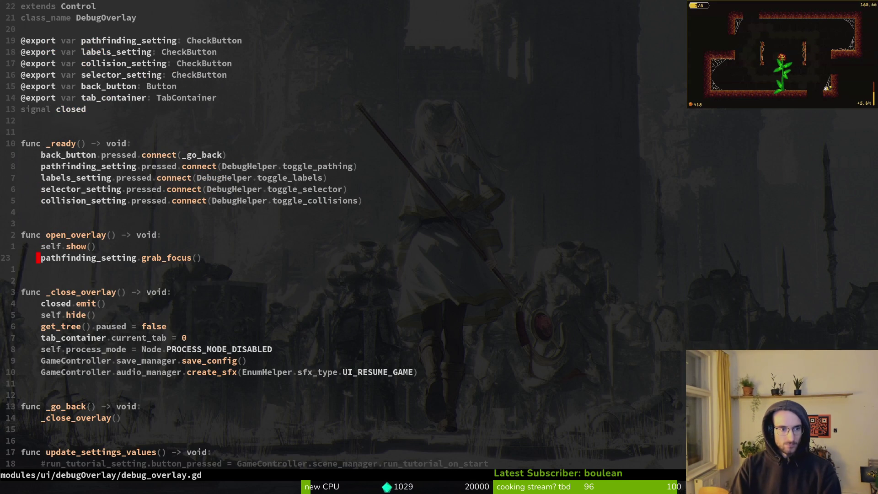
key(p)
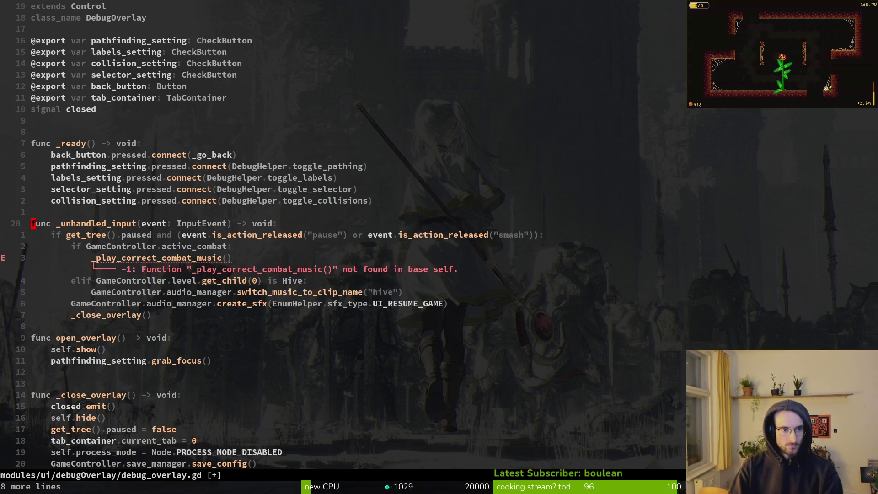
key(o)
key(Escape)
click(53, 235)
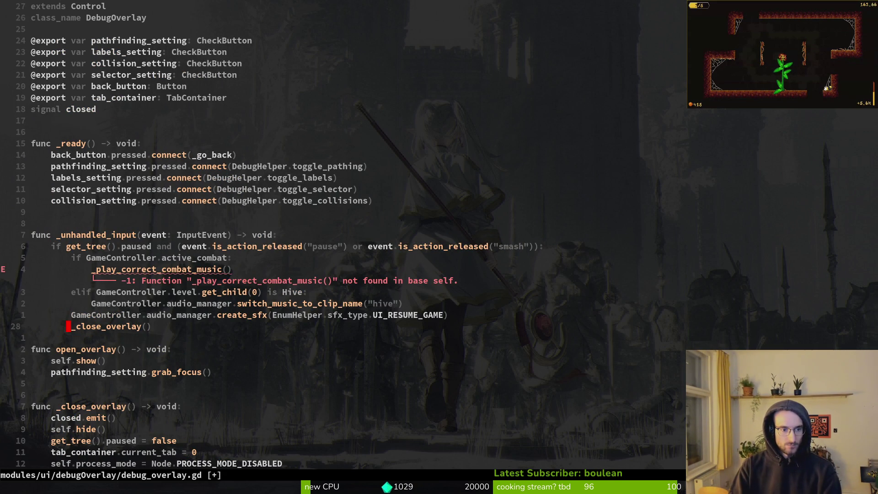
key(o)
key(Escape)
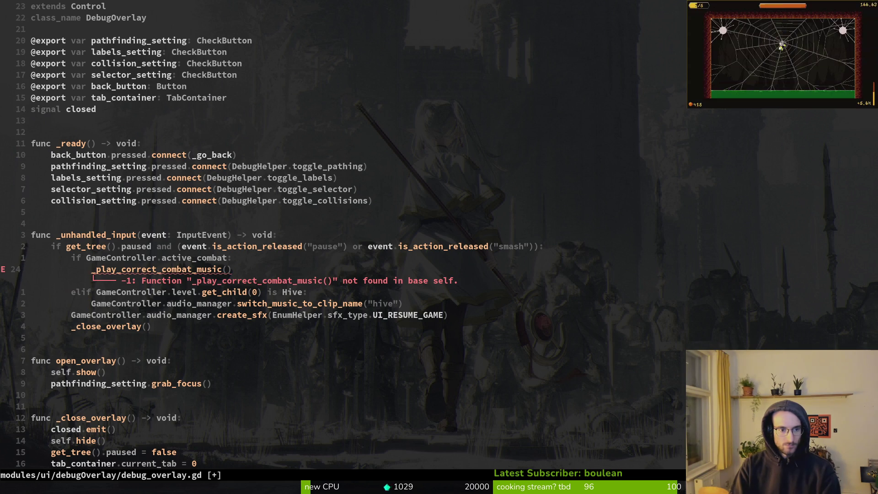
Check feedback_overlay.gd and pause_overlay.gd for reference, then return to debug_overlay.gd
key(ctrl+6)
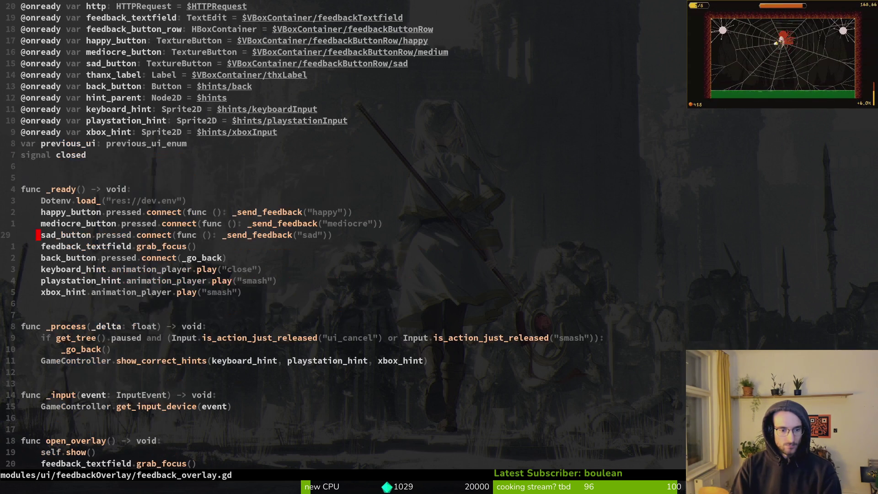
key(ctrl+d)
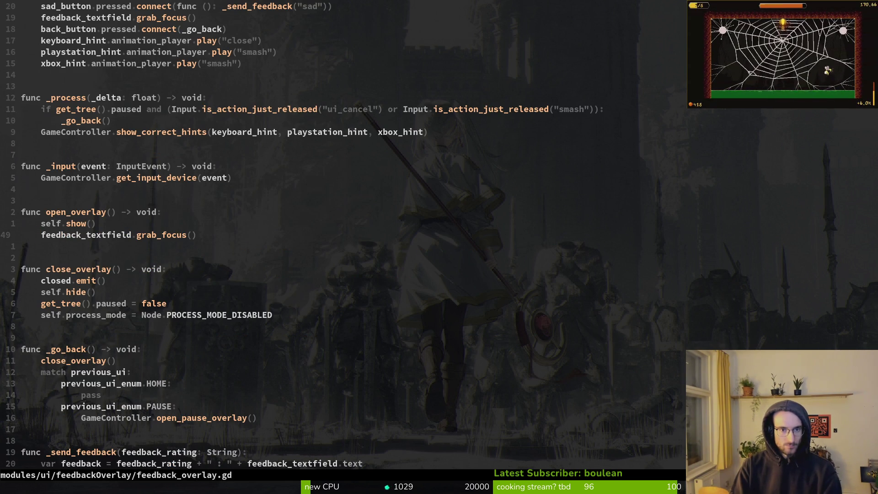
key(ctrl+6)
key(ctrl+6)
key(ctrl+6)
key(space)
key(f)
key(f)
text(puasover)
key(Return)
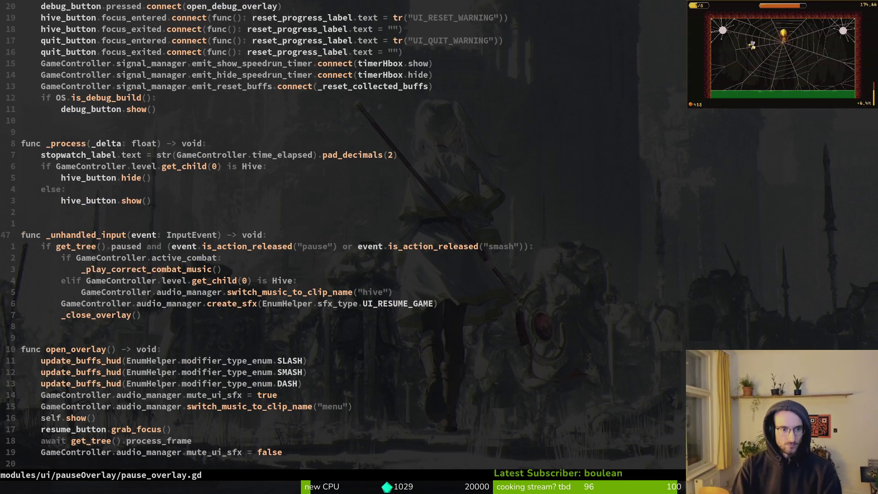
key(ctrl+6)
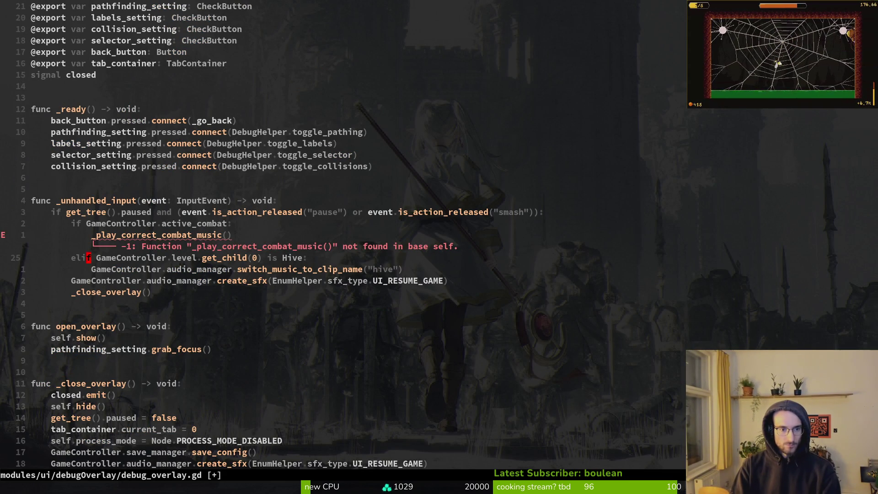
Delete the Hive music branch and resume sound line, save debug_overlay.gd, and launch the game
key(d)
key(k)
key(k)
key(k)
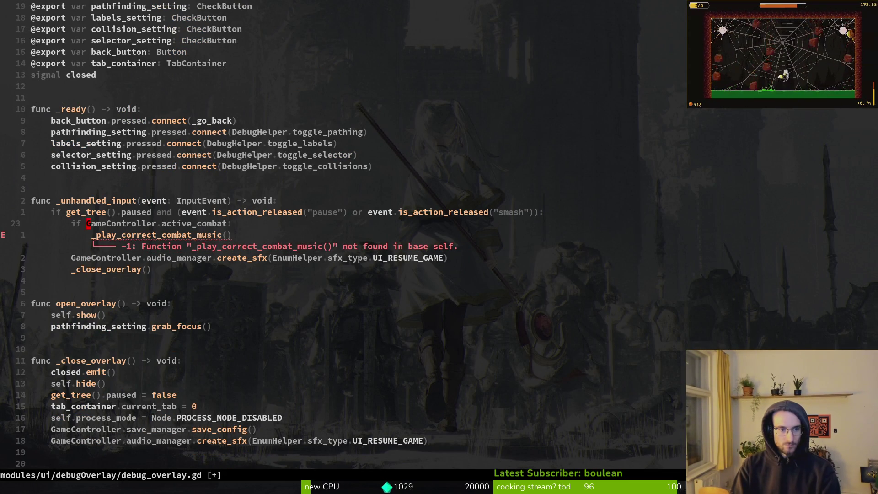
text(Vjd:w)
key(Return)
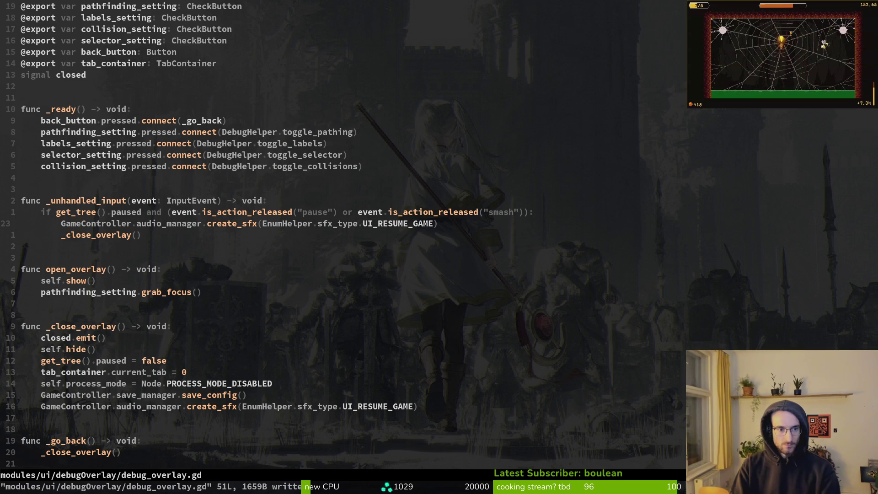
key(d)
key(d)
text(:w)
key(Return)
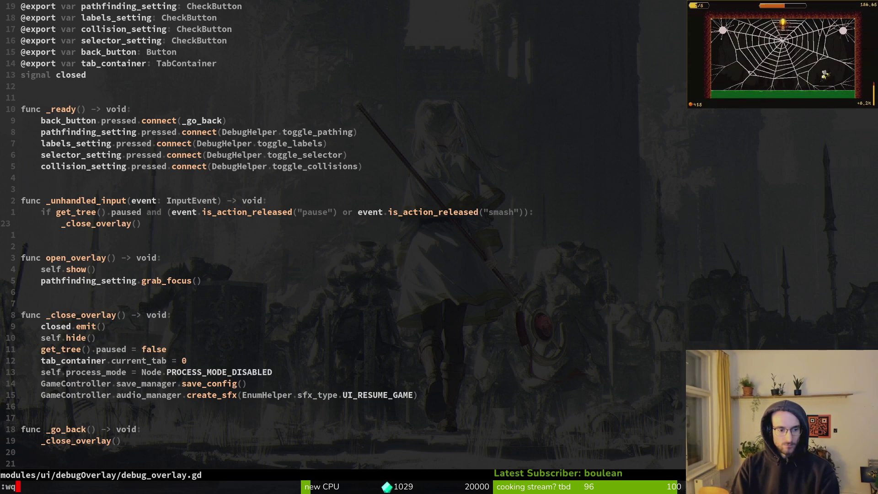
key(alt+Tab)
key(F5)
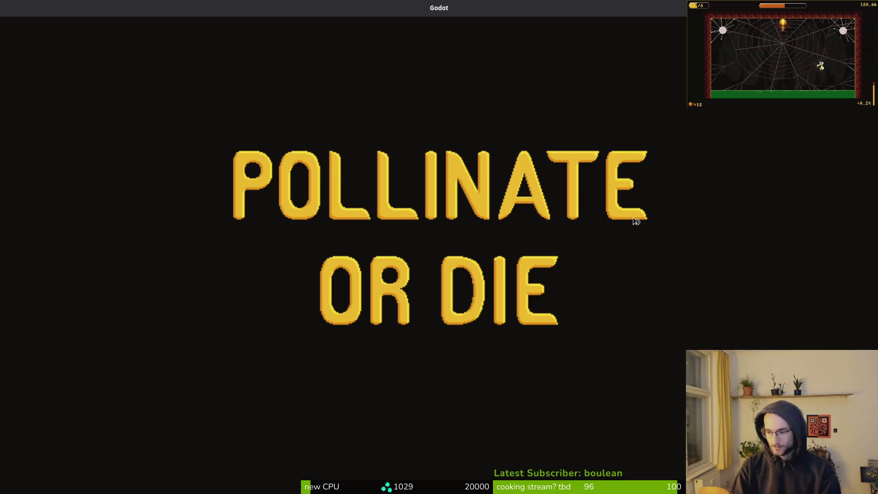
Enter the hive level and fly the bee left, right, upward and along the floor
key(Return)
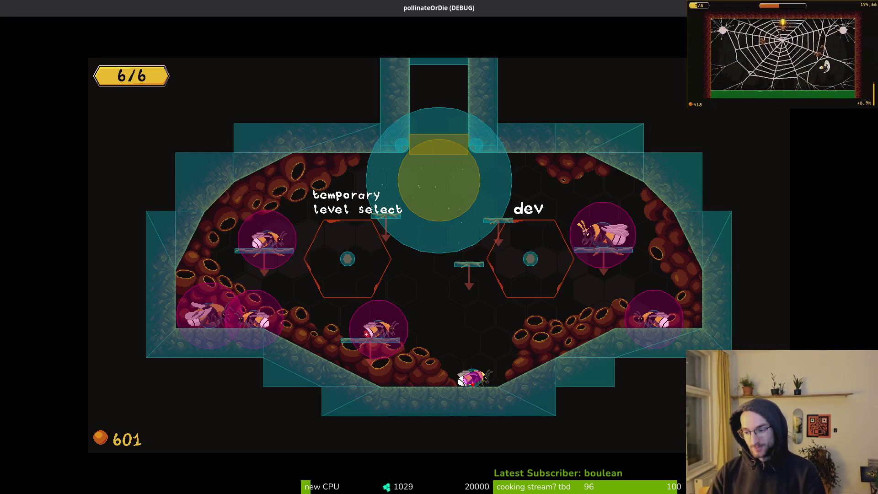
key(Left)
key(Right)
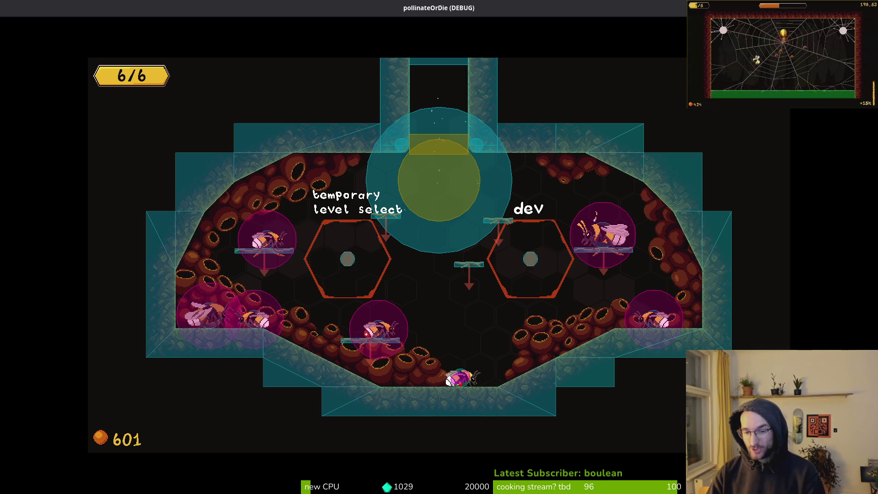
key(Up)
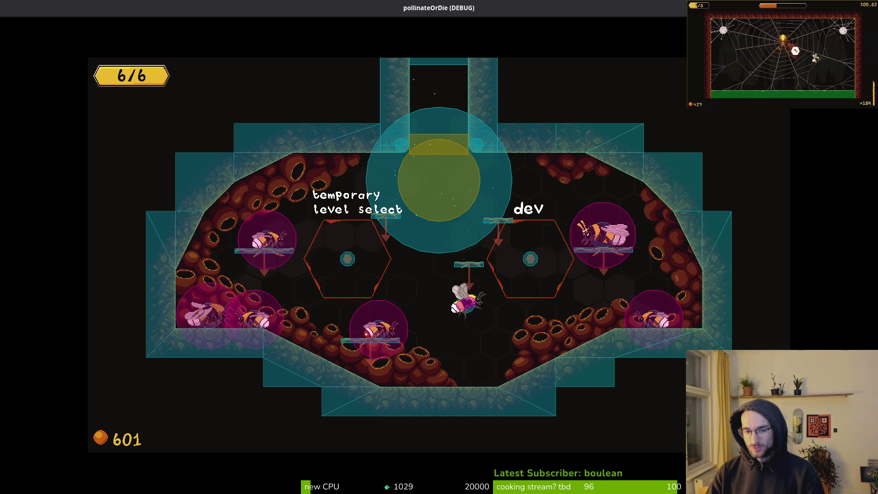
key(Up)
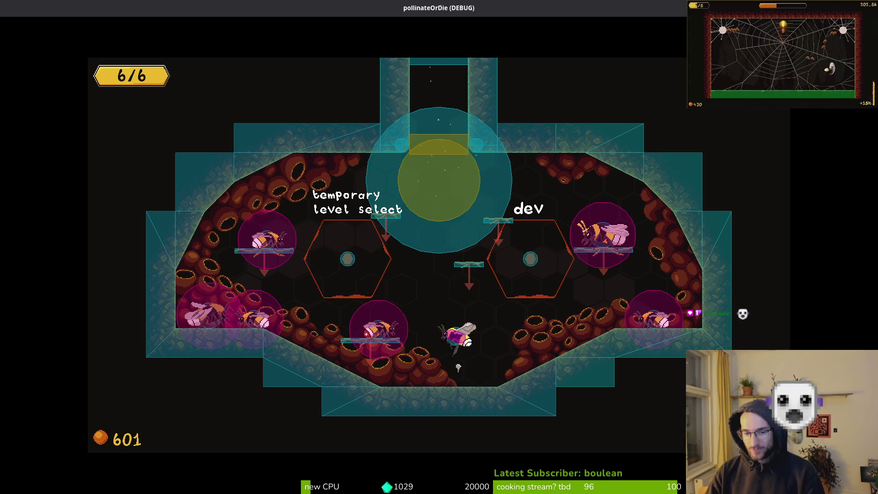
key(Up)
key(Right)
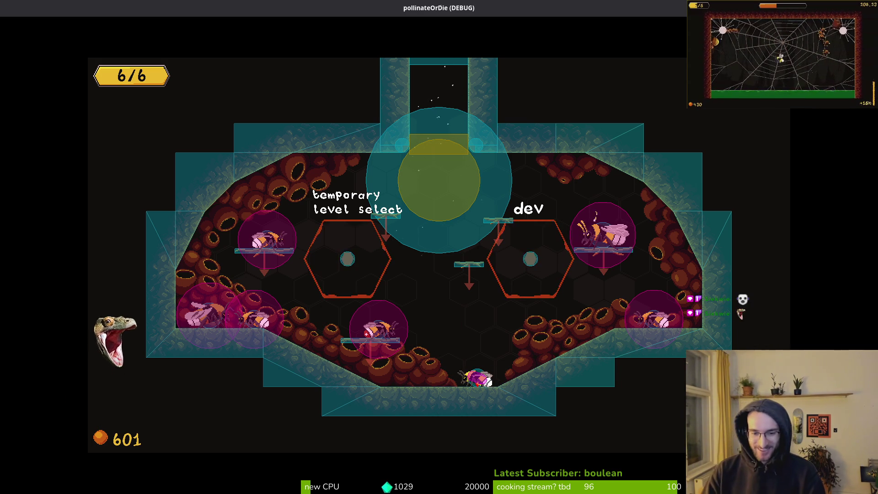
key(Up)
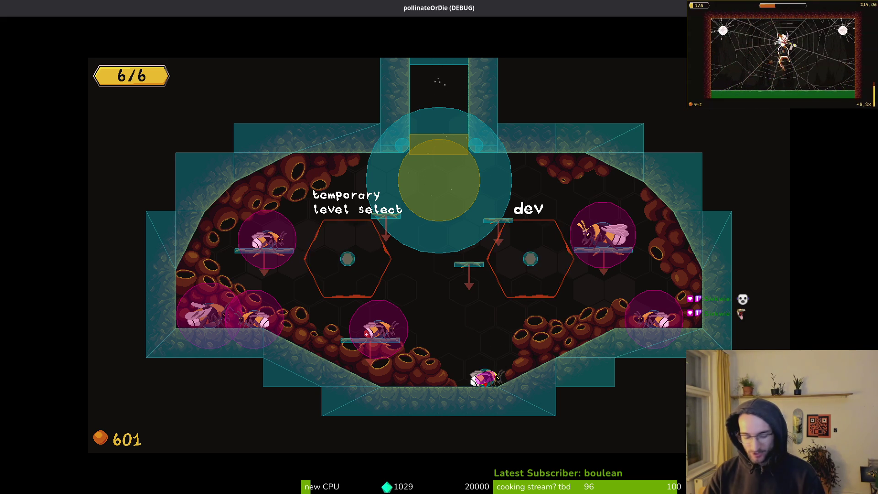
Close the game and open enemy.gd in Vim through the project file finder
key(alt+F4)
key(alt+Tab)
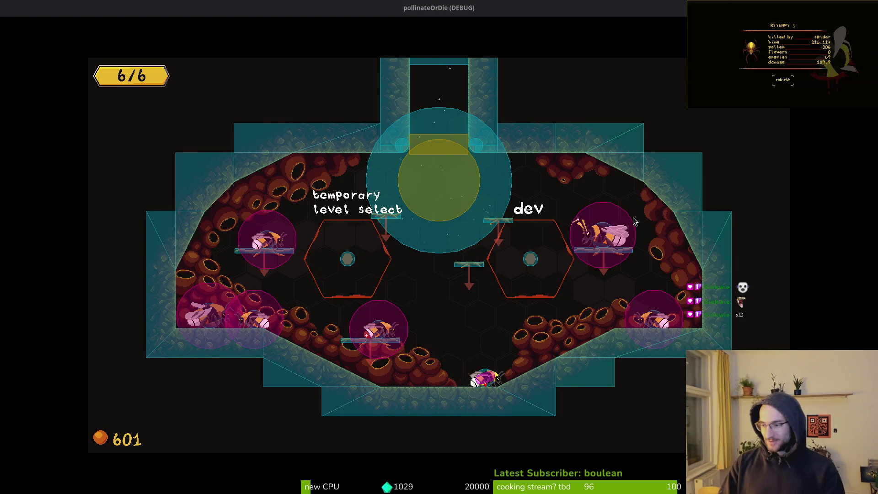
key(alt+Tab)
key(Return)
text(enemy)
key(Return)
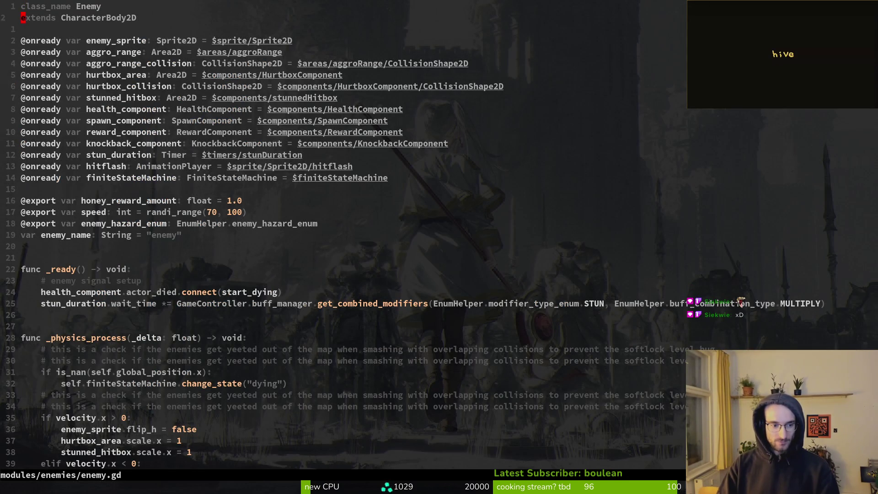
Comment out the change_state("dying") call under the is_nan check and save
key(2)
key(2)
key(j)
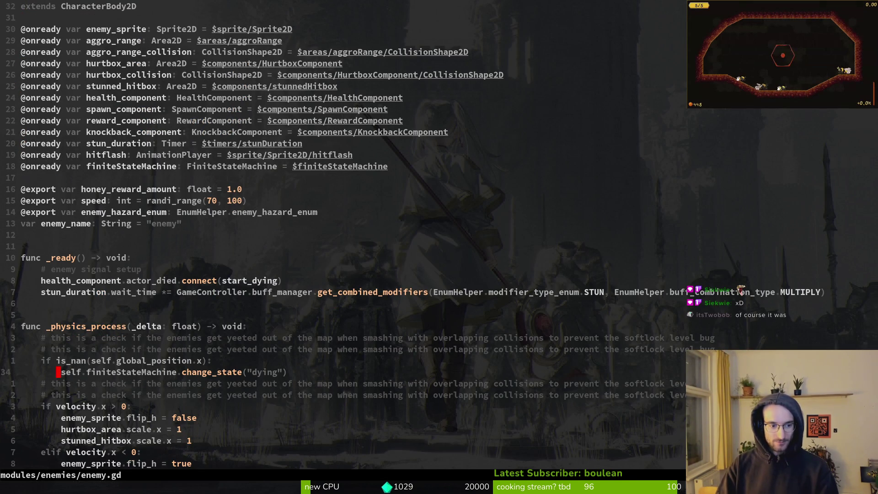
key(w)
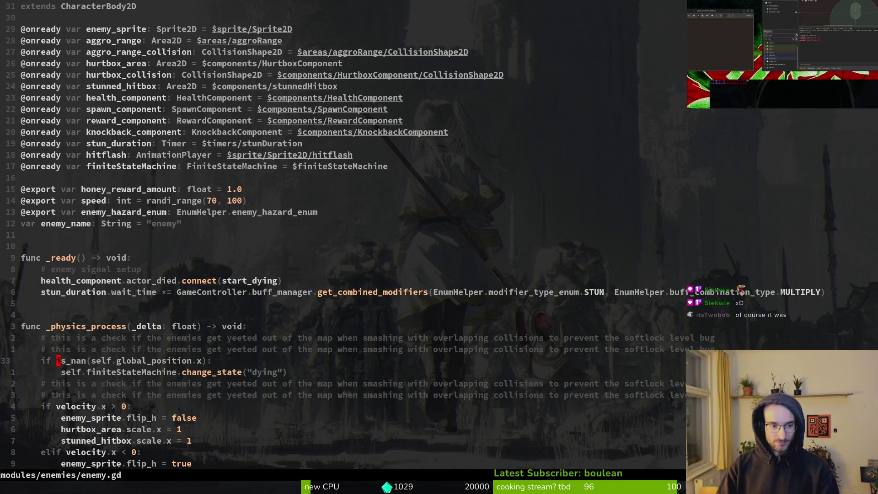
key(o)
key(d)
key(d)
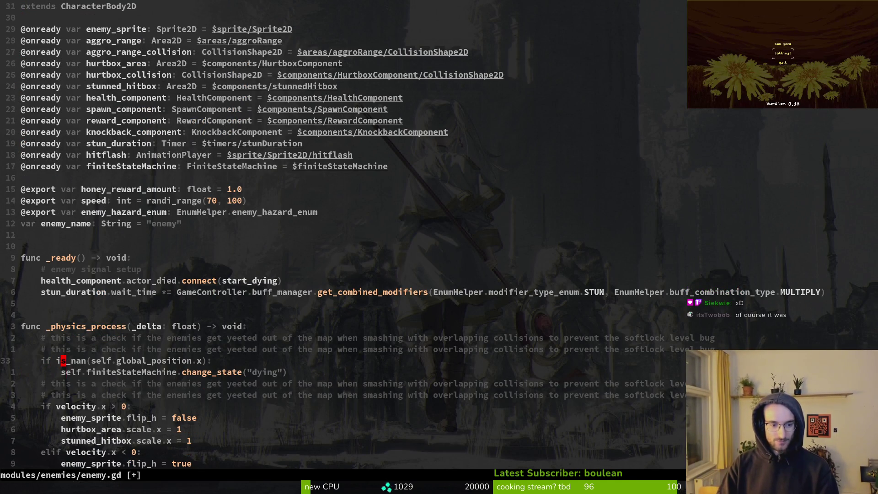
key(g)
key(c)
key(c)
text(:w)
key(Return)
Add a pass statement under the is_nan check, save, and return to Godot
key(shift+o)
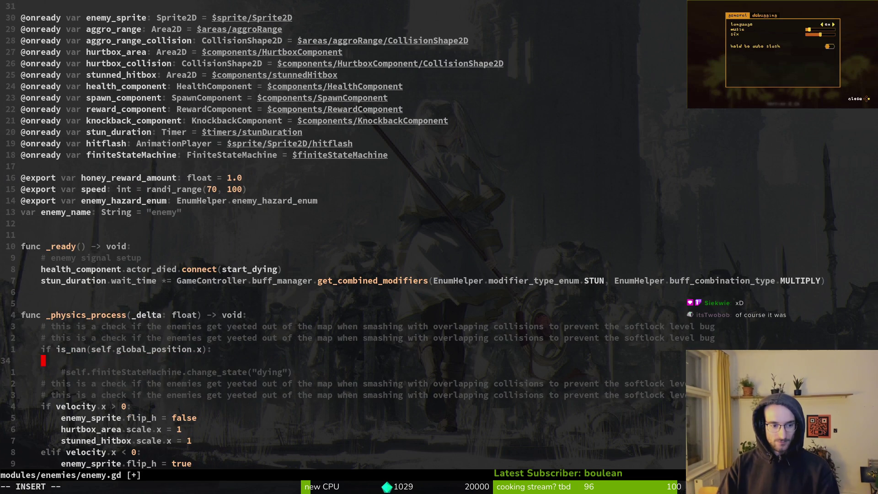
text(pass)
key(Escape)
text(:w)
key(Return)
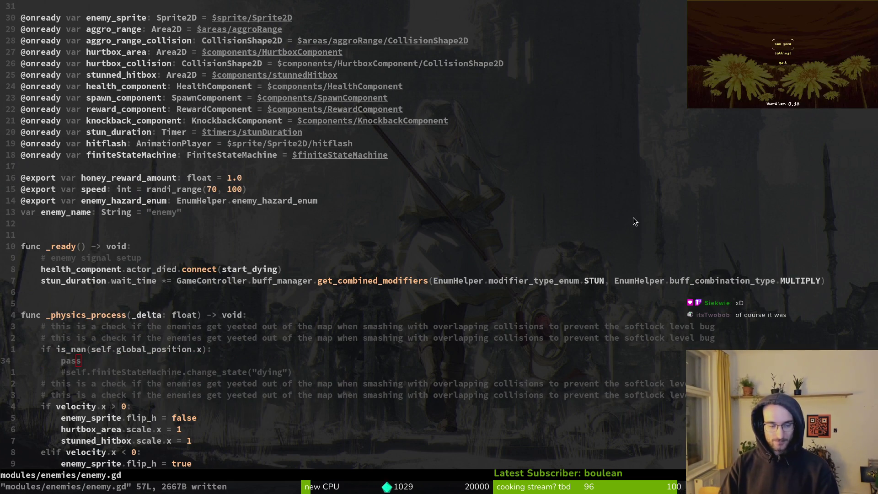
key(alt+Tab)
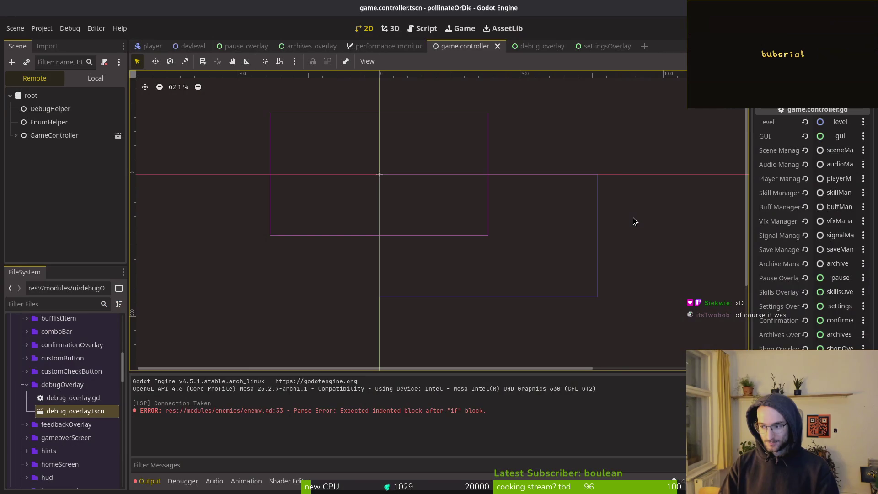
Open devlevel, paste an enemySpawnMarker under wave1 in the lower left, and set it to Mosquito
key(shift+alt+o)
text(devlevel)
key(Return)
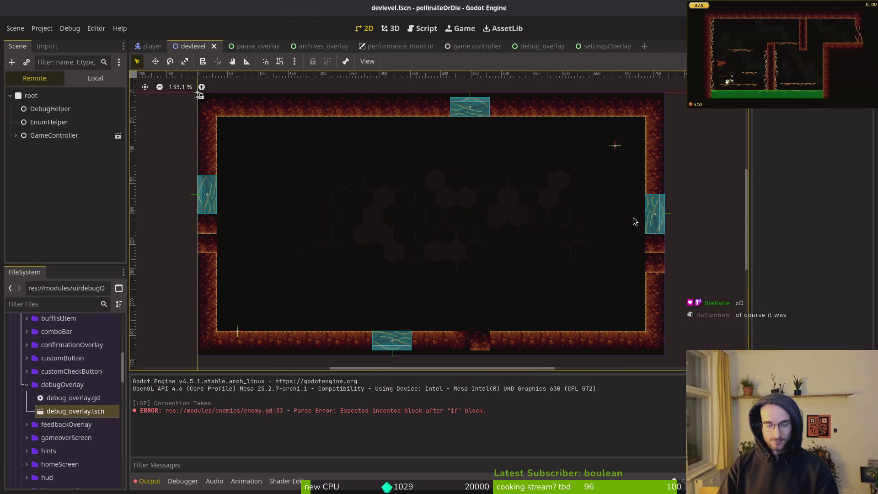
click(96, 78)
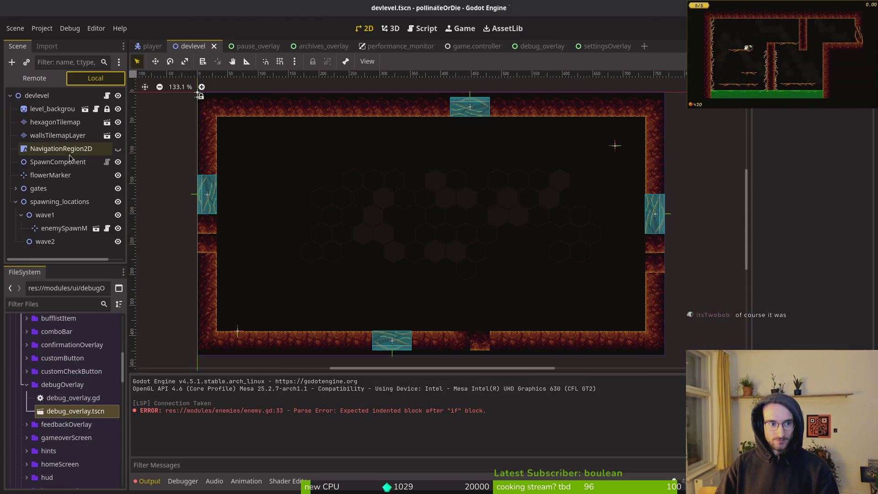
click(45, 228)
key(ctrl+c)
click(45, 215)
key(ctrl+v)
mouse_move(613, 145)
mouse_down()
mouse_move(544, 193)
mouse_move(309, 277)
mouse_move(323, 292)
mouse_up()
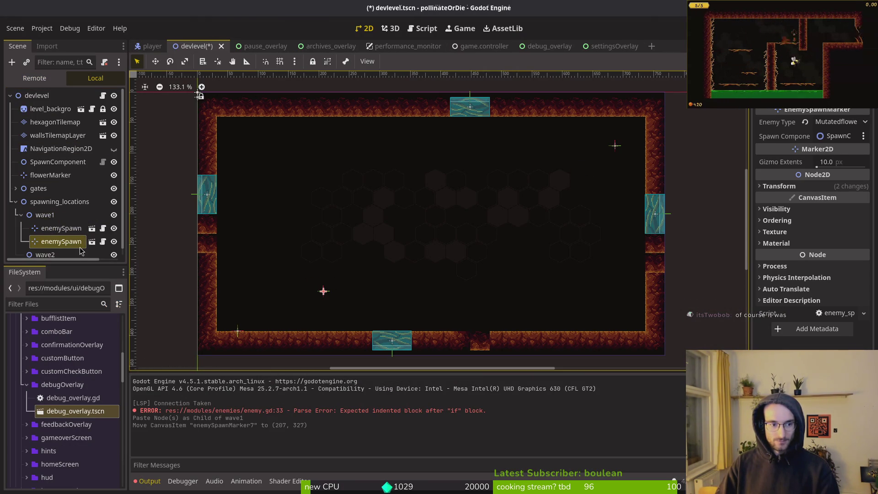
click(842, 122)
click(837, 164)
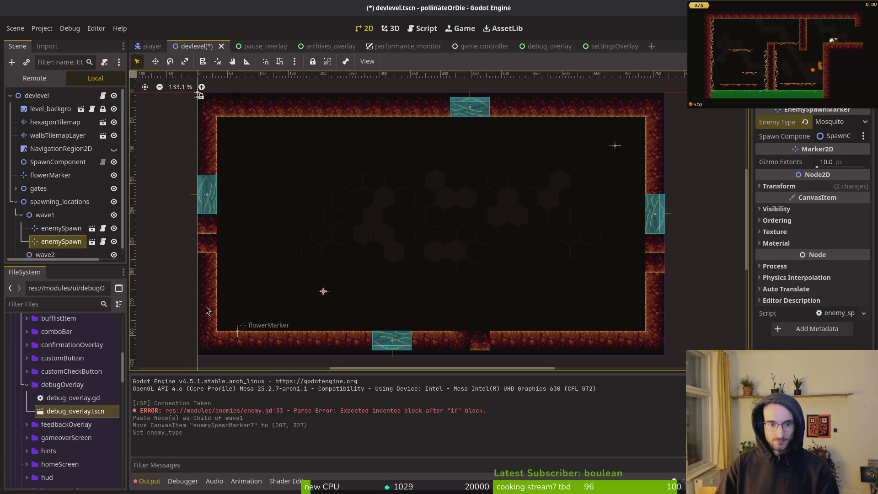
Paste several more Mosquito spawn markers into wave1, arranging them into a cluster
key(ctrl+c)
click(45, 215)
key(ctrl+v)
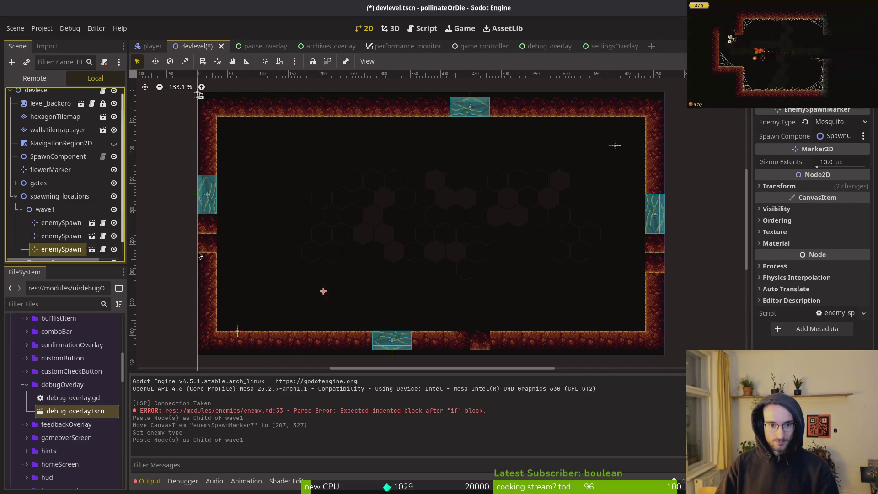
mouse_move(323, 296)
mouse_down()
mouse_move(332, 296)
mouse_move(326, 285)
mouse_up()
click(44, 209)
key(ctrl+v)
shift+click(65, 223)
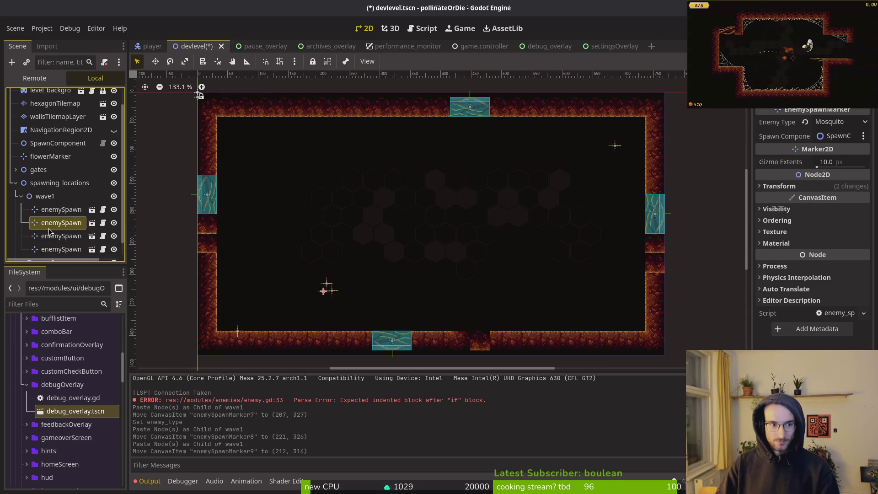
click(45, 195)
key(ctrl+v)
mouse_move(334, 297)
mouse_down()
mouse_move(344, 303)
mouse_move(335, 293)
mouse_move(343, 283)
mouse_move(338, 293)
mouse_move(358, 292)
mouse_up()
click(45, 182)
key(ctrl+v)
click(46, 147)
key(ctrl+v)
click(390, 303)
Save the dev level and run the game past the main menu
key(ctrl+s)
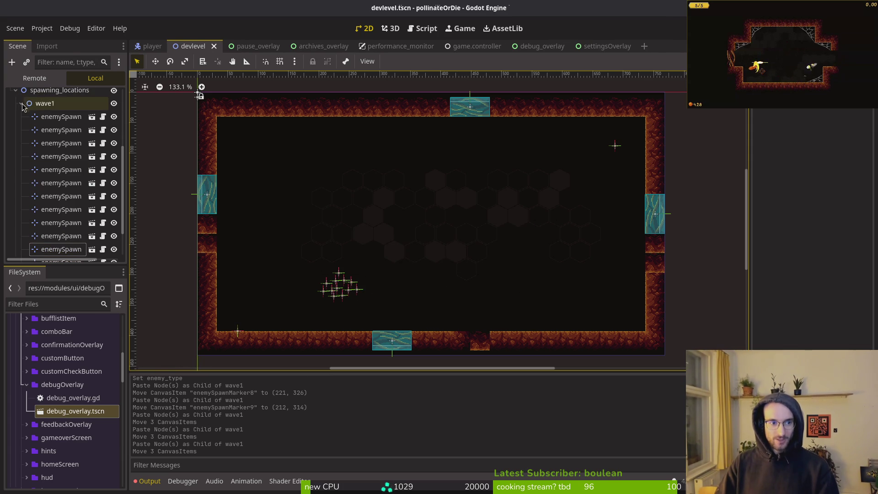
key(F5)
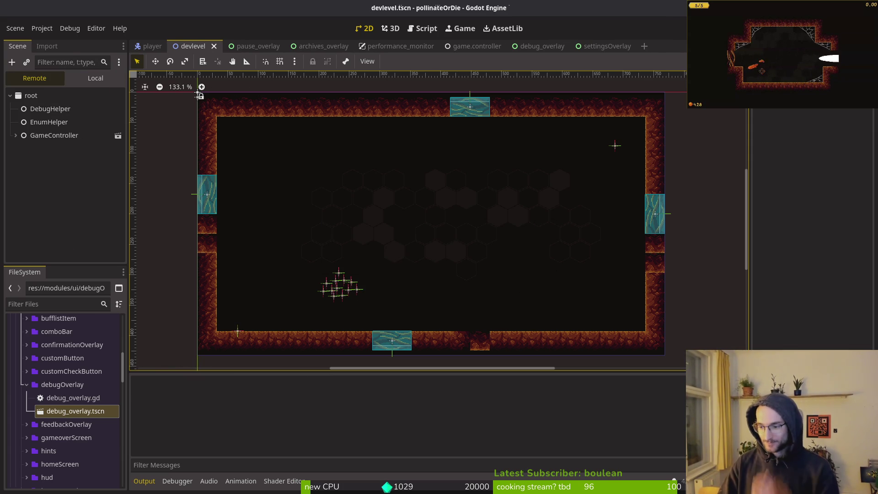
key(Return)
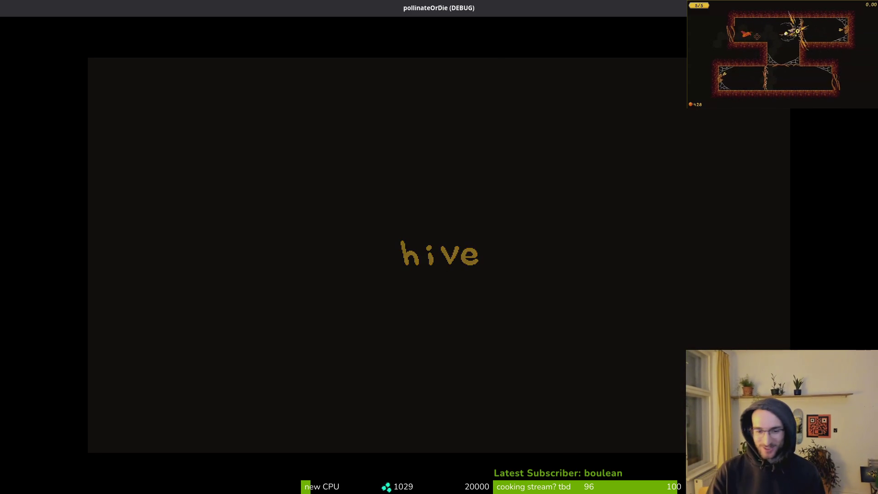
Fly the bee down into the dev level and along the floor toward the mosquitoes
key(w)
key(w)
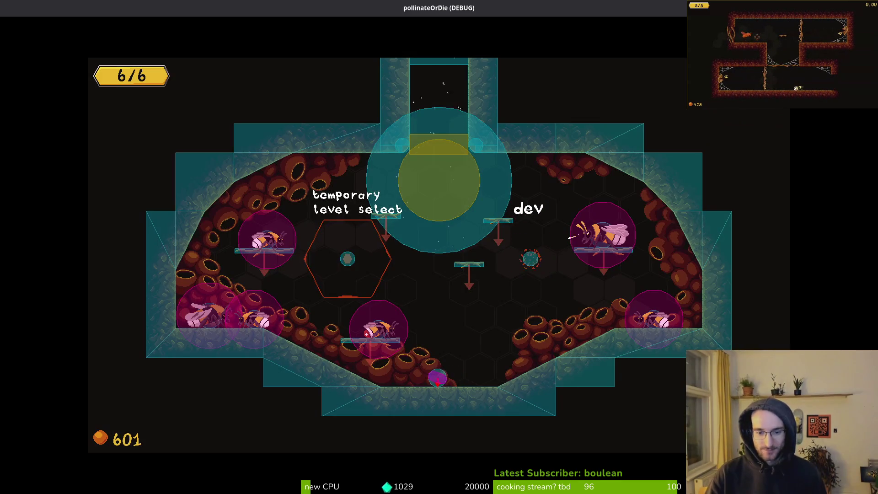
key(a)
key(s)
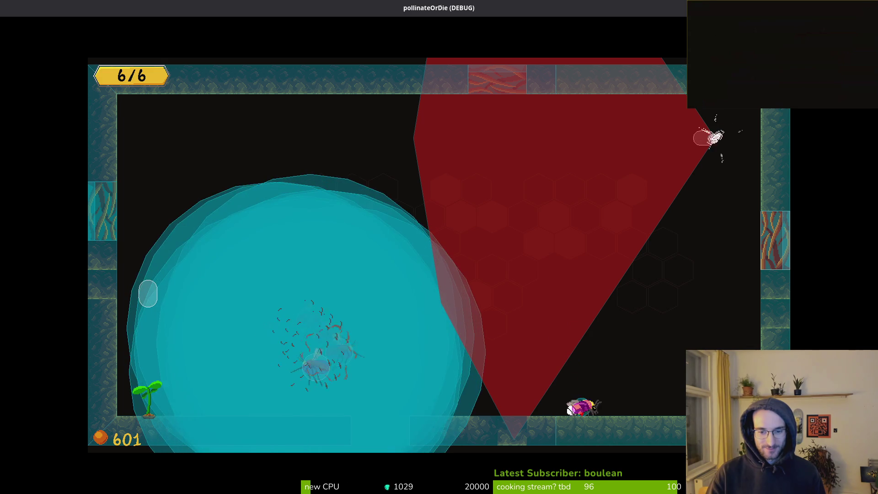
key(d)
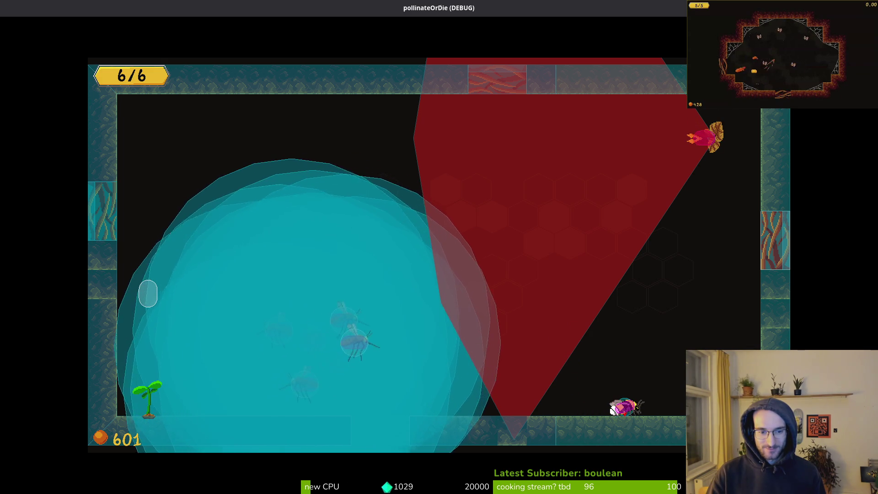
key(a)
key(a)
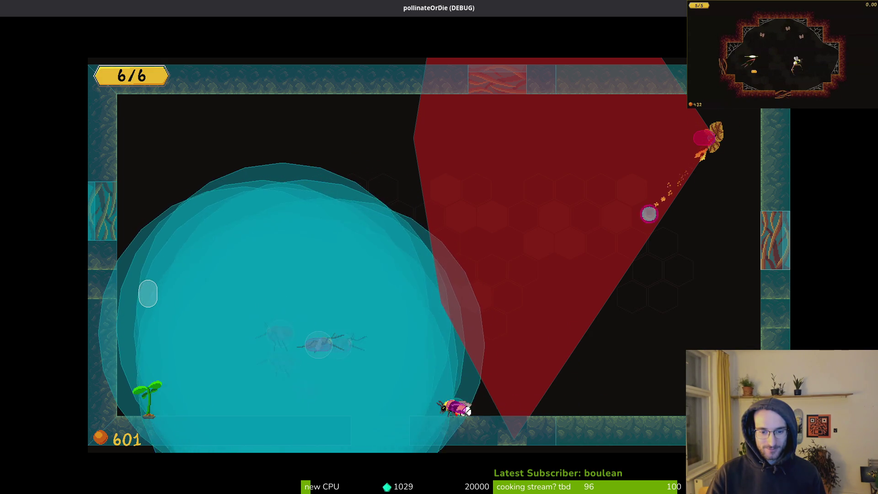
key(w)
key(w)
key(a)
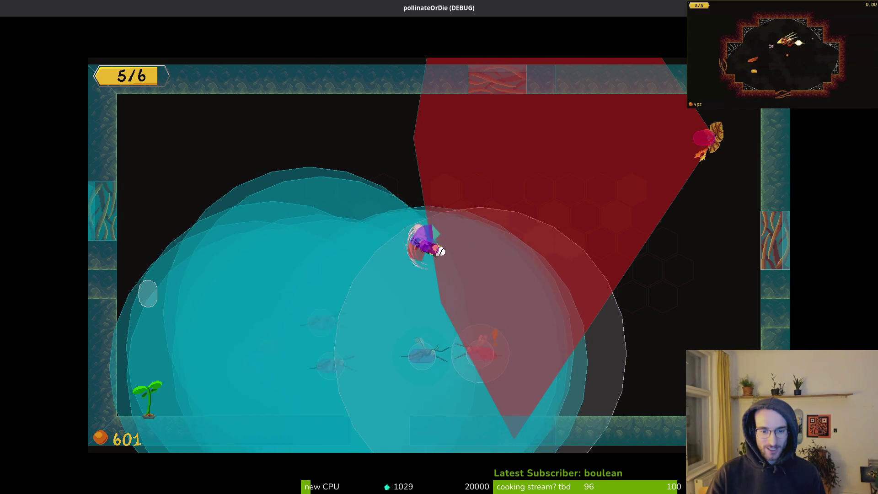
key(a)
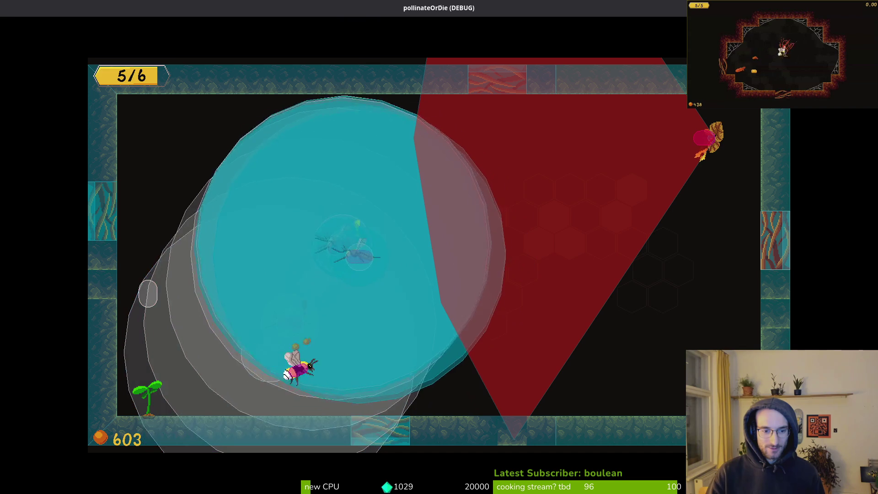
Attack the mosquito swarm until cleared, finishing with 3/6 health and a score of 657
key(w)
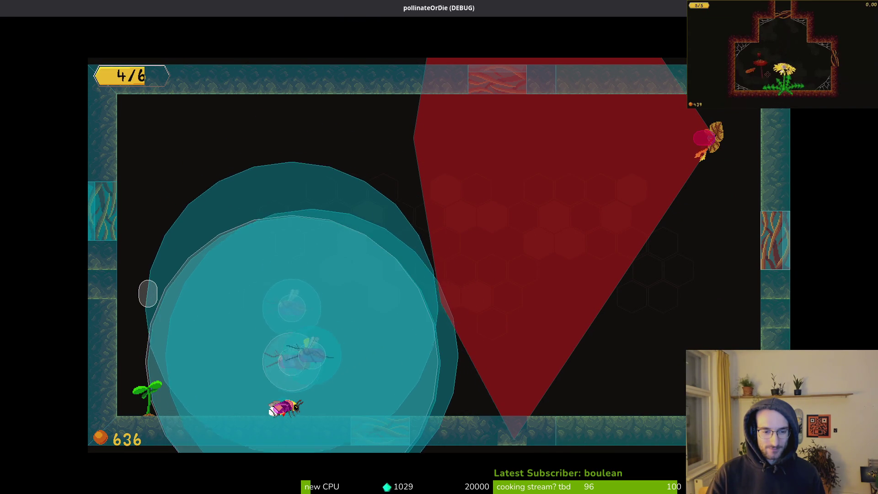
key(w)
key(d)
key(w)
key(d)
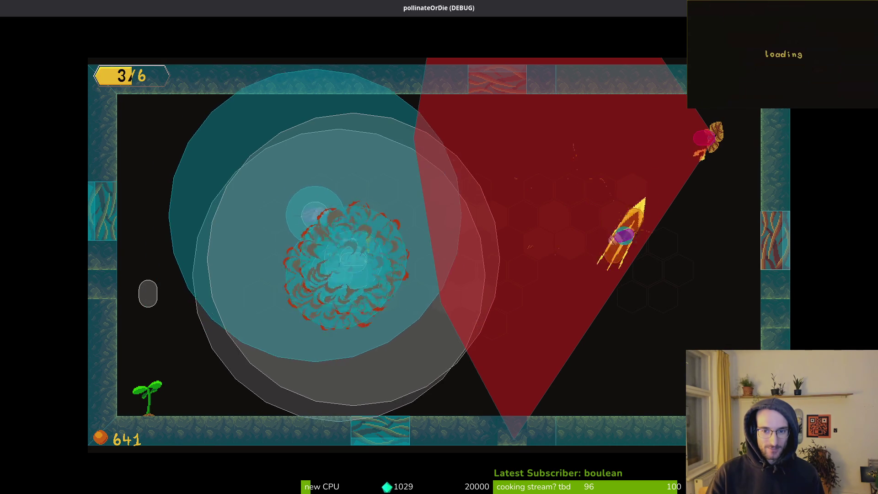
key(w)
key(a)
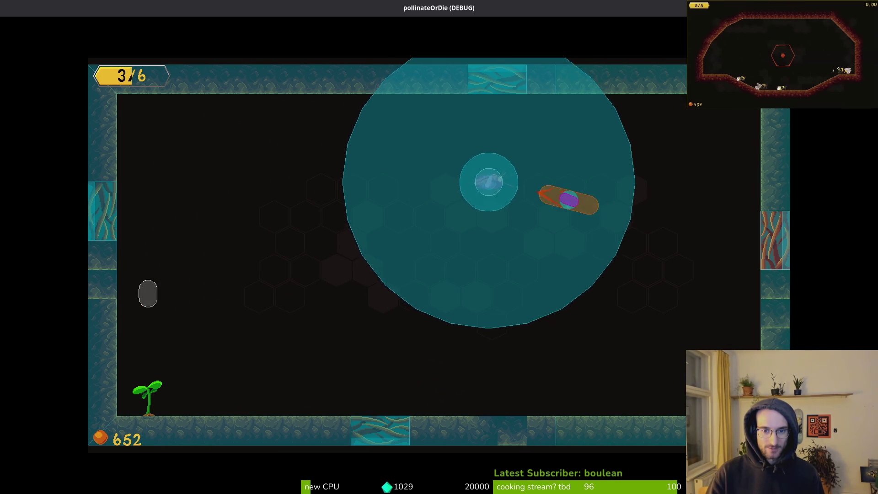
key(a)
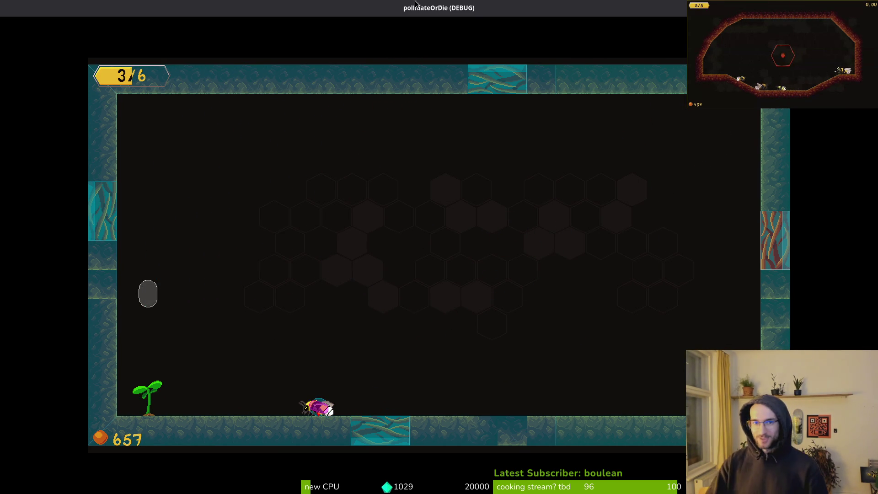
double_click(478, 6)
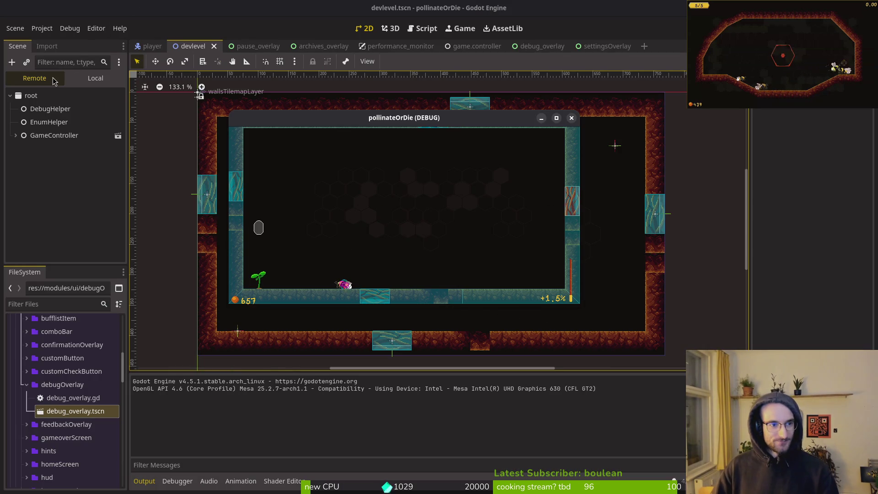
Expand GameController > level > devlevel > spawning_locations > wave1 in the Remote scene tree
click(15, 135)
click(16, 135)
click(21, 188)
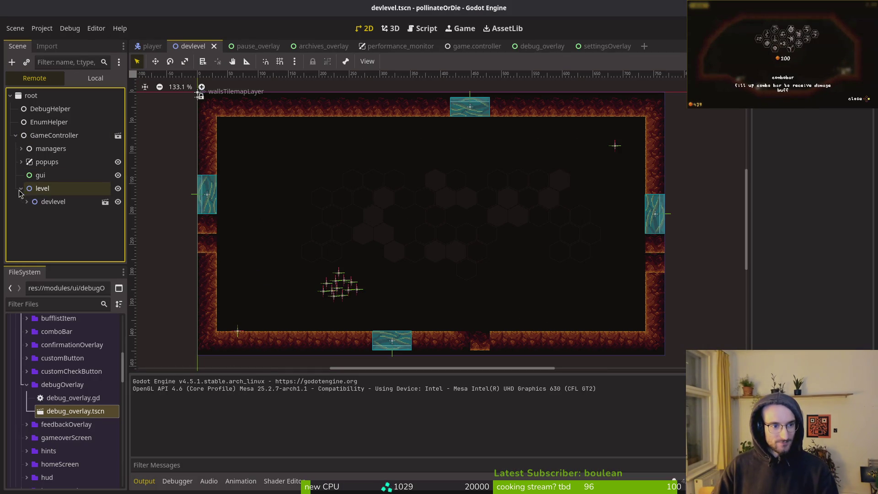
click(27, 200)
scroll(63, 229, down, 3)
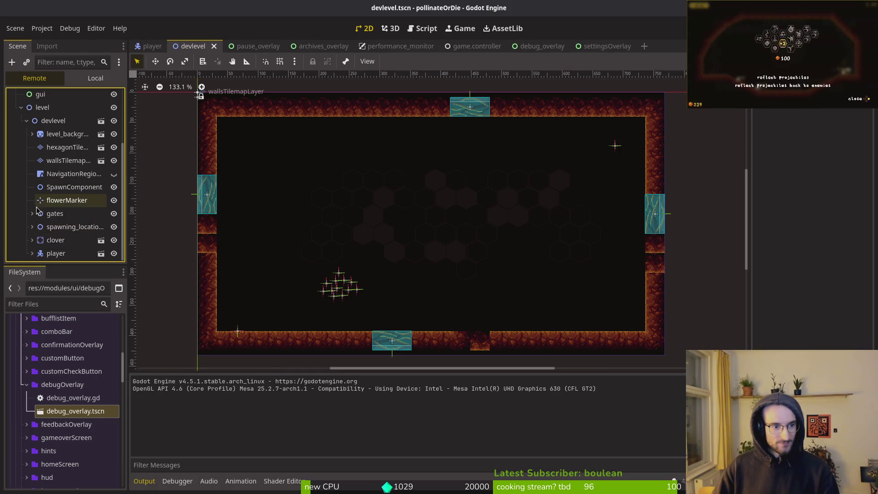
click(32, 227)
scroll(41, 215, down, 1)
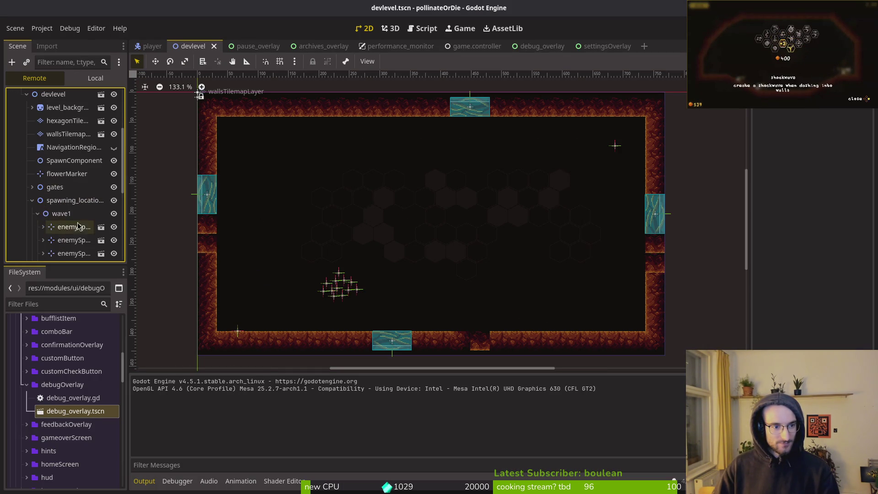
click(37, 213)
scroll(68, 215, down, 5)
click(73, 215)
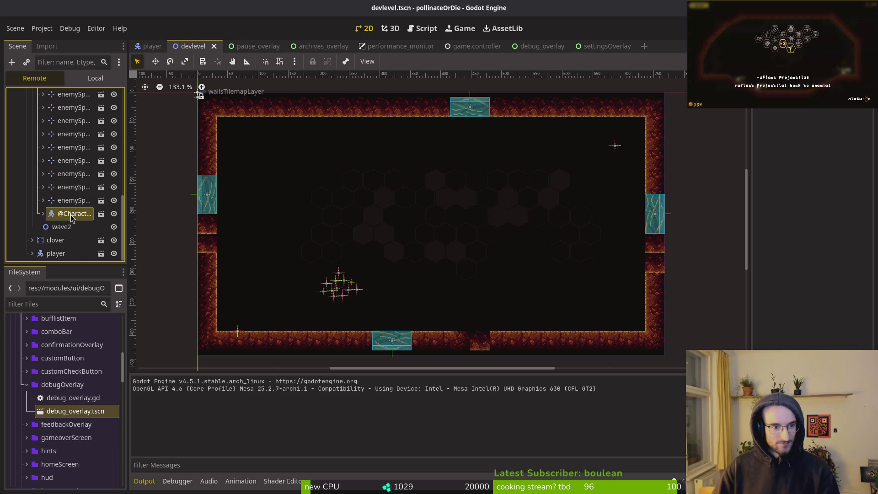
scroll(812, 227, down, 10)
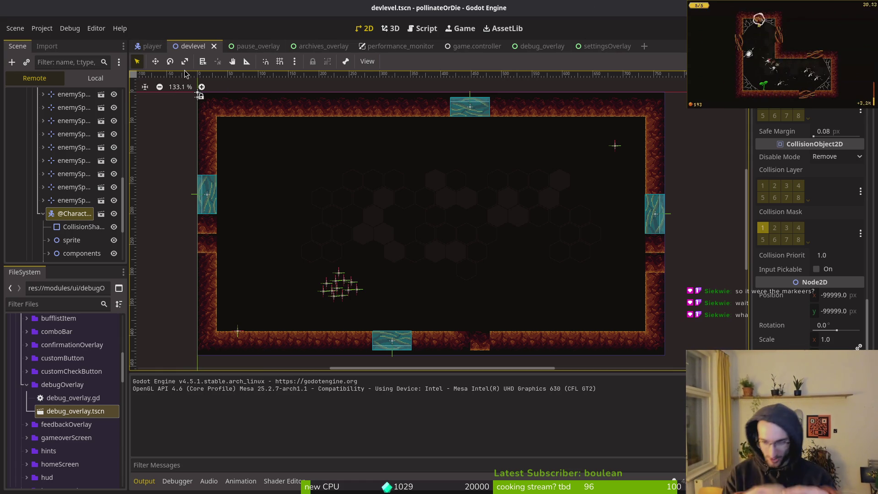
key(Escape)
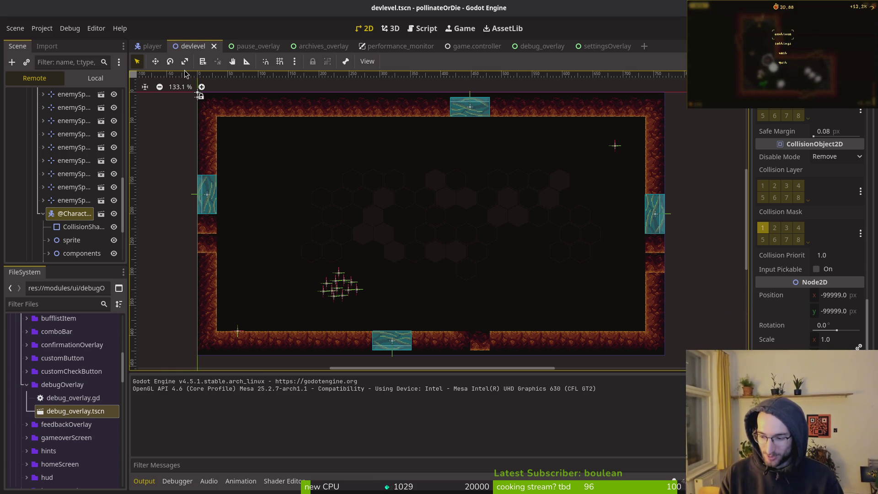
key(Escape)
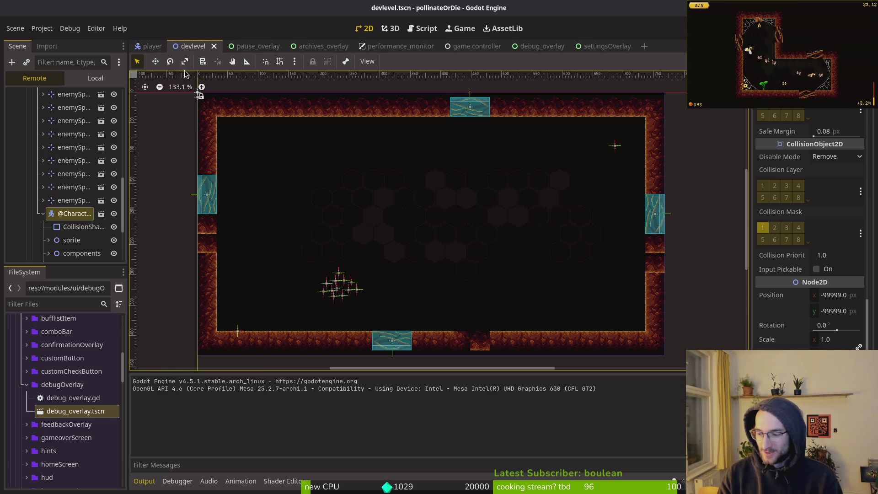
click(42, 214)
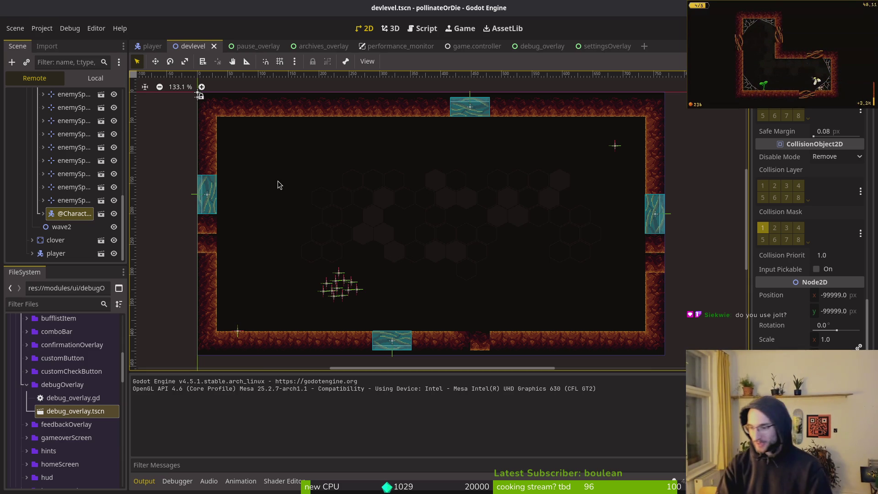
Undo the last two edits in enemy.gd, save it and quit Vim
key(alt+Tab)
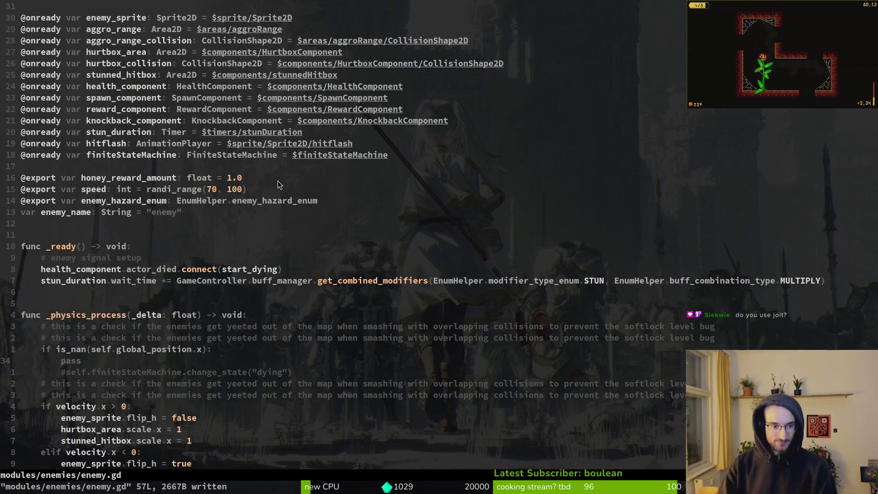
text(uu:w)
key(Return)
text(:wq)
key(Return)
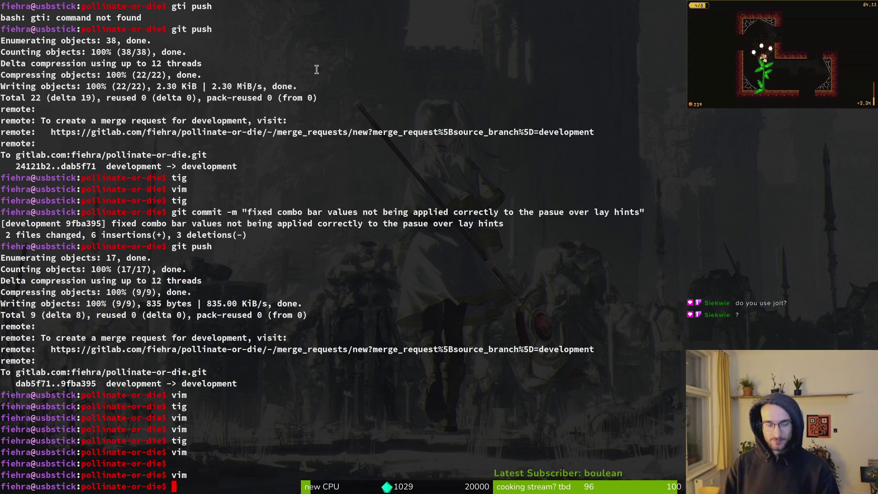
Close the pollinateOrDie (DEBUG) window to stop the run, then bring up Project Settings
key(alt+Tab)
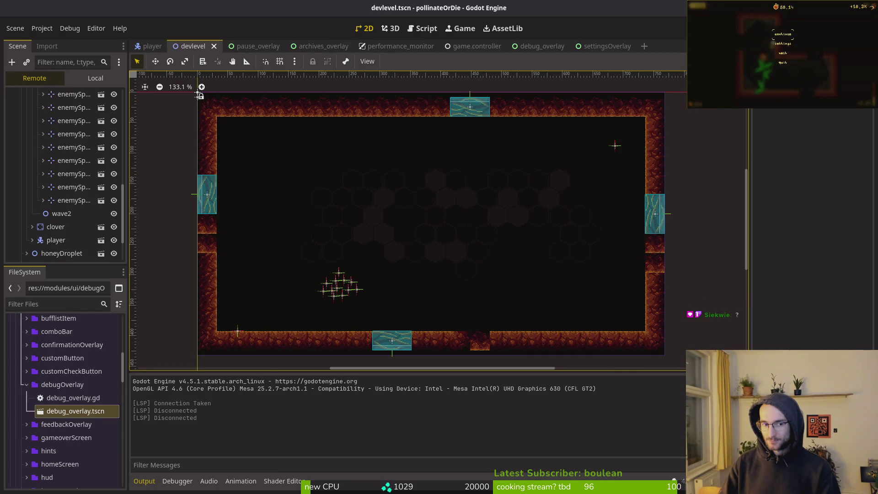
key(alt+Tab)
key(alt+Tab)
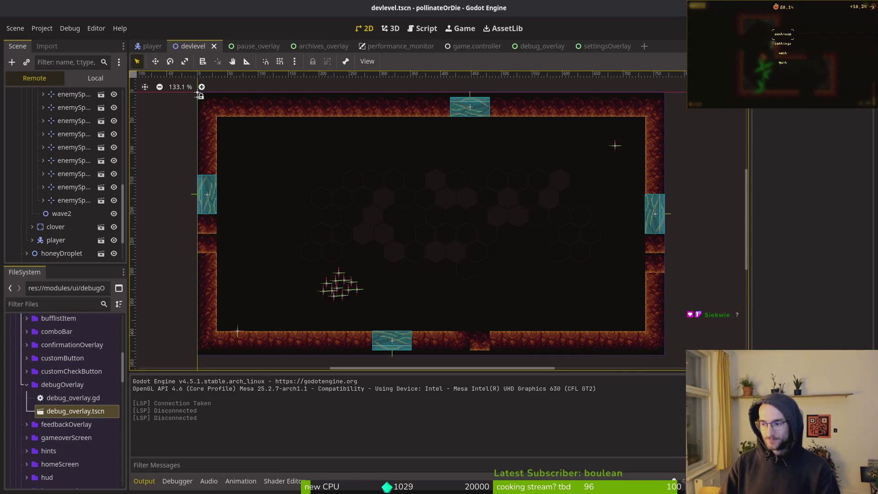
key(alt+Tab)
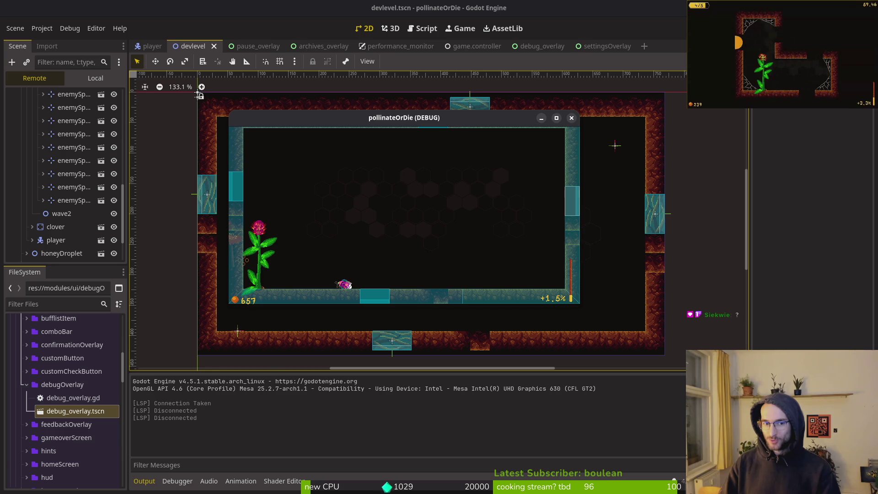
click(571, 119)
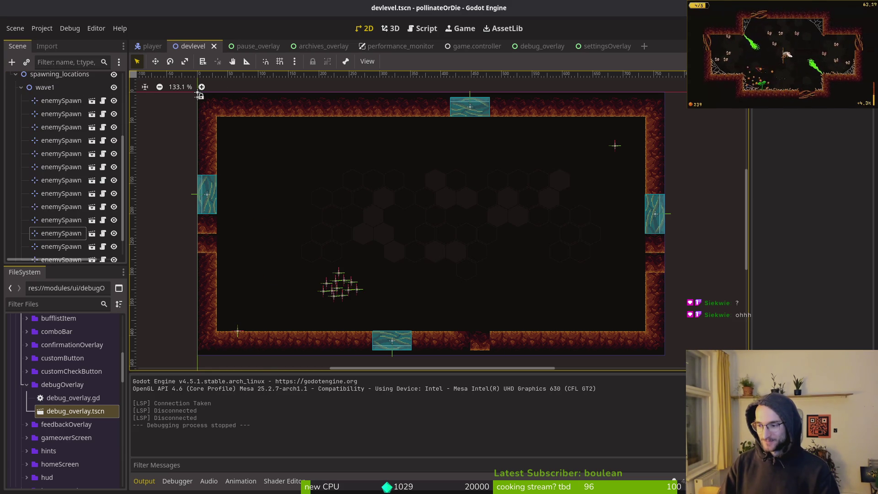
click(41, 28)
click(46, 39)
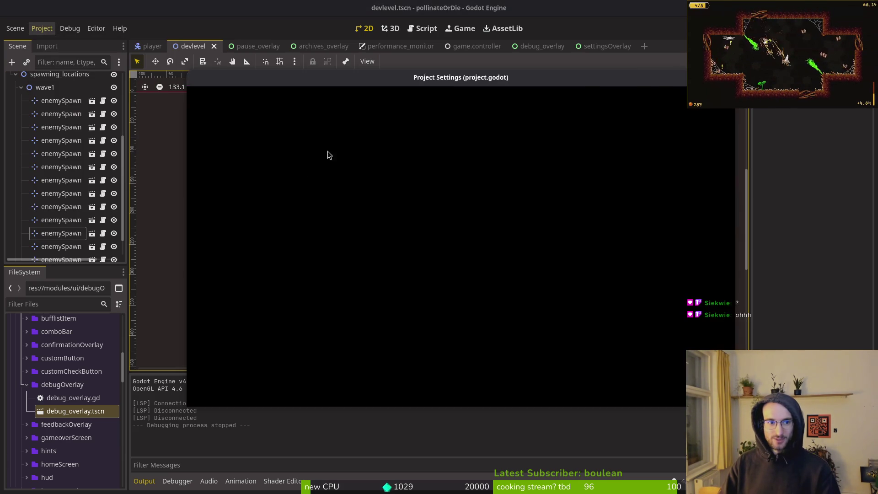
scroll(234, 283, down, 5)
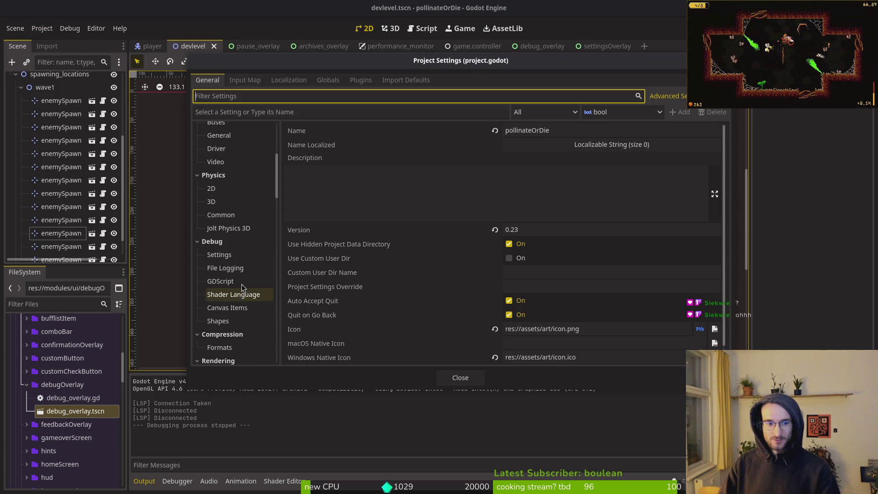
click(225, 193)
click(538, 146)
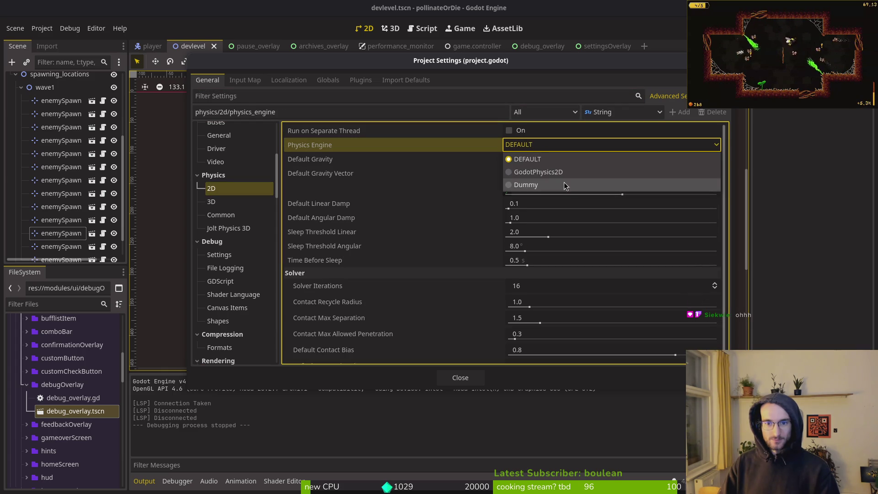
click(547, 158)
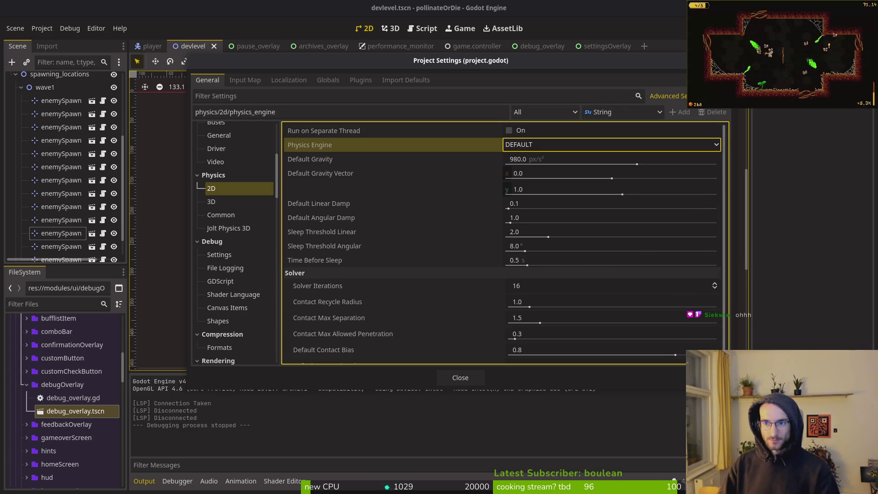
key(Escape)
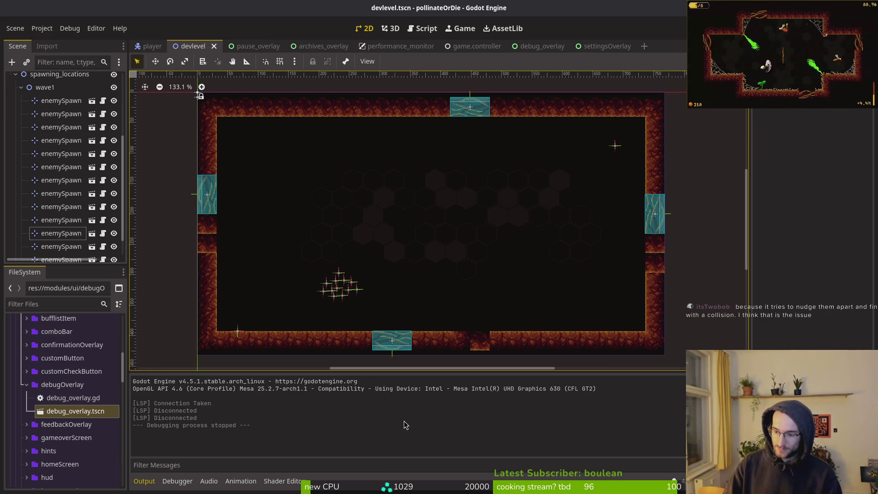
Shift-select the 12 enemySpawn markers under wave1, delete them and save devlevel
click(21, 87)
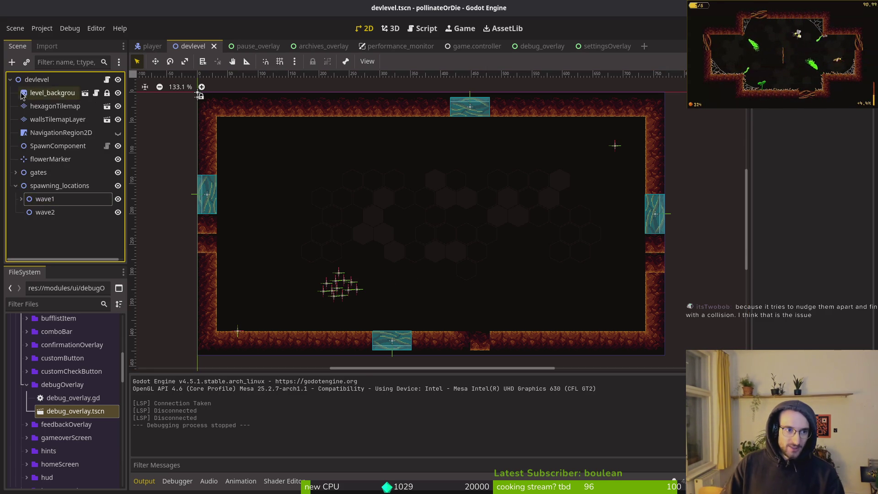
scroll(473, 259, left, 2)
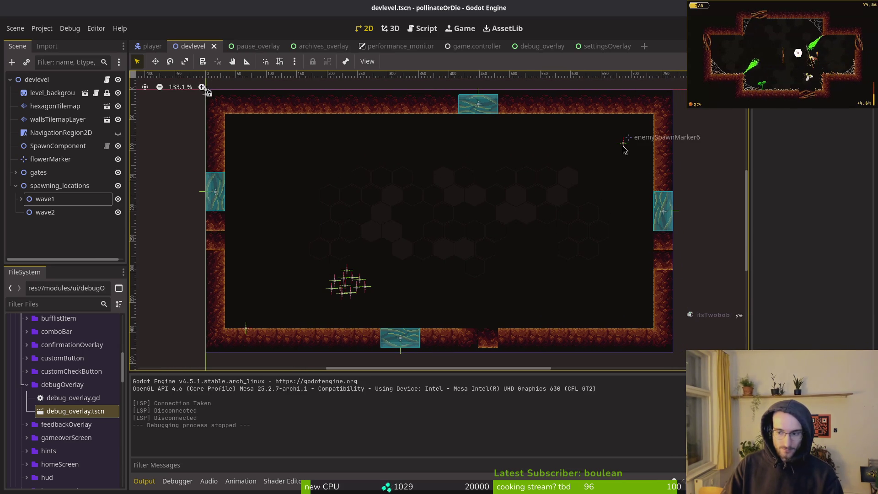
click(21, 198)
scroll(64, 183, down, 3)
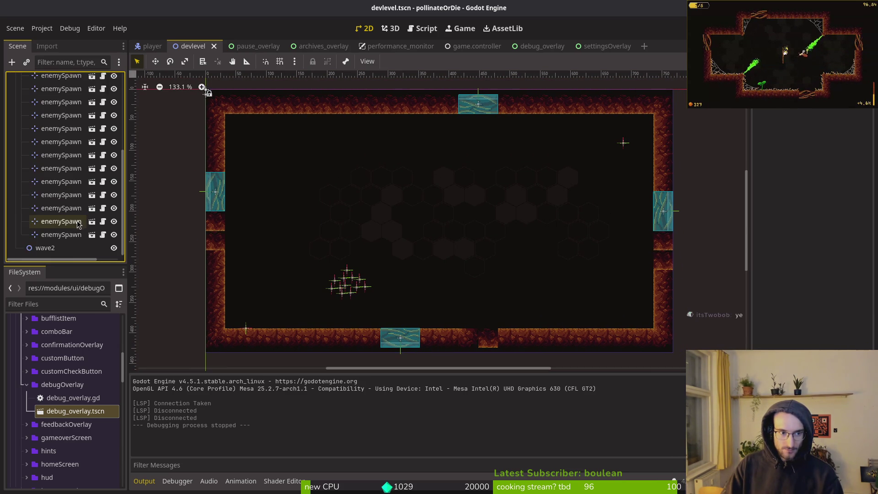
click(68, 201)
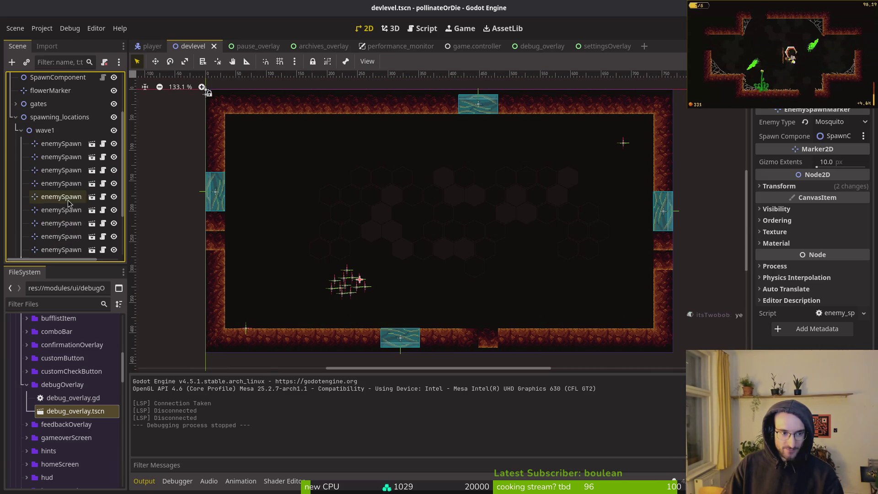
shift+click(54, 157)
key(Delete)
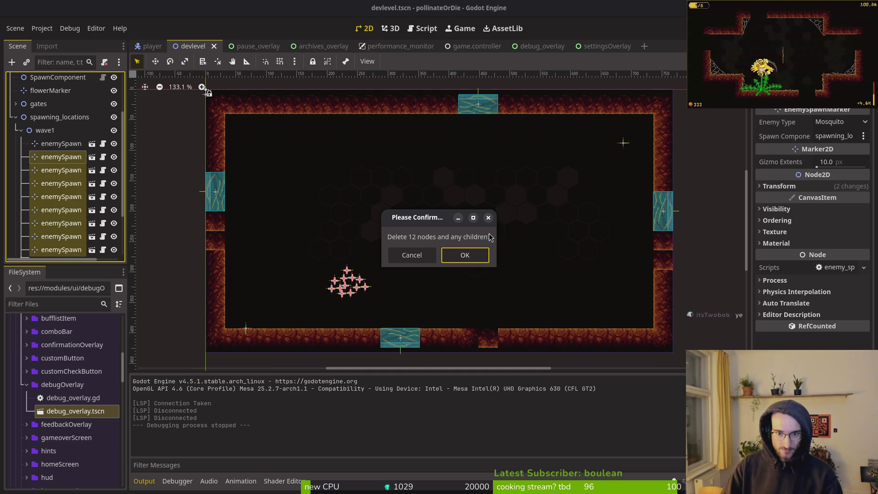
click(466, 257)
key(ctrl+s)
key(alt+Tab)
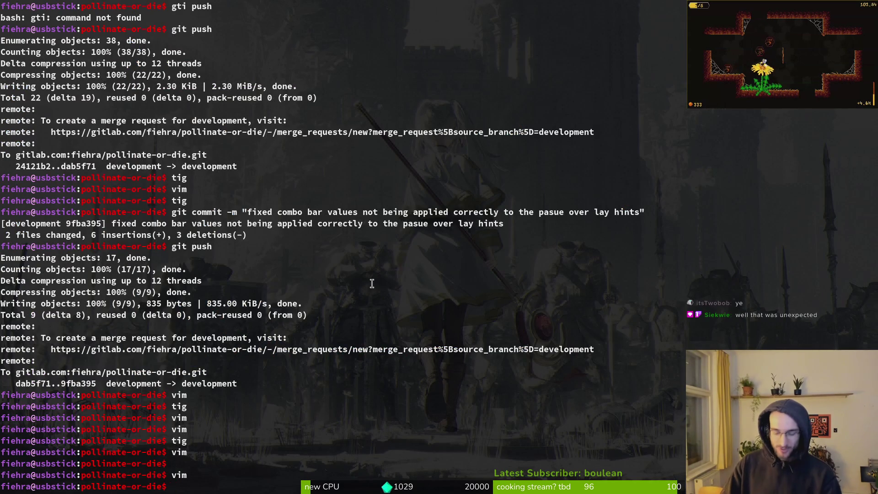
Launch vim in the project folder, dismiss the Telescope file finder, and return to Godot
text(vim)
key(Return)
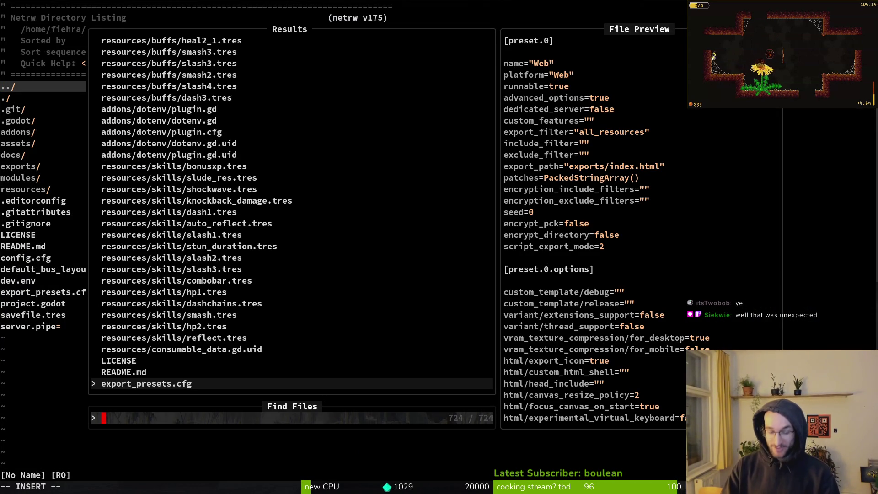
key(Escape)
key(Escape)
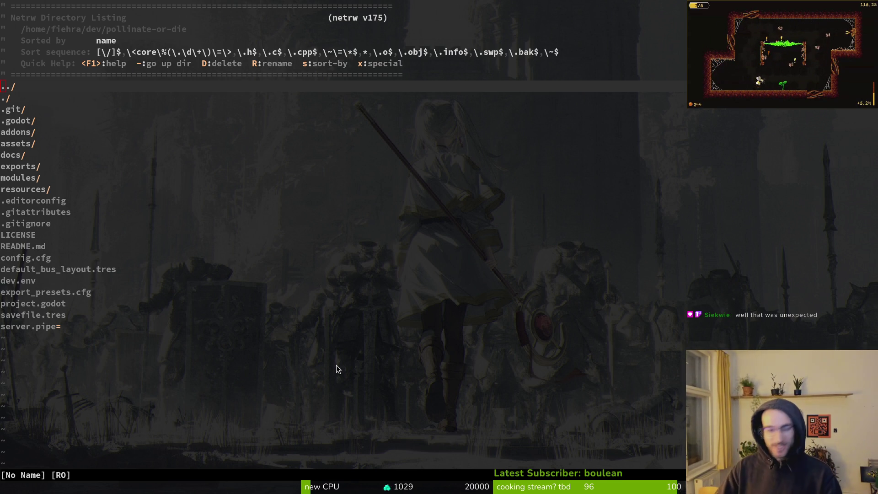
key(alt+Tab)
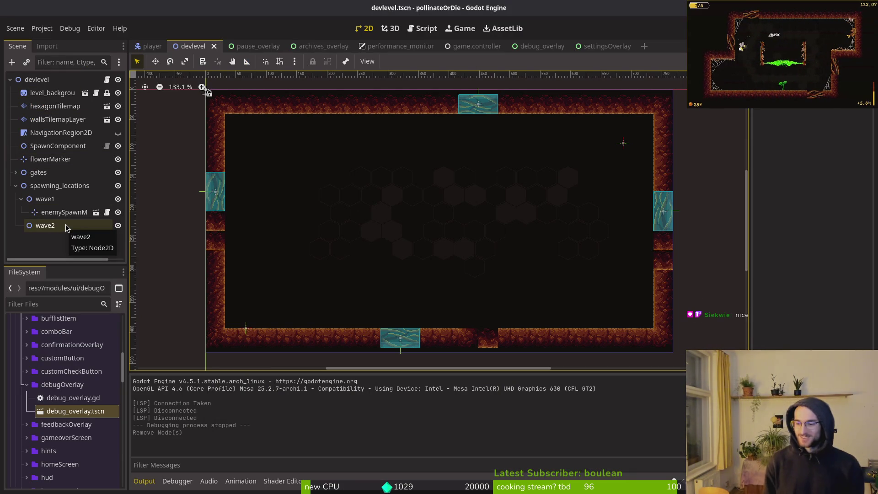
Close the debug_overlay, settingsOverlay, game.controller, performance_monitor, archives_overlay and pause_overlay scene tabs
click(21, 199)
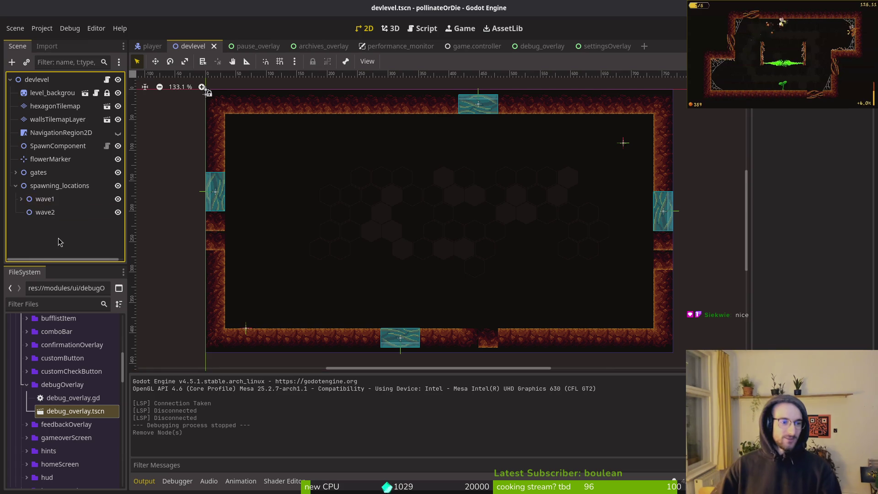
key(alt+Tab)
key(alt+Tab)
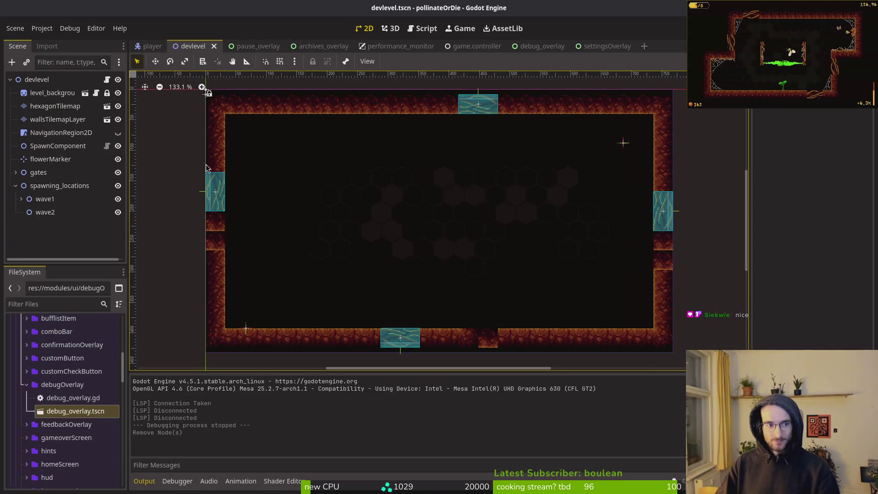
middle_click(548, 50)
middle_click(539, 50)
middle_click(475, 46)
middle_click(400, 46)
middle_click(320, 46)
middle_click(257, 46)
Run the game, enter the hive, and turn collision shapes off via the pause menu's debugging options
key(F5)
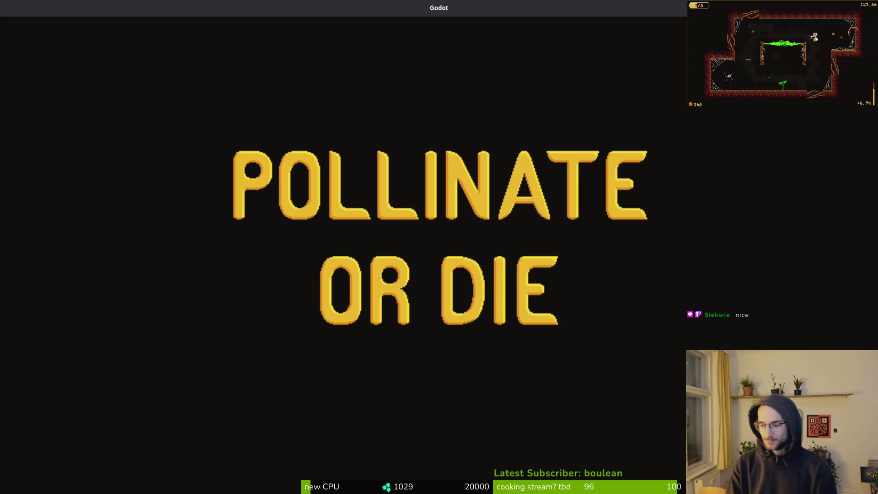
key(Return)
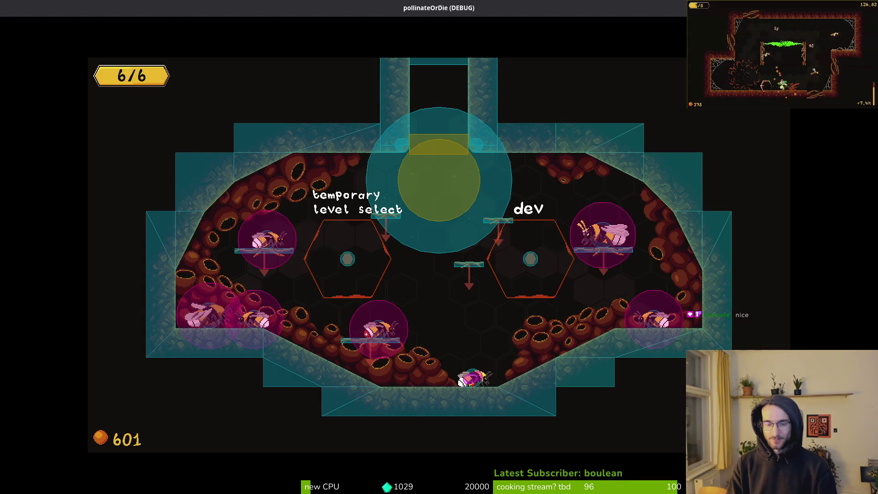
key(Escape)
key(Down)
key(Escape)
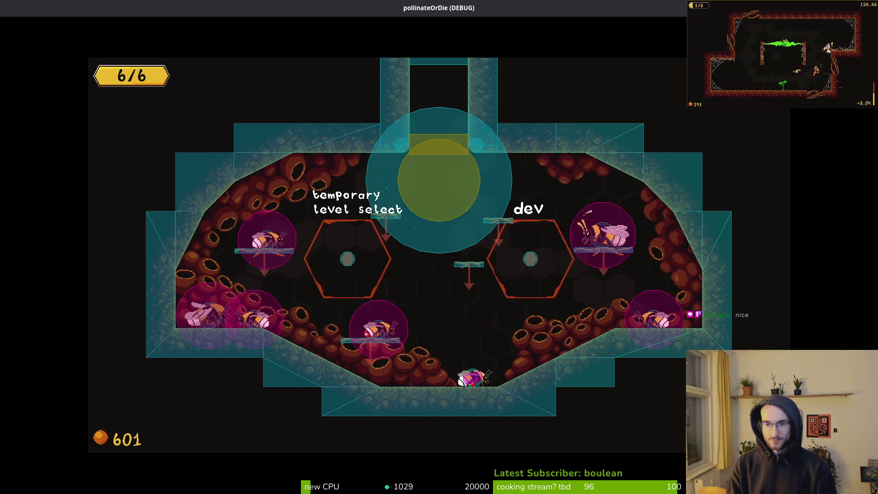
key(Escape)
key(Down)
key(Return)
key(Down)
key(Down)
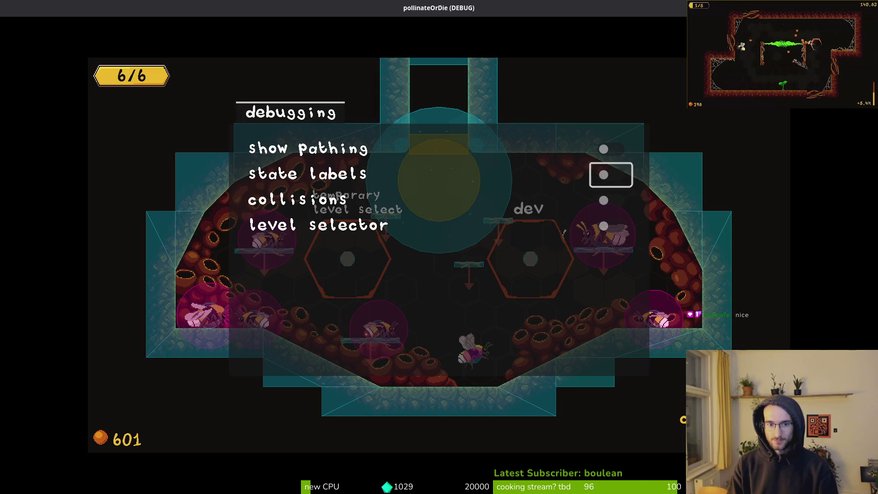
key(Return)
key(Escape)
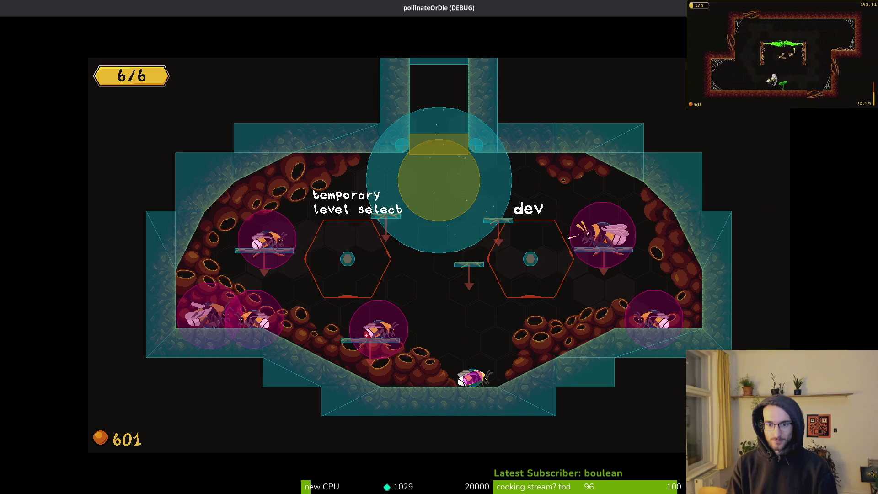
Turn collision shapes back on from the debugging menu, then stop the game
key(Escape)
key(Down)
key(Return)
key(Down)
key(Down)
key(Return)
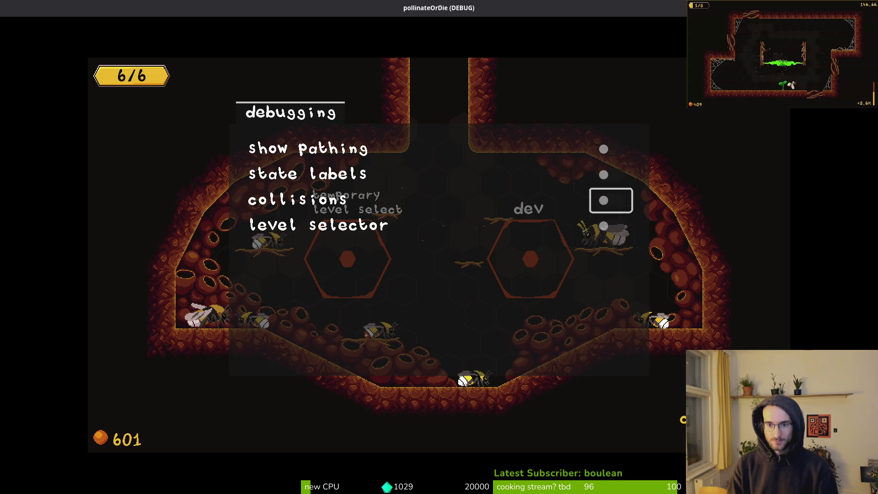
key(Escape)
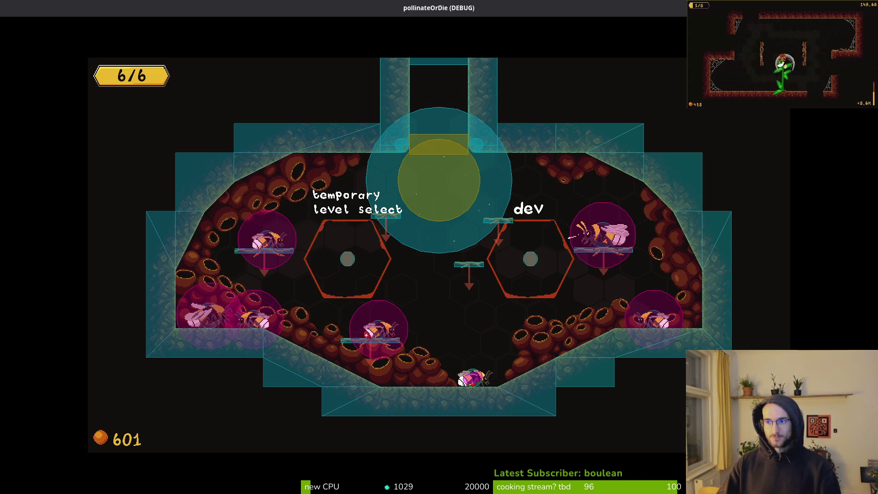
key(F8)
Quick-open the settingsOverlay scene to copy its overlayBlurBackground node
key(shift+alt+o)
text(pollen)
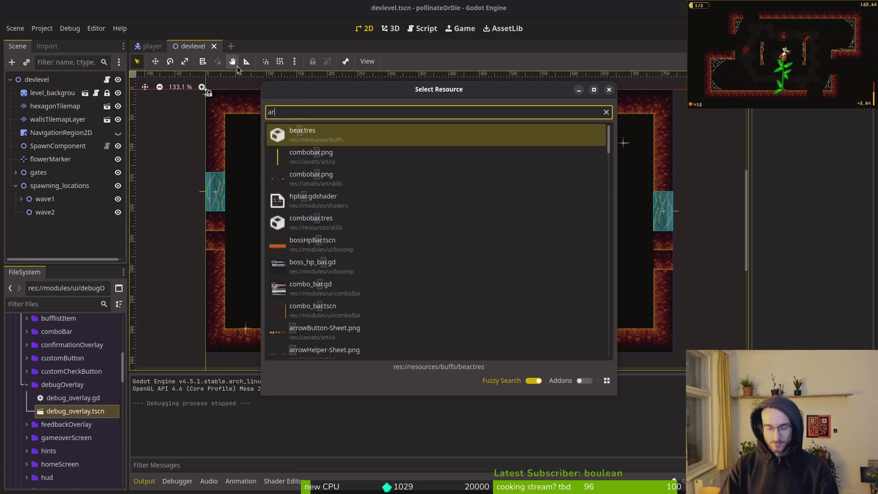
key(Return)
key(shift+alt+o)
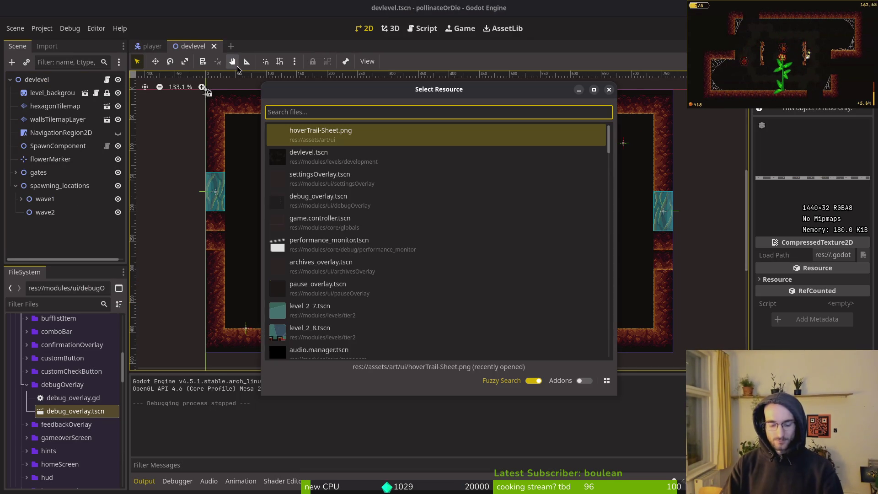
text(setover)
key(Down)
key(Return)
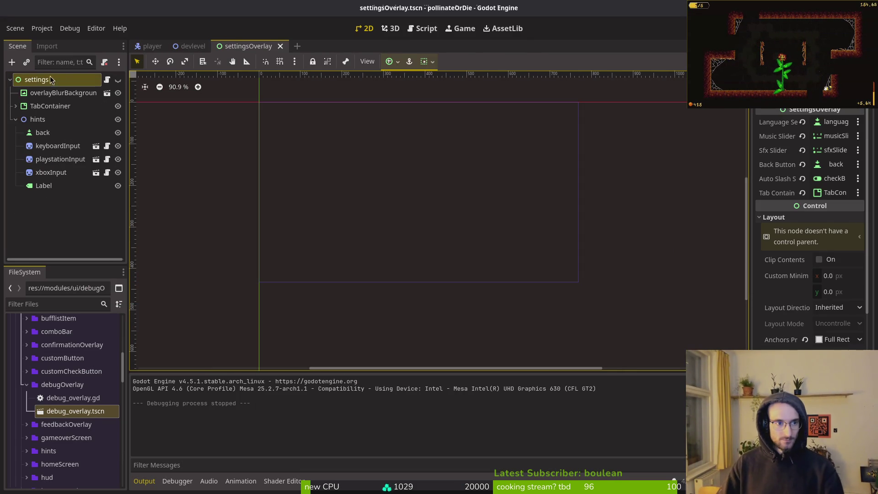
Quick-open the debug_overlay.tscn scene
key(shift+alt+o)
text(debug)
key(Return)
key(shift+alt+o)
text(devover)
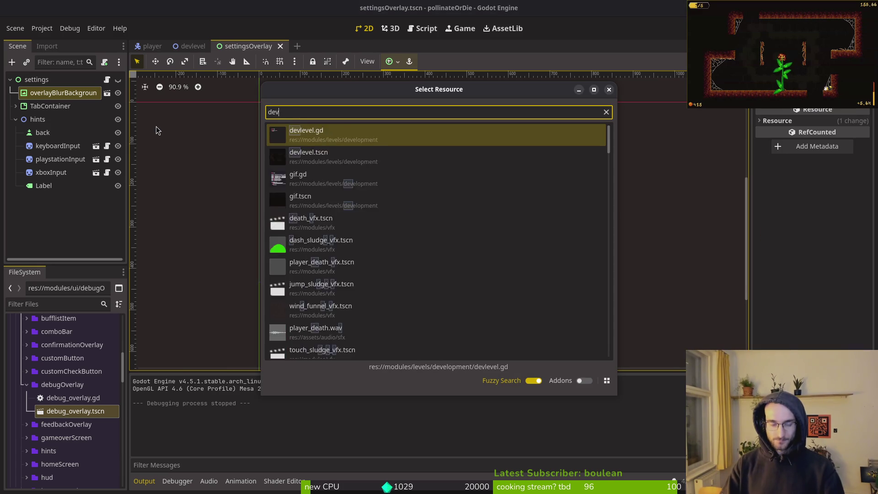
key(Down)
key(Return)
Paste overlayBlurBackground under debugOverlay, place it above TabContainer, and save the scene
click(74, 186)
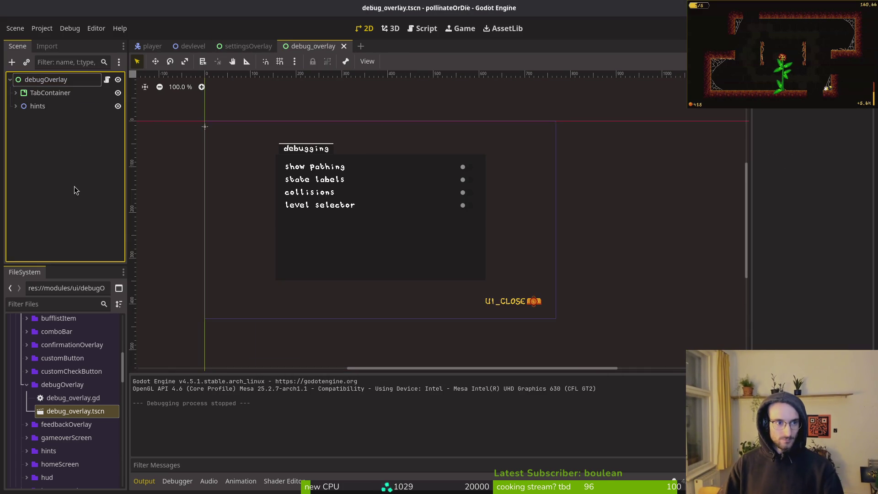
key(ctrl+v)
drag(31, 120, 66, 86)
key(ctrl+s)
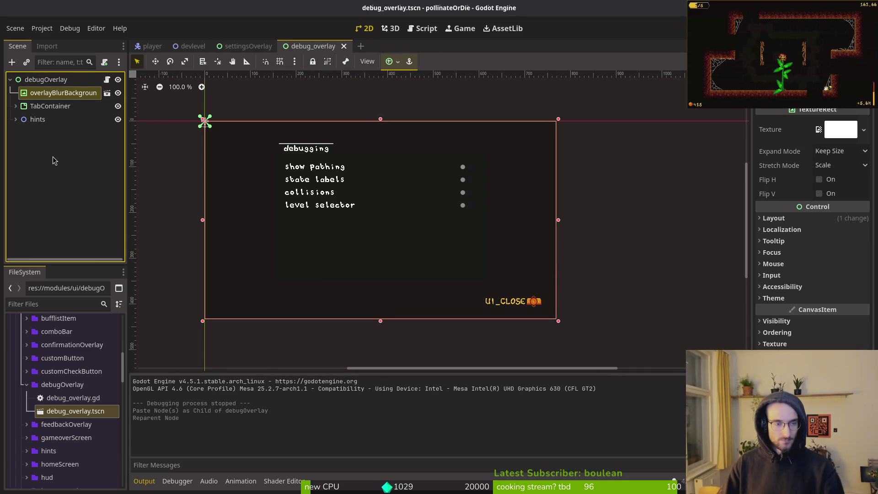
click(53, 163)
click(10, 79)
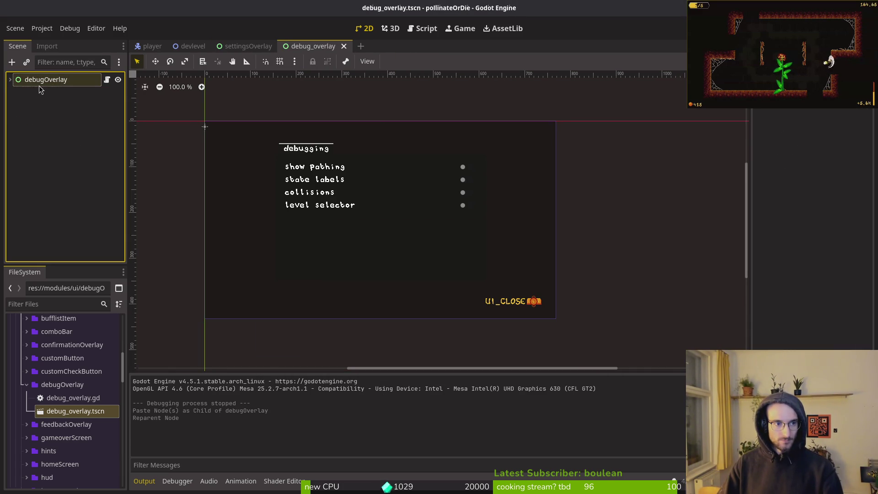
key(super+2)
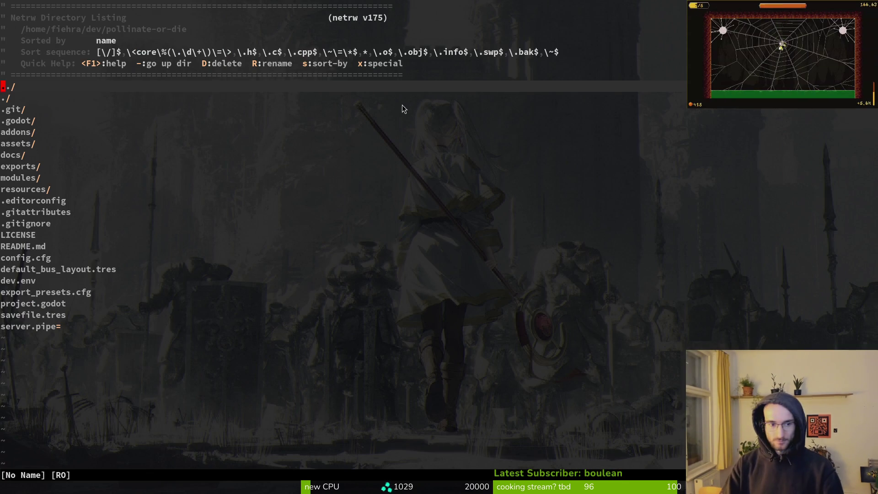
Replace DebugHelper.show_dev_level with OS.is_debug_build() in player.gd's restart condition and save
key(space)
key(f)
key(f)
text(pla)
key(Up)
key(Return)
key(ctrl+d)
key(ctrl+d)
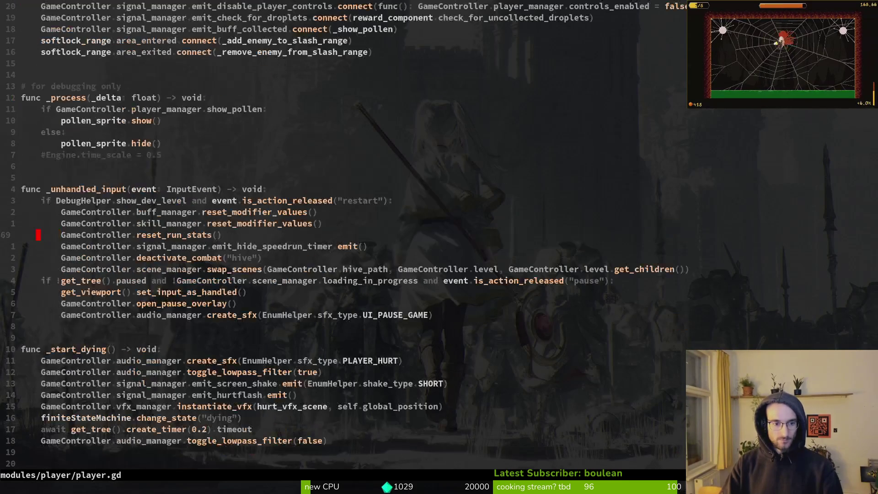
key(k)
key(k)
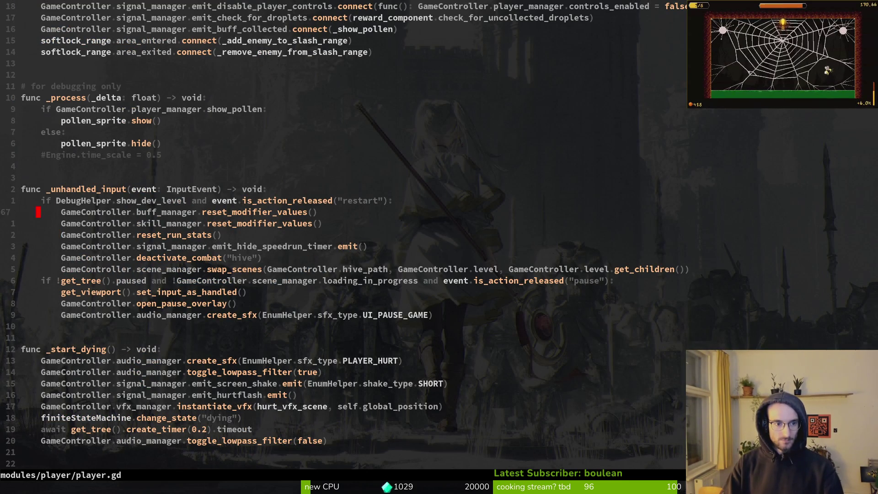
key(w)
key(w)
text(cWDeb)
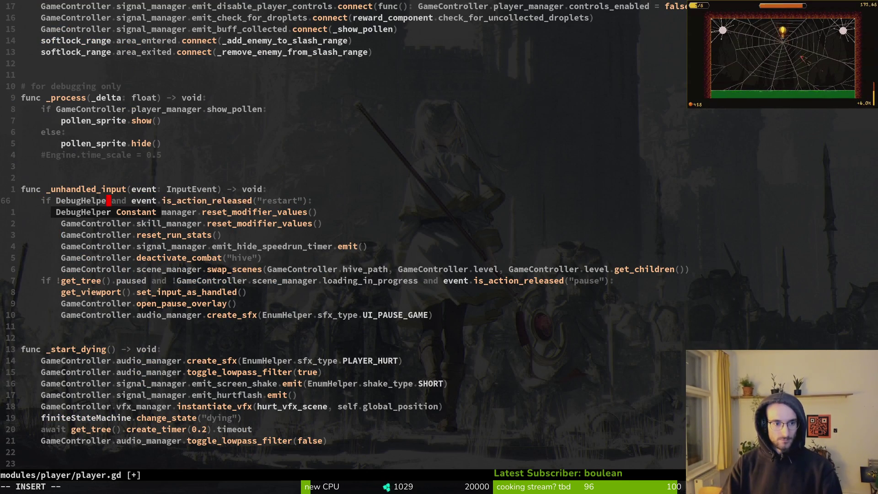
key(BackSpace)
key(BackSpace)
key(BackSpace)
text(OS.)
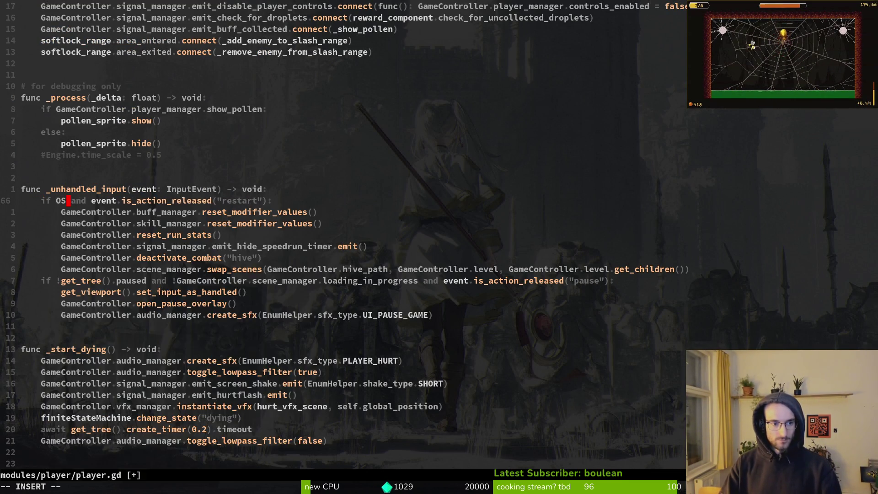
text(is_debug_build())
key(Escape)
text(:write)
key(Return)
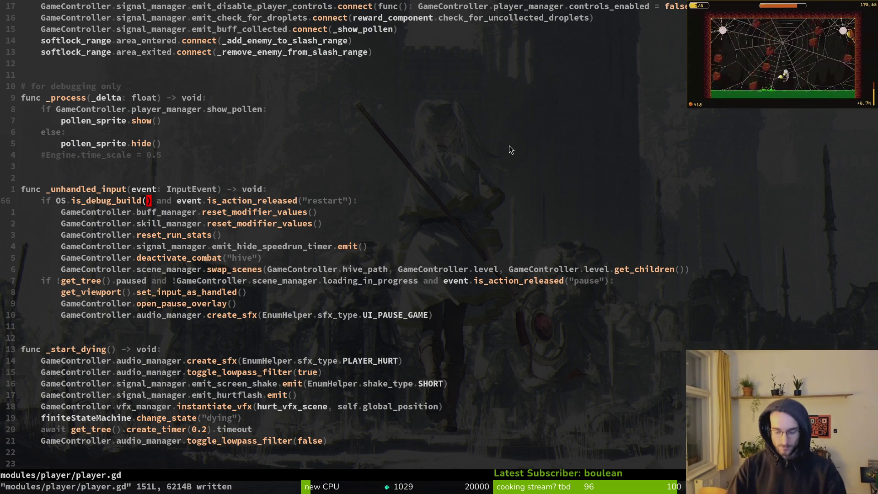
Stage debug_overlay.gd, debug_overlay.tscn, pause_overlay.gd and pause_overlay.tscn in tig status
key(ctrl+z)
text(tig status)
key(Return)
key(Down)
key(Down)
key(Down)
key(Down)
key(Down)
key(Down)
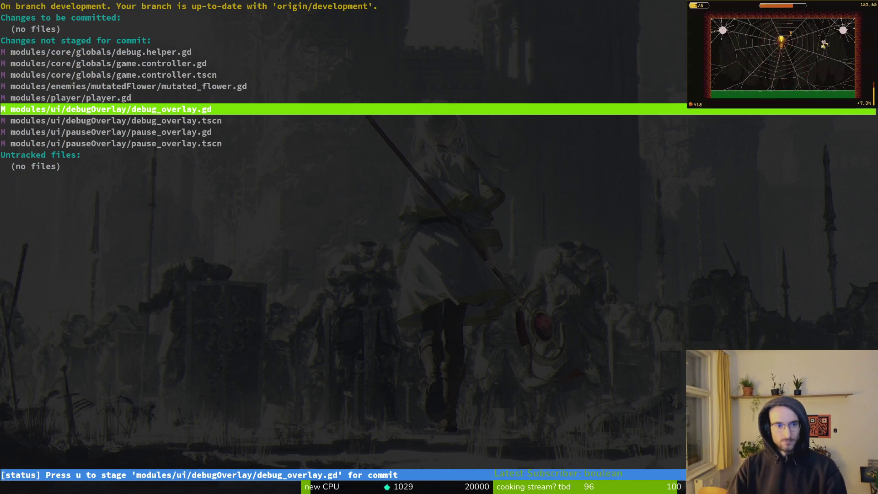
key(u)
key(Return)
key(q)
key(u)
key(u)
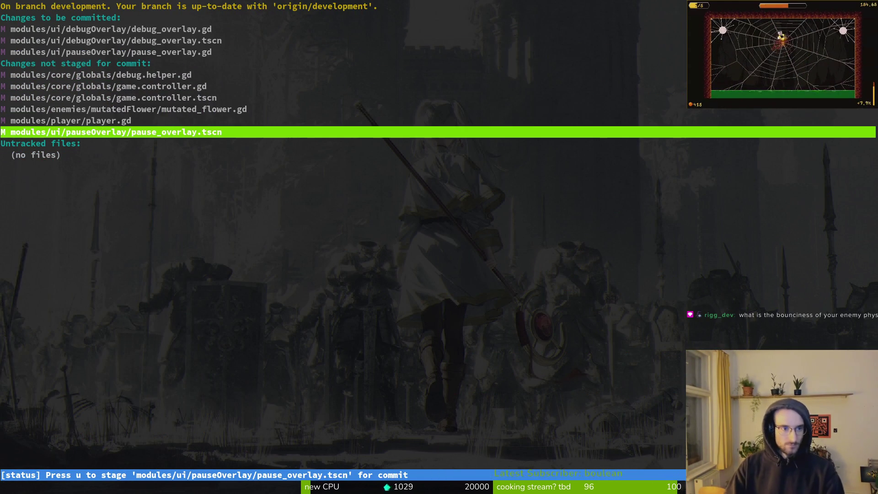
key(u)
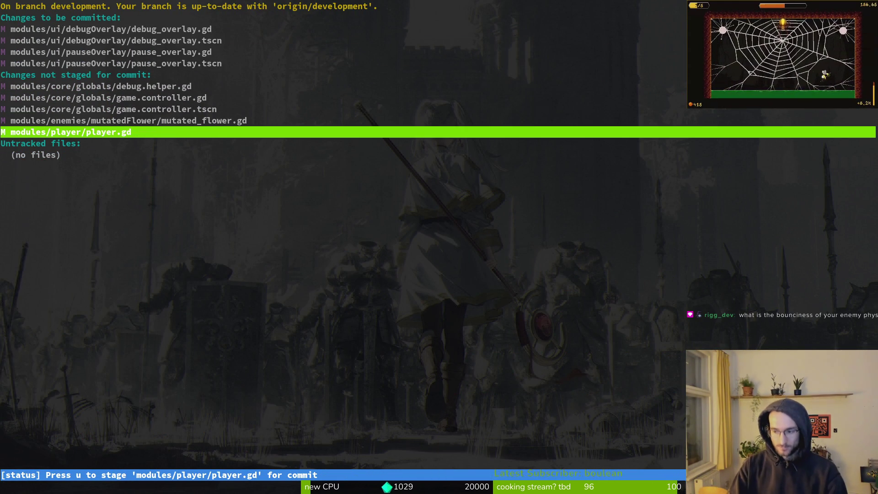
key(super+2)
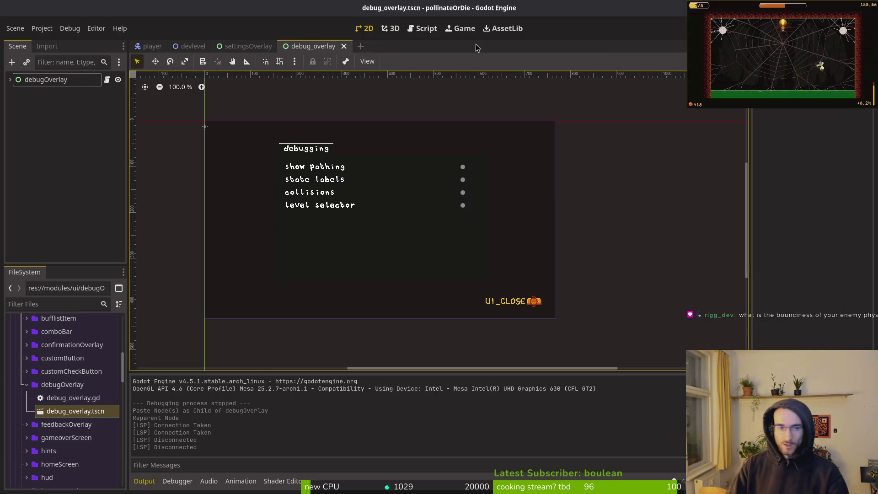
Open enemy.tscn via quick search and select its root enemy node
key(alt+shift+o)
text(m)
key(BackSpace)
text(enemy)
key(Return)
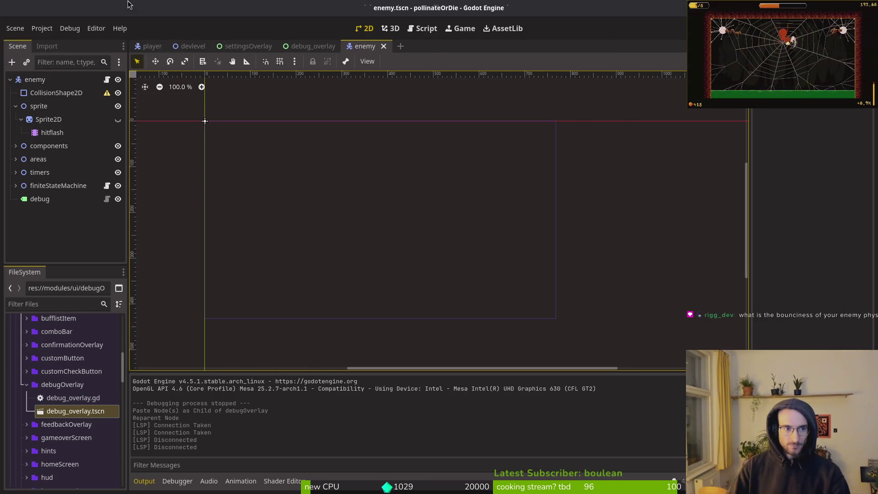
click(42, 81)
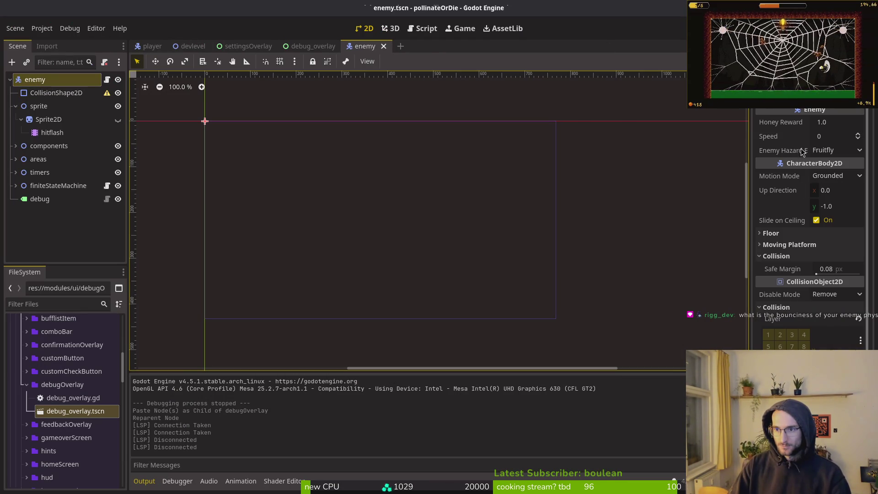
Review the enemy's Motion Mode, collision Safe Margin, layer/mask grid and Floor settings without changing them
click(829, 178)
click(779, 188)
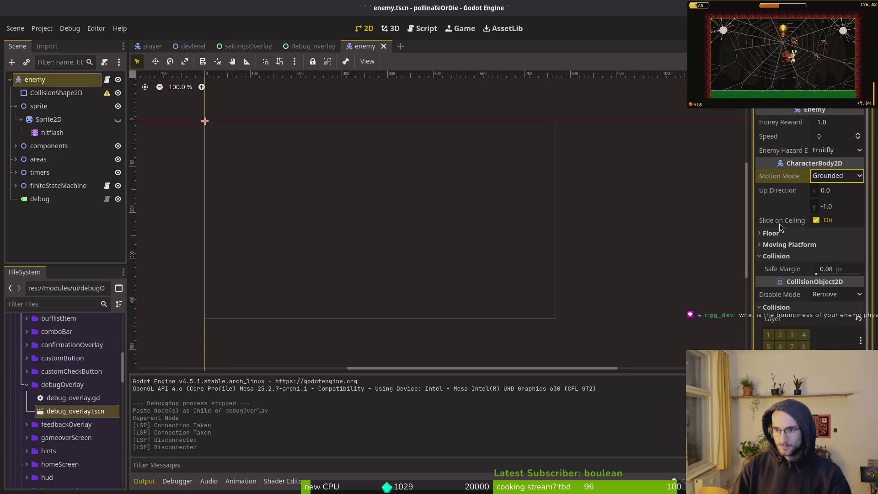
click(781, 256)
click(785, 294)
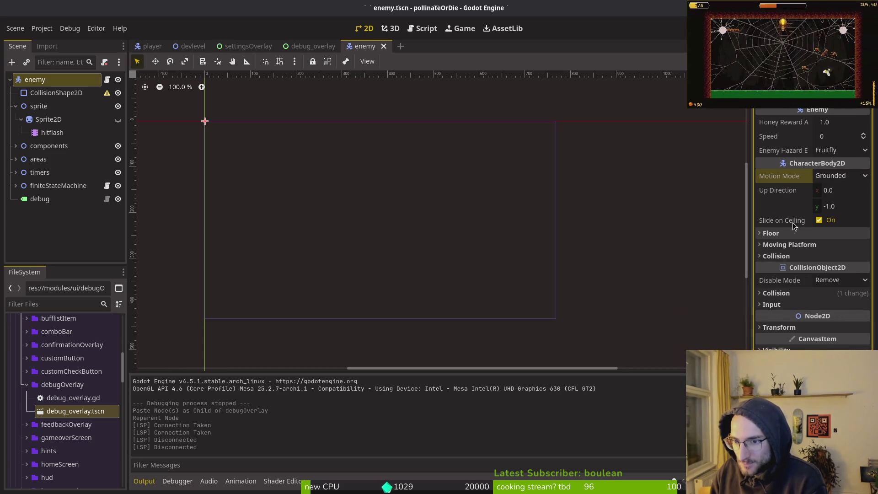
click(777, 257)
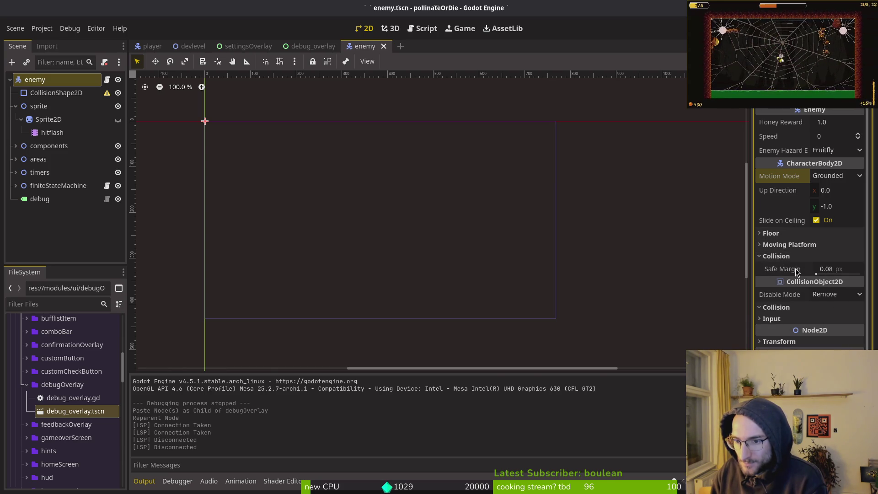
mouse_move(796, 271)
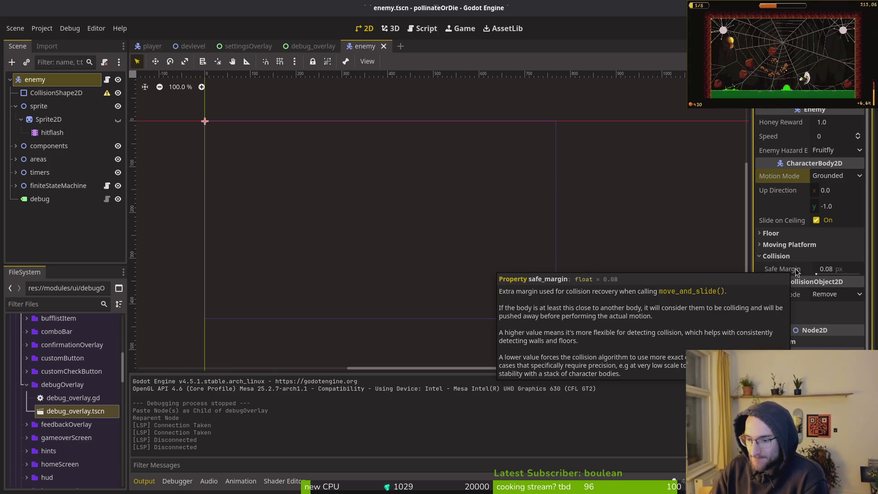
click(785, 307)
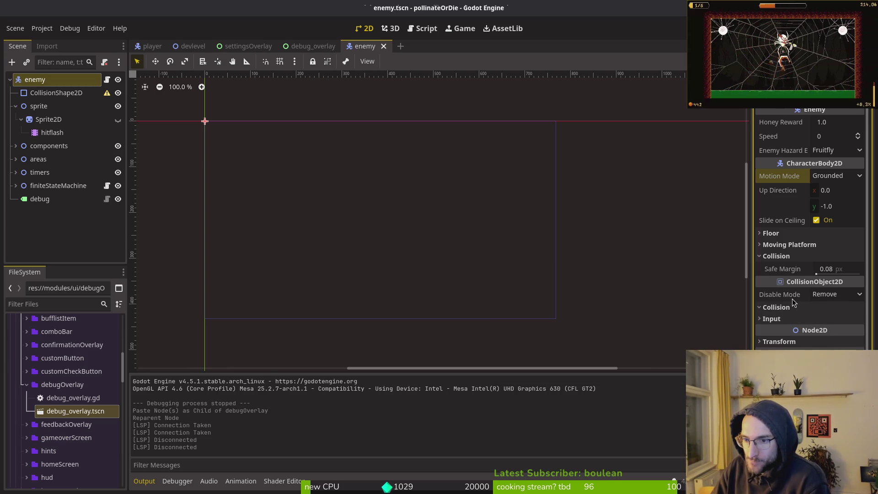
mouse_move(794, 297)
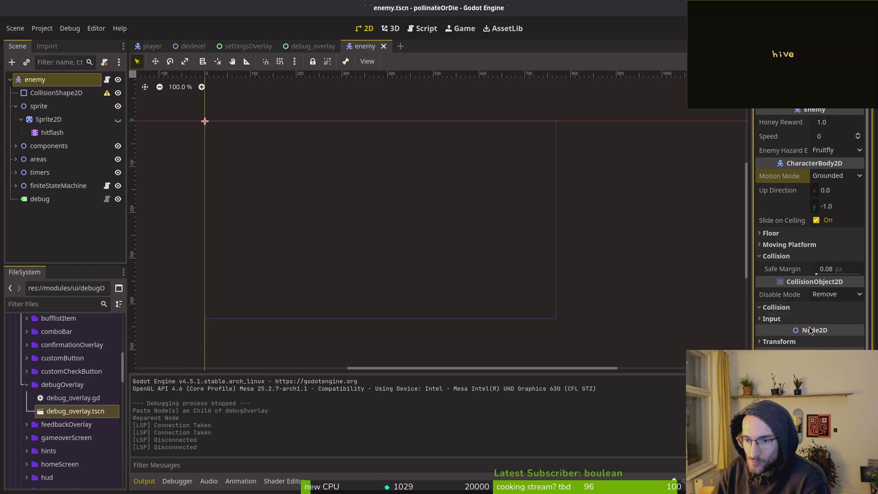
click(800, 308)
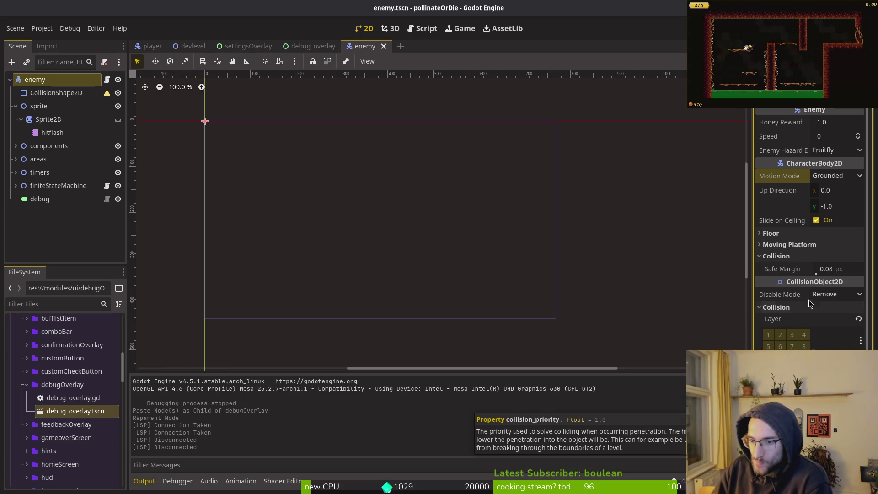
click(785, 307)
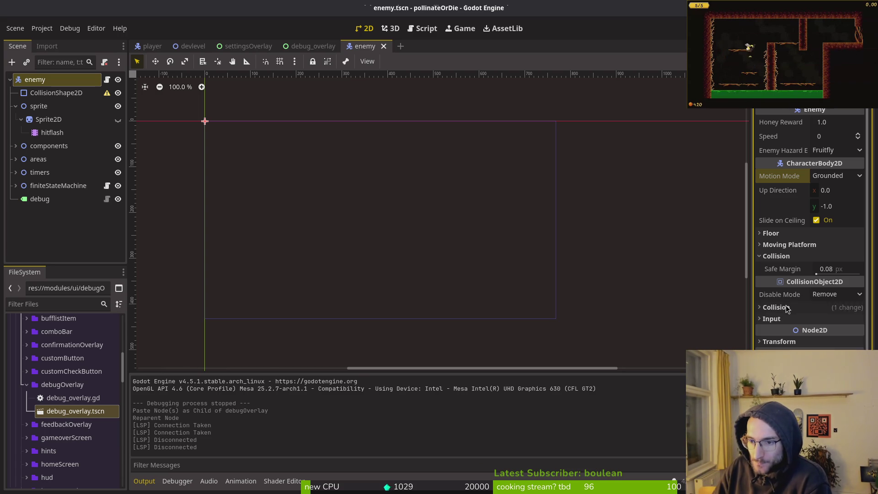
click(783, 234)
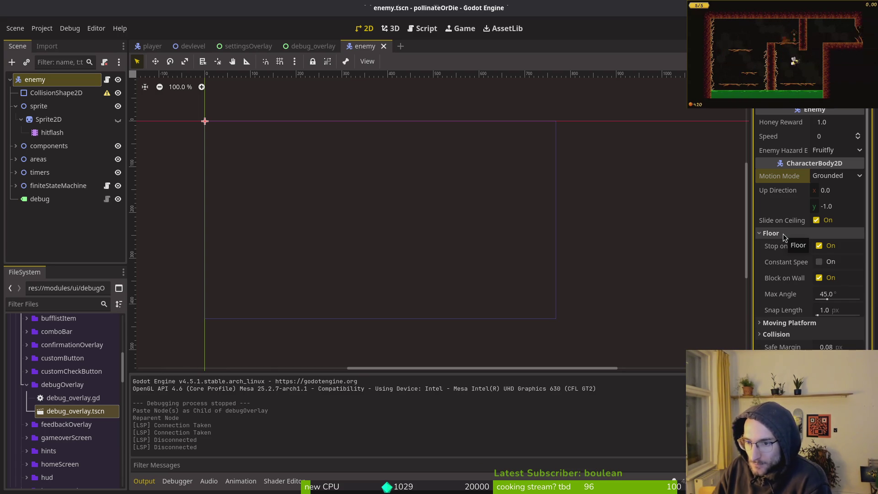
click(783, 234)
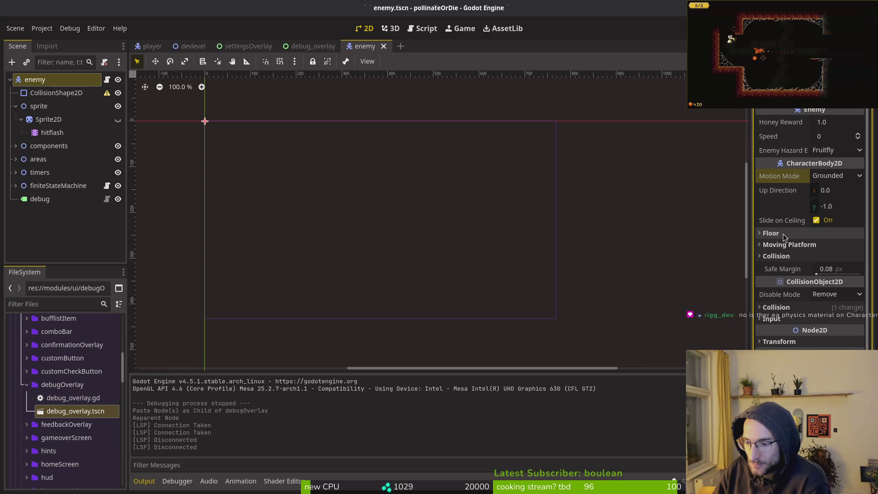
Inspect the CollisionShape2D, confirm Motion Mode stays Grounded, then check the shape's settings
click(32, 80)
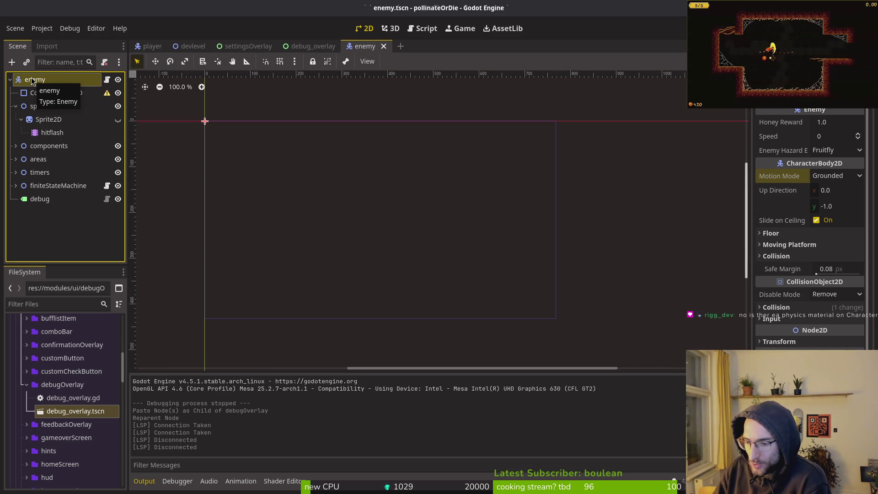
click(63, 92)
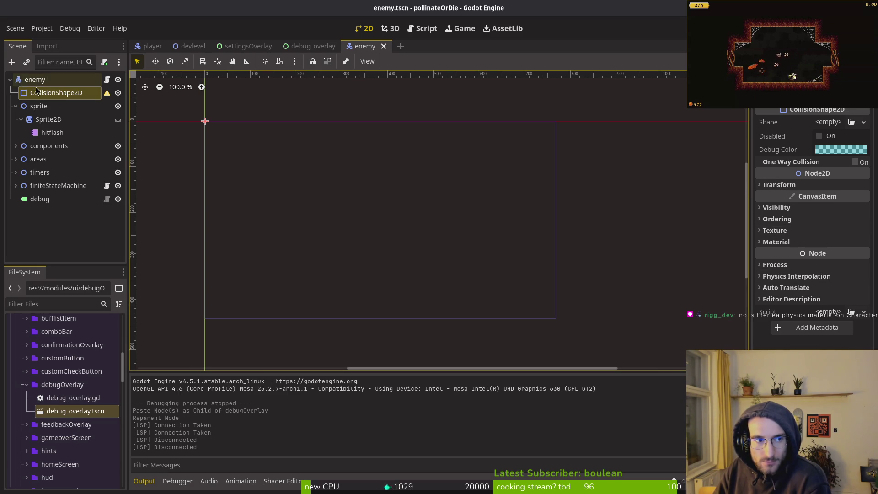
click(43, 85)
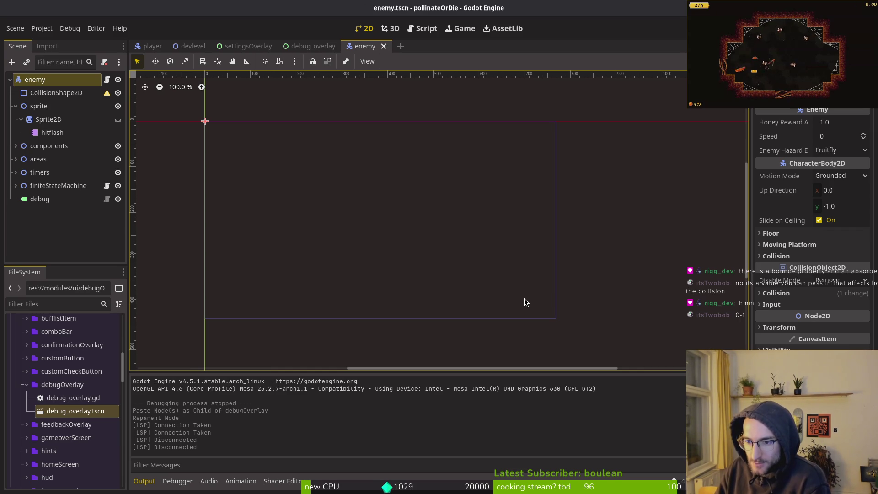
click(846, 176)
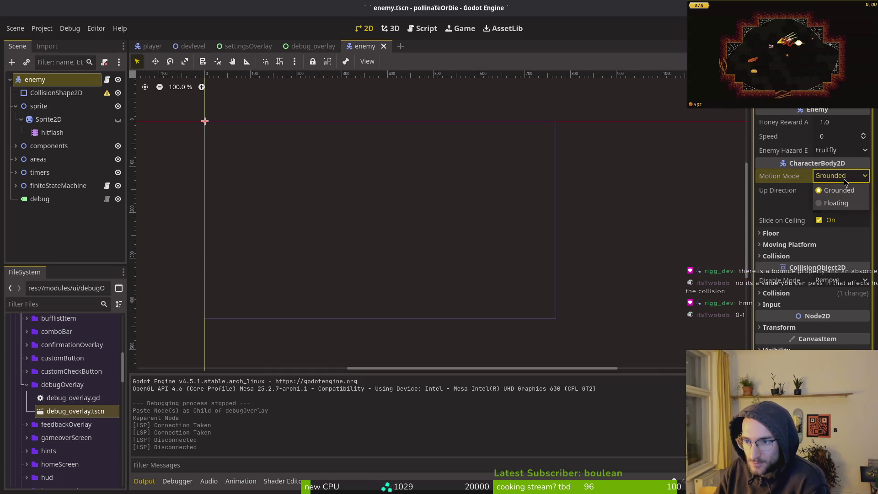
click(822, 178)
mouse_move(784, 178)
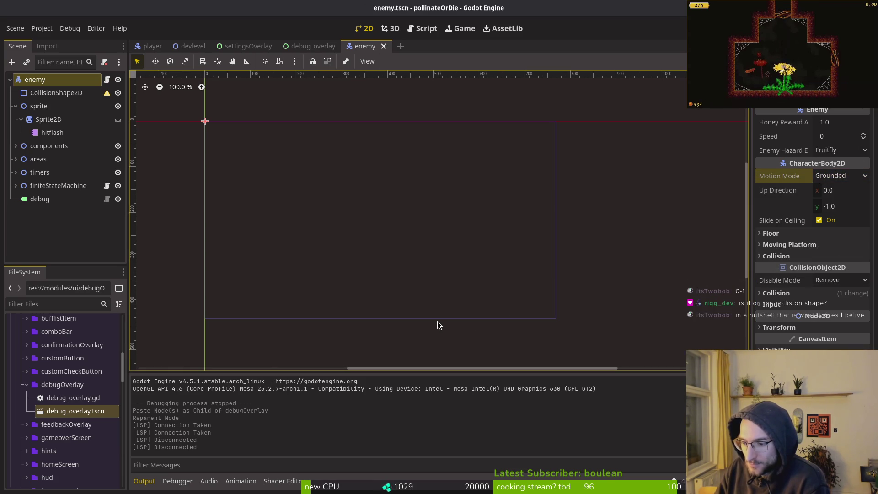
click(70, 91)
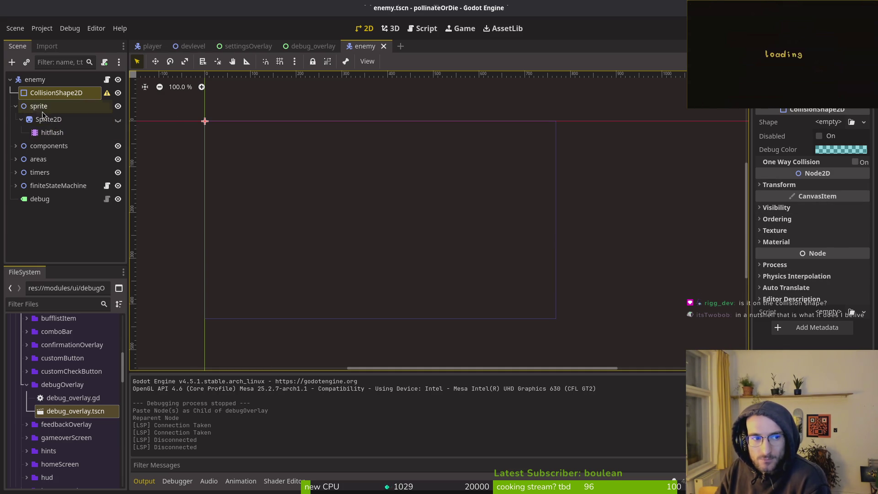
Open mosquito.tscn and inspect its CollisionShape2D and root physics properties
key(alt+shift+o)
text(mosts)
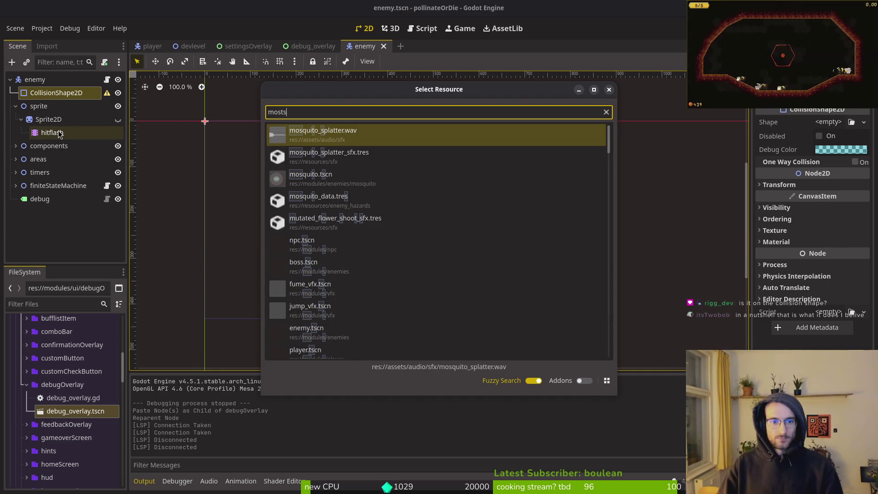
key(Down)
key(Down)
key(Return)
click(39, 93)
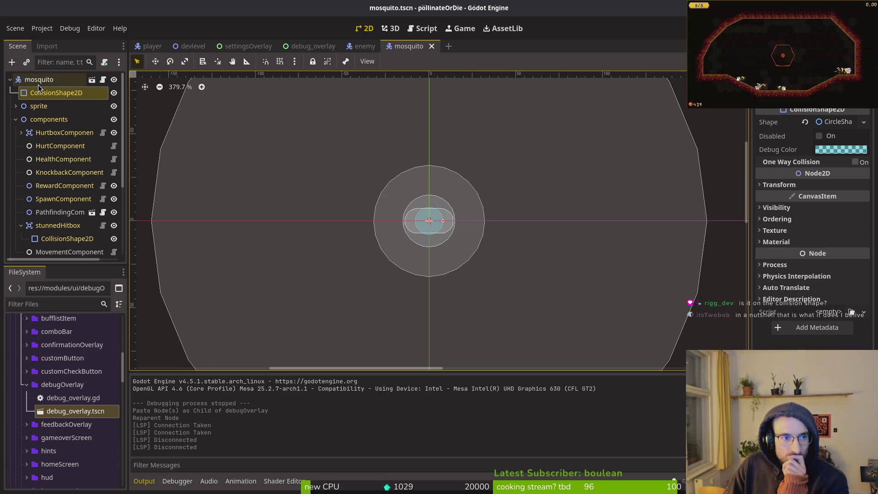
click(38, 84)
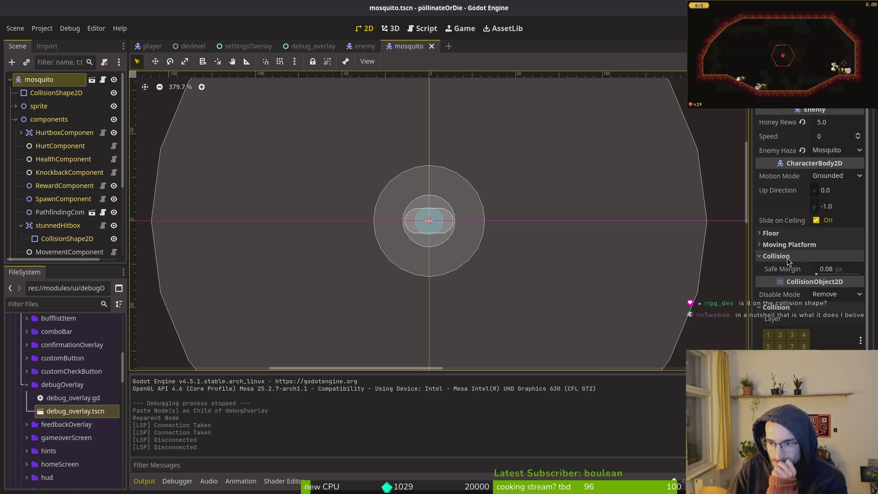
Inspect the mosquito's aggroRange area and its shape, glancing at the Audio Bus properties
scroll(809, 229, down, 5)
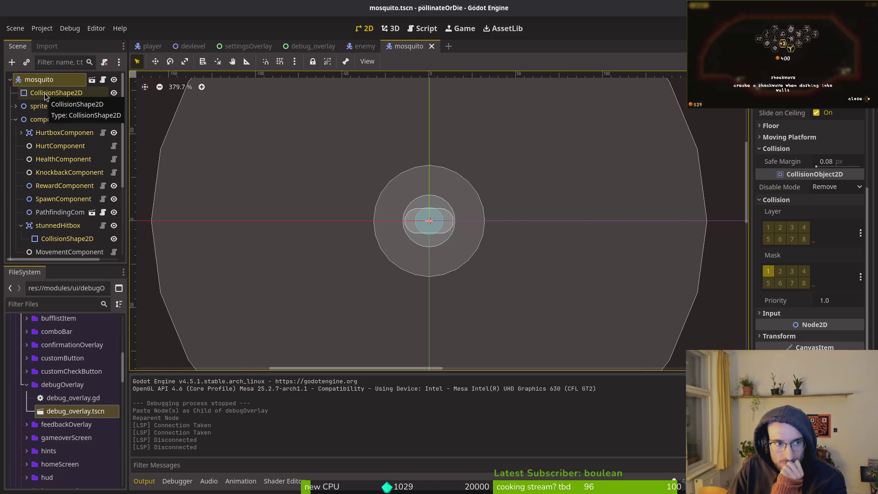
click(16, 120)
click(36, 132)
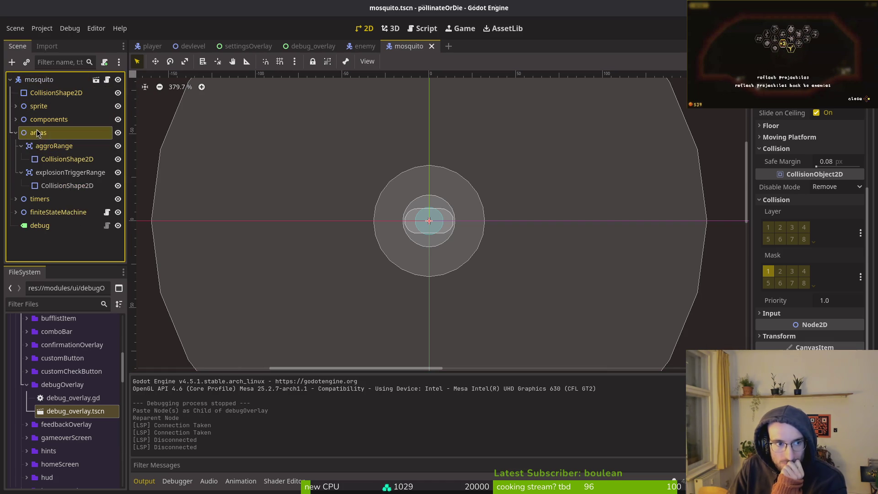
click(48, 155)
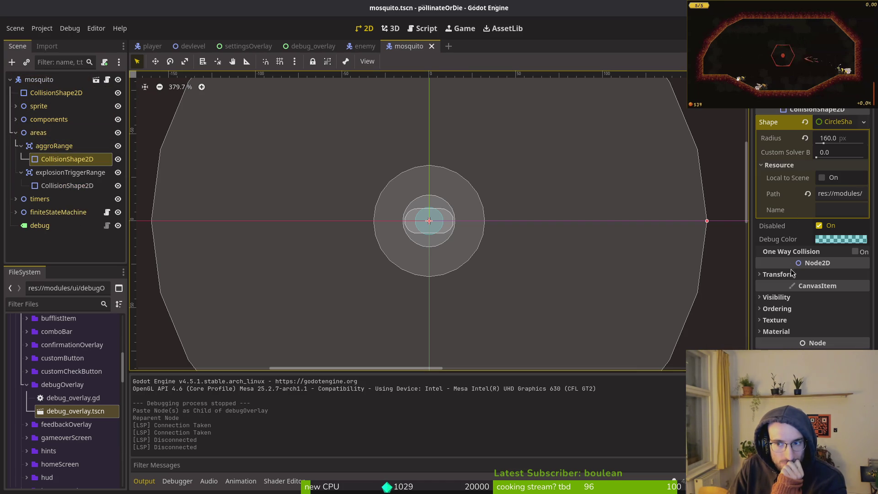
click(54, 146)
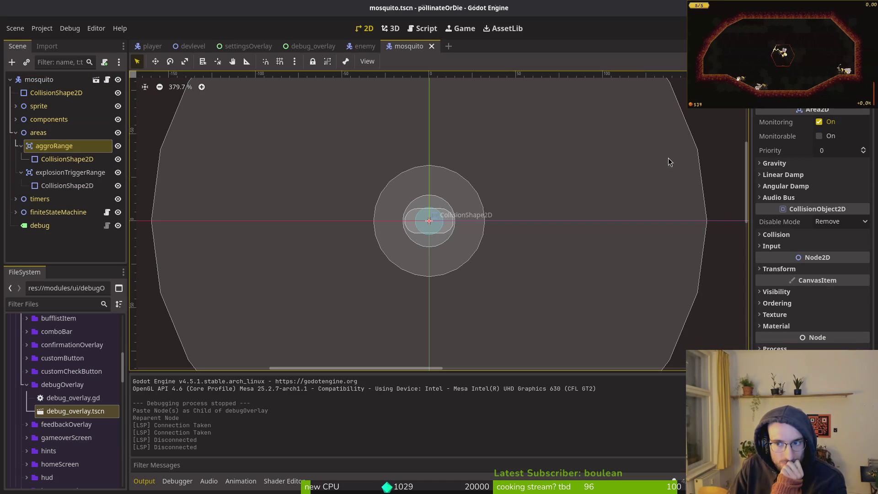
click(795, 198)
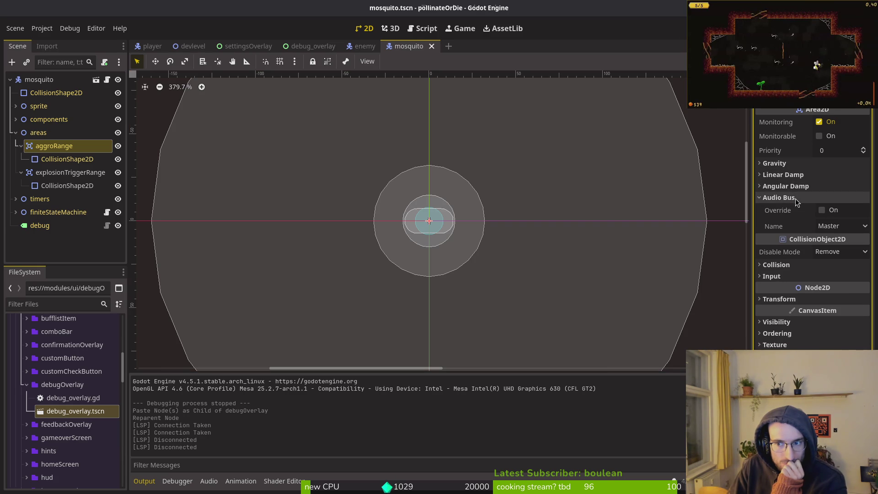
mouse_move(787, 210)
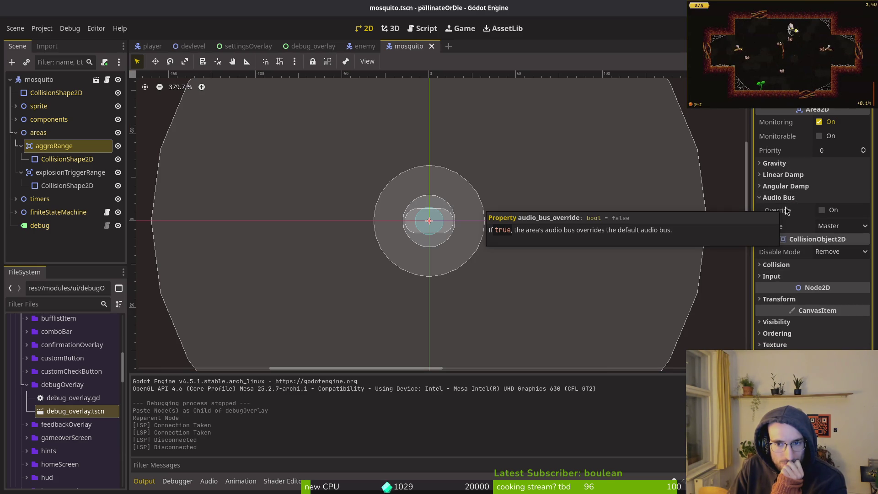
click(786, 201)
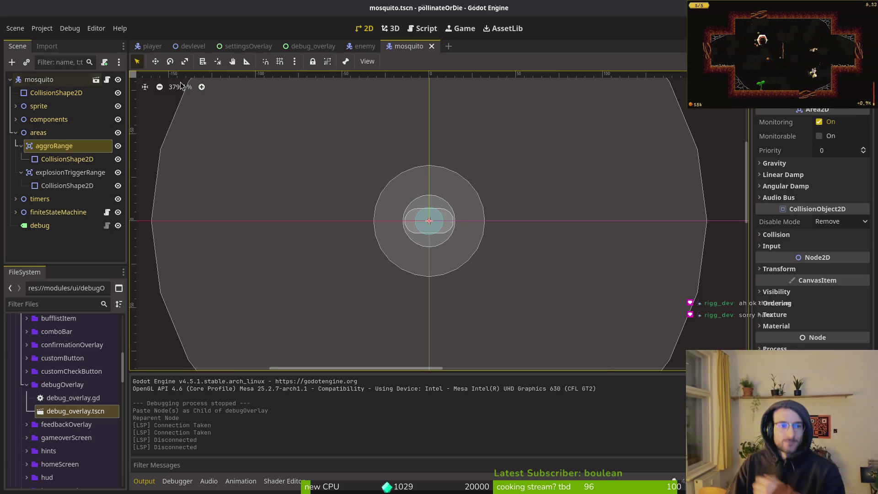
Close the mosquito, enemy, debug_overlay and settingsOverlay scene tabs
middle_click(412, 51)
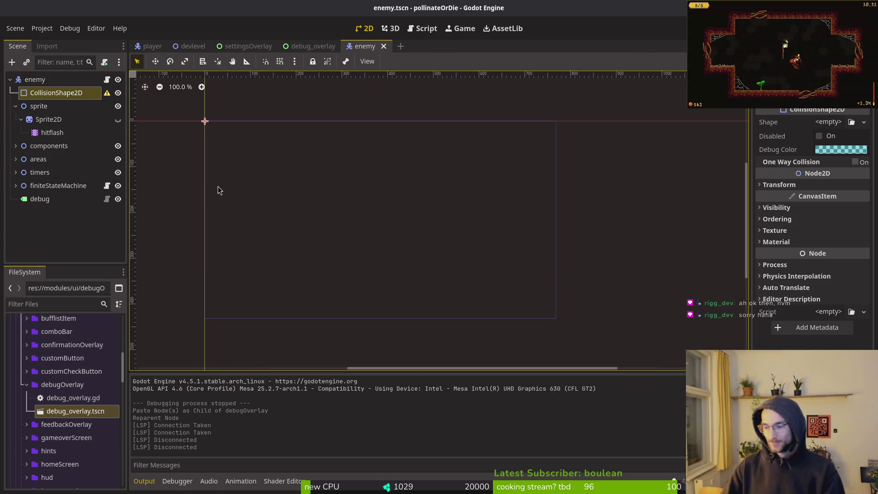
middle_click(374, 47)
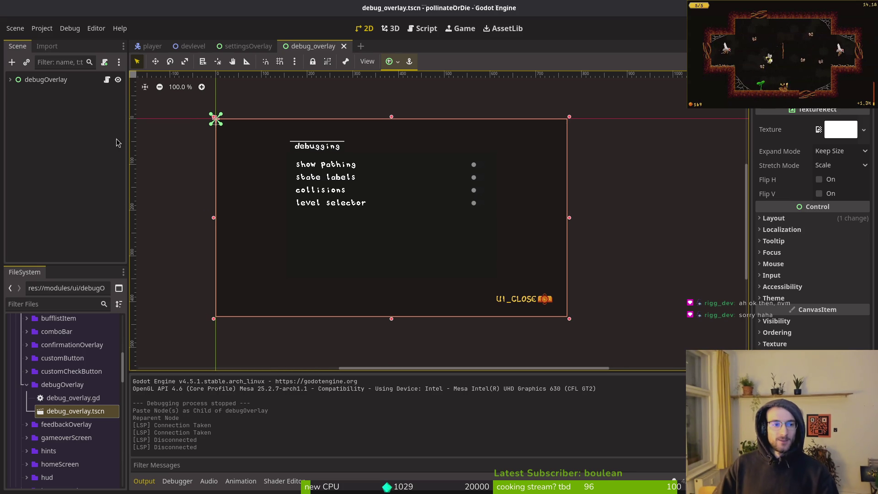
middle_click(314, 42)
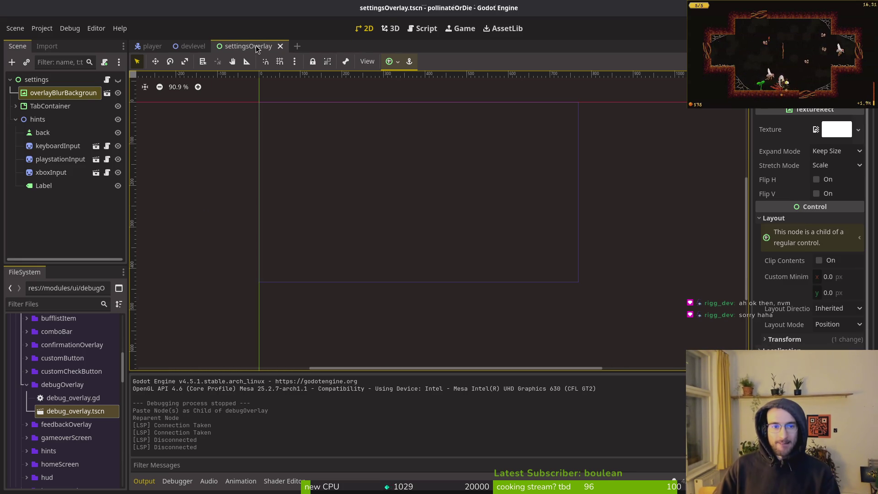
middle_click(254, 45)
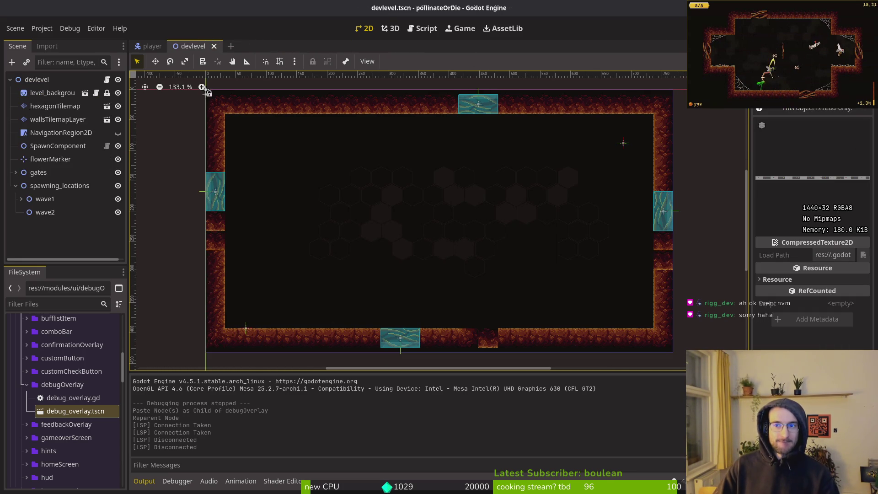
key(super+2)
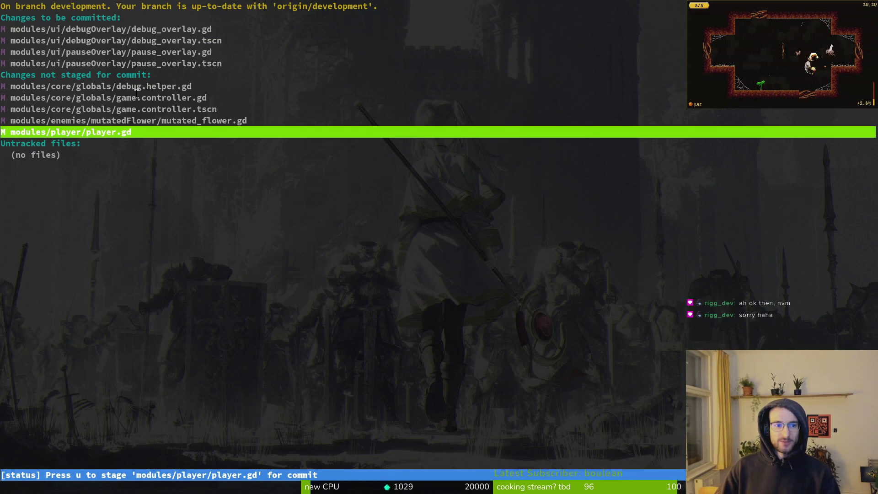
In tig, stage the game controller, debug.helper.gd and player.gd changes, leaving mutated_flower.gd unstaged
text(qti)
key(q)
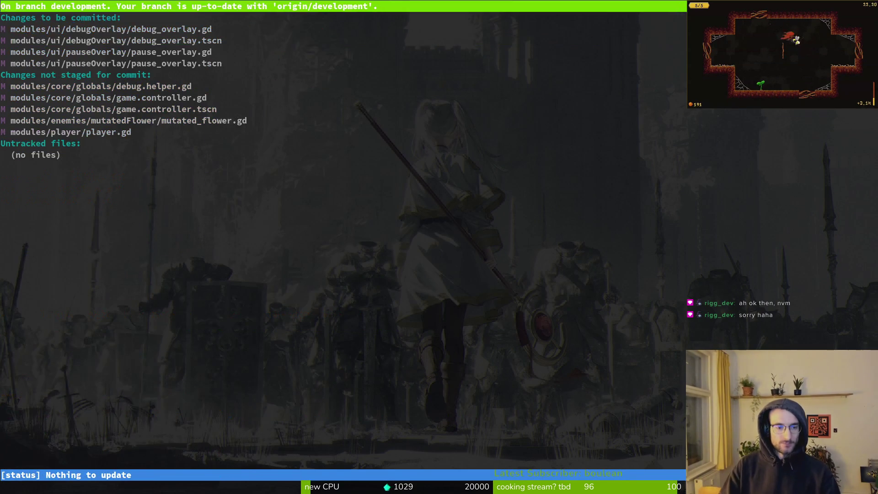
key(Down)
key(Down)
key(Down)
key(Down)
key(Down)
key(u)
key(Return)
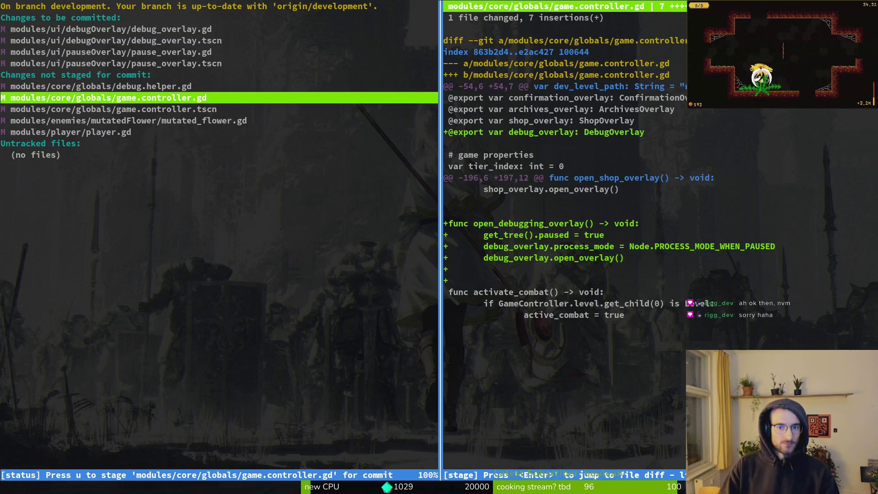
key(u)
key(Return)
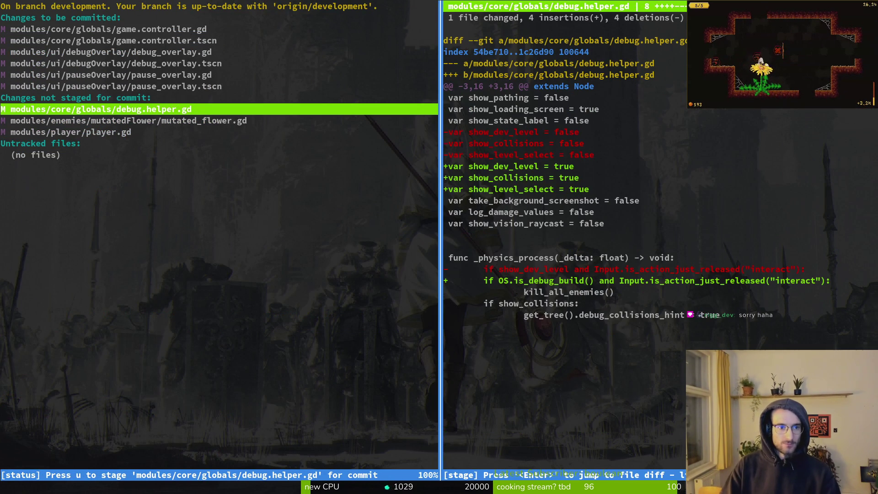
key(u)
key(Return)
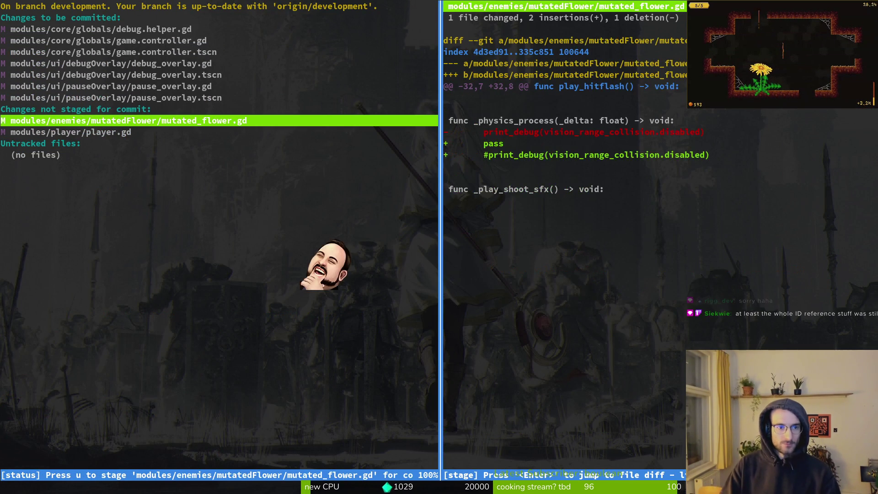
key(q)
key(Down)
Commit as "readded debugging menu to pause overlay" and push to development
text(u)
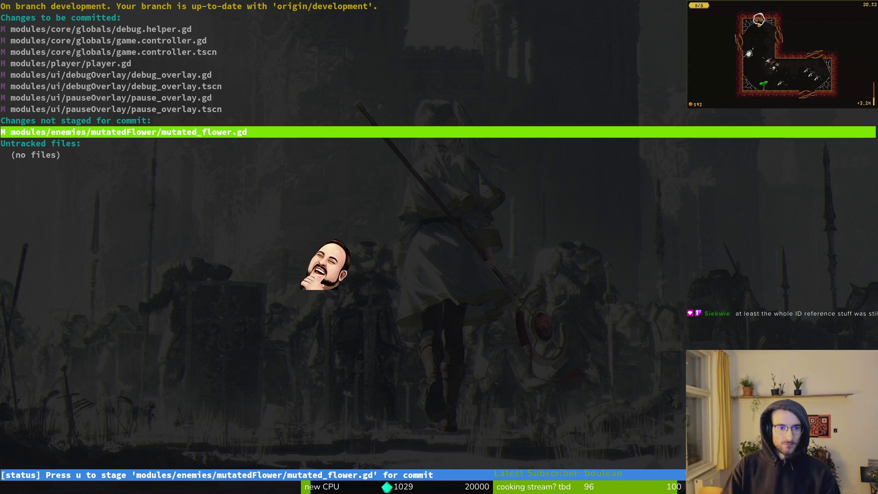
text(qgit commit -m ")
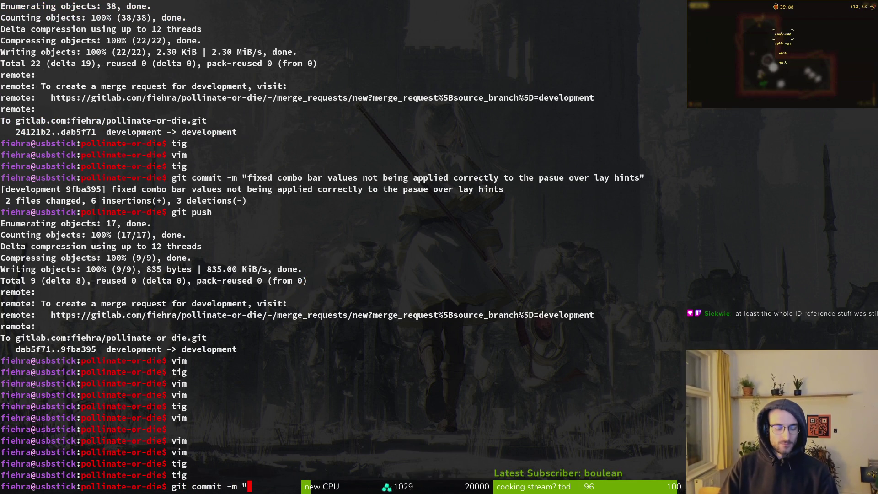
text(readded )
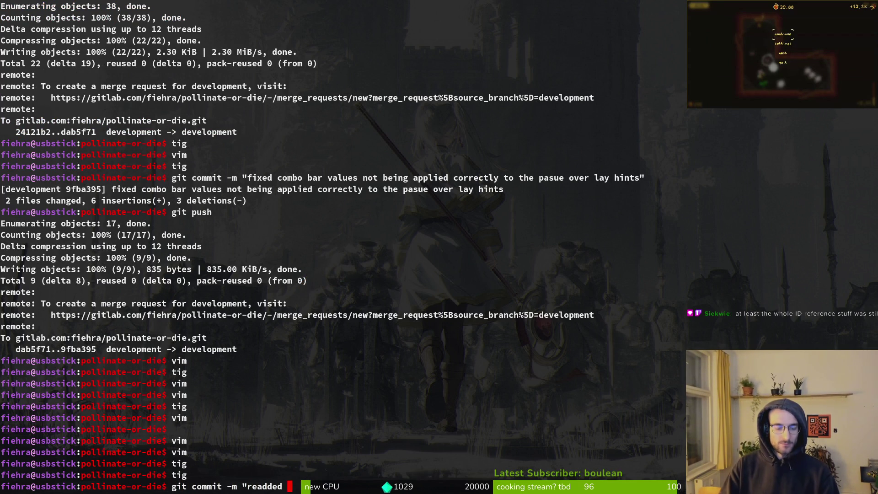
text(debug menu to)
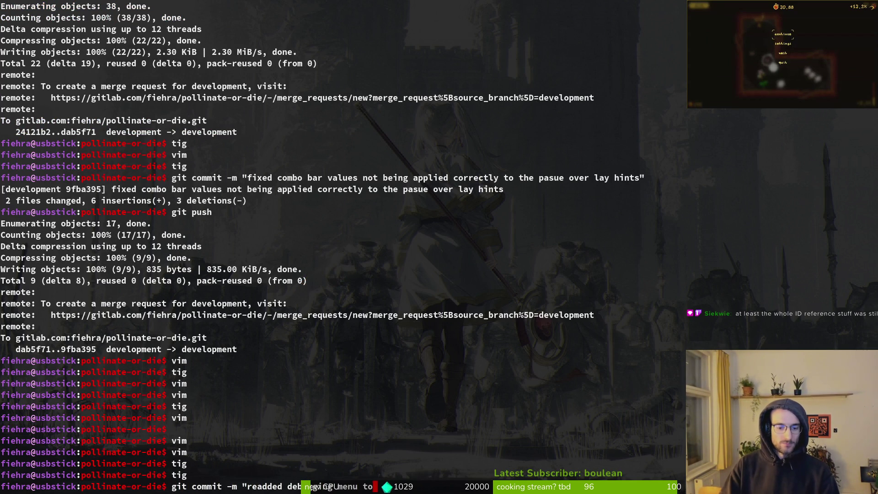
text( pause ov)
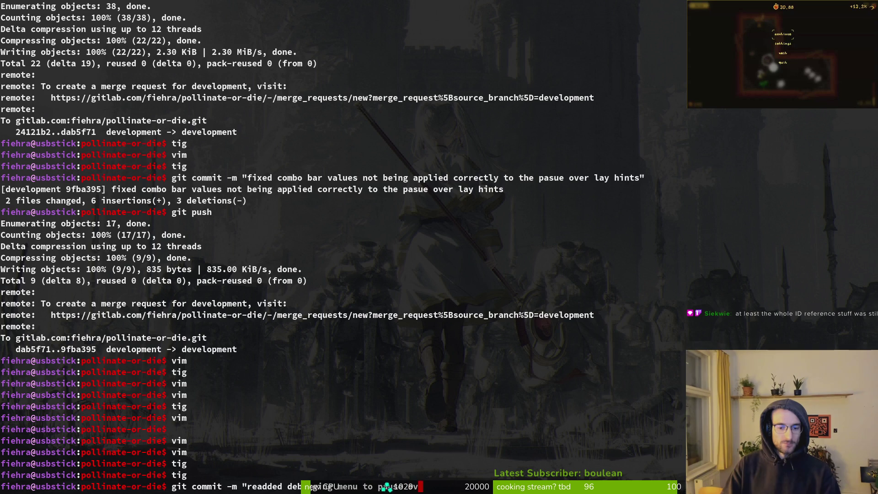
text(erlay")
key(Return)
text(git push)
key(Return)
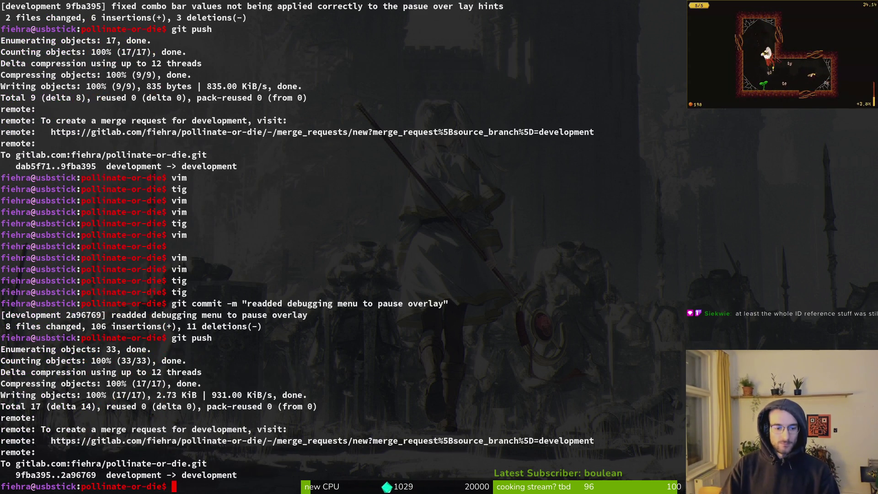
Open mutated_flower.gd in vim and save it with :w
key(ctrl+l)
text(vim)
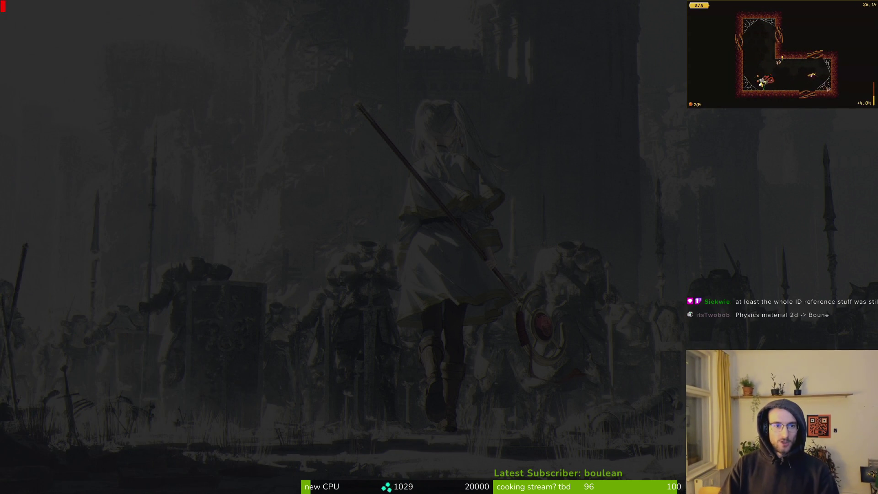
key(Return)
text(mutflower)
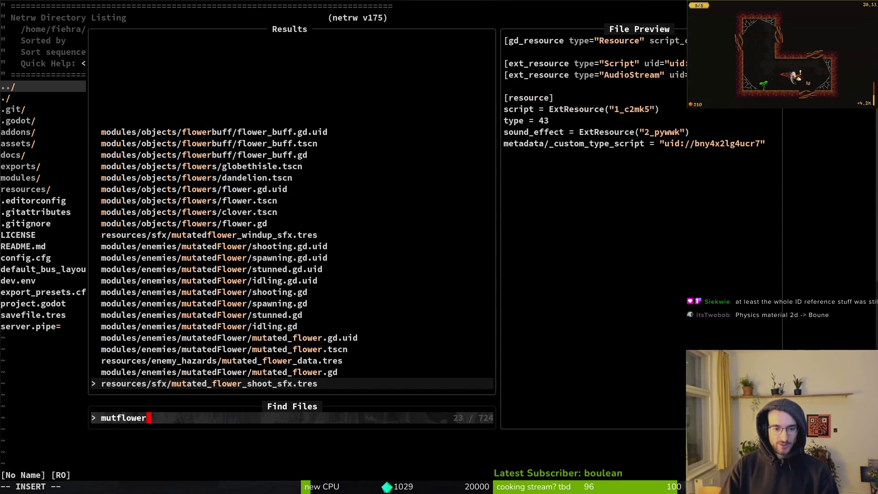
key(Return)
text(:w)
key(Return)
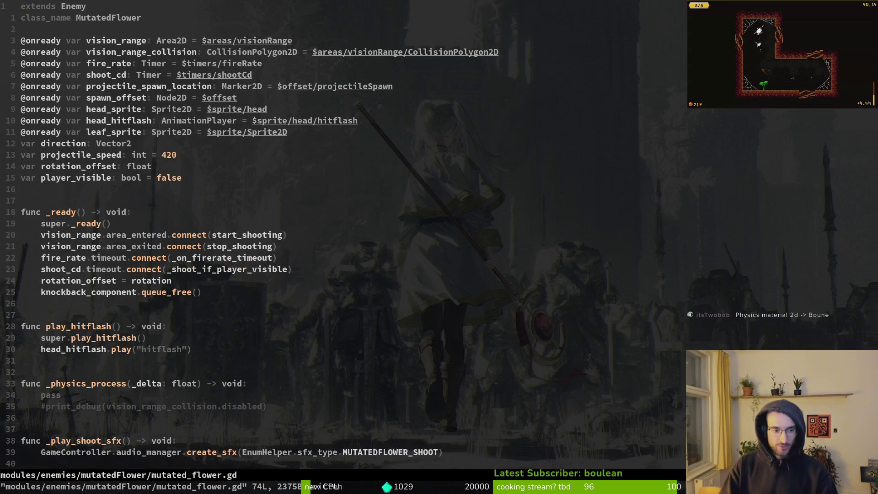
key(alt+Tab)
key(alt+shift+o)
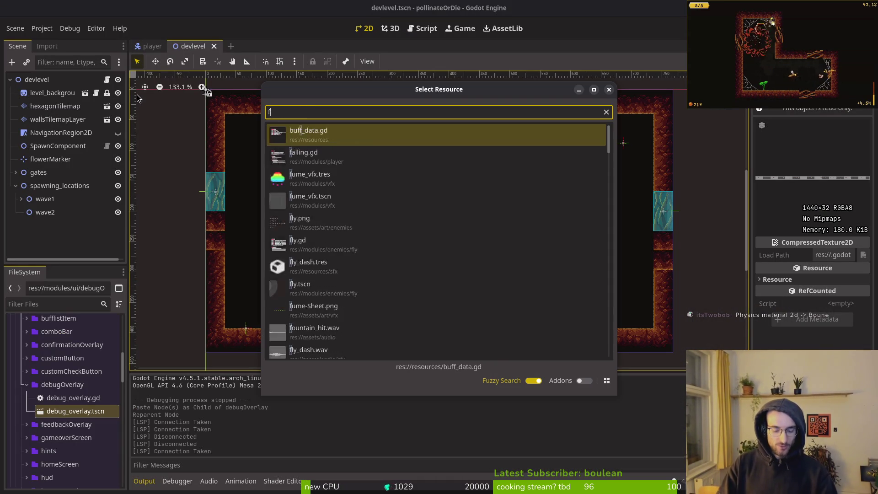
Open mutated_flower.tscn and collapse its timers and sprite nodes in the Scene tree
text(flowertsj)
key(Down)
key(Down)
key(Down)
key(Return)
scroll(453, 264, down, 5)
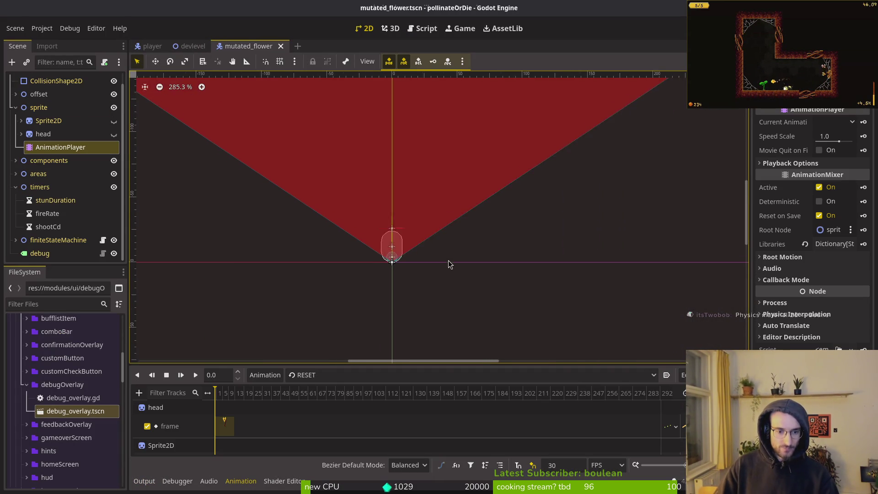
scroll(490, 263, down, 3)
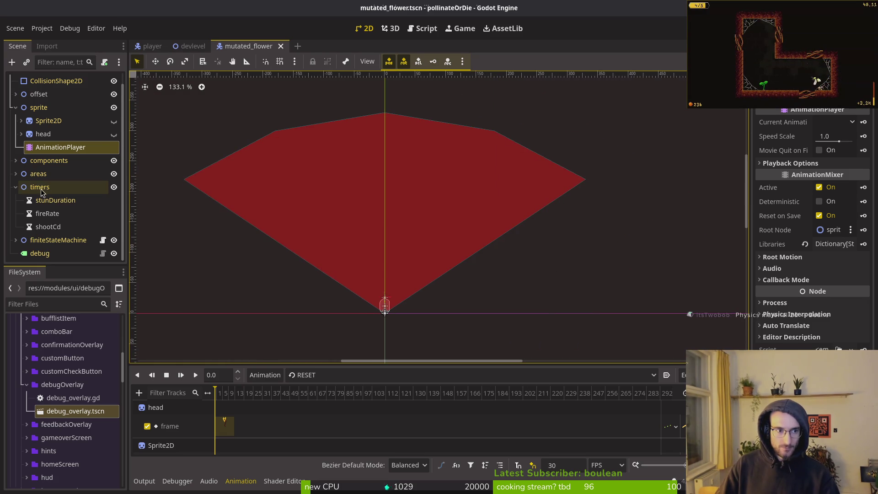
click(15, 188)
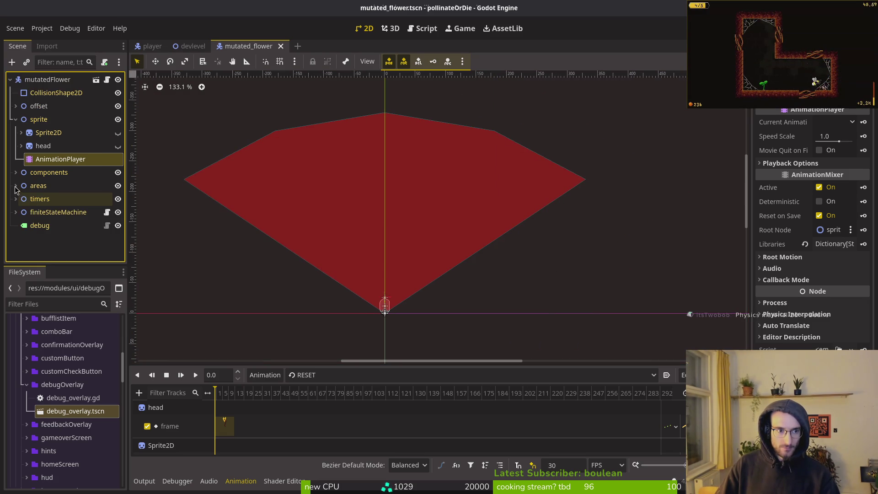
click(15, 120)
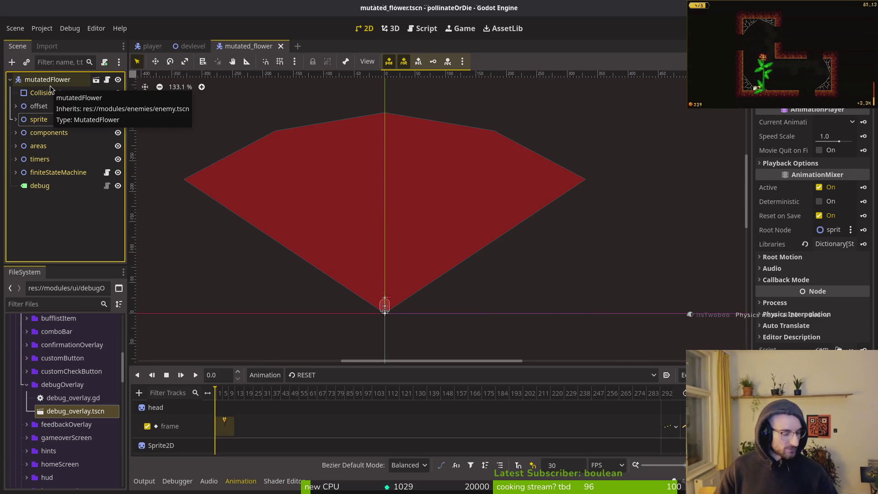
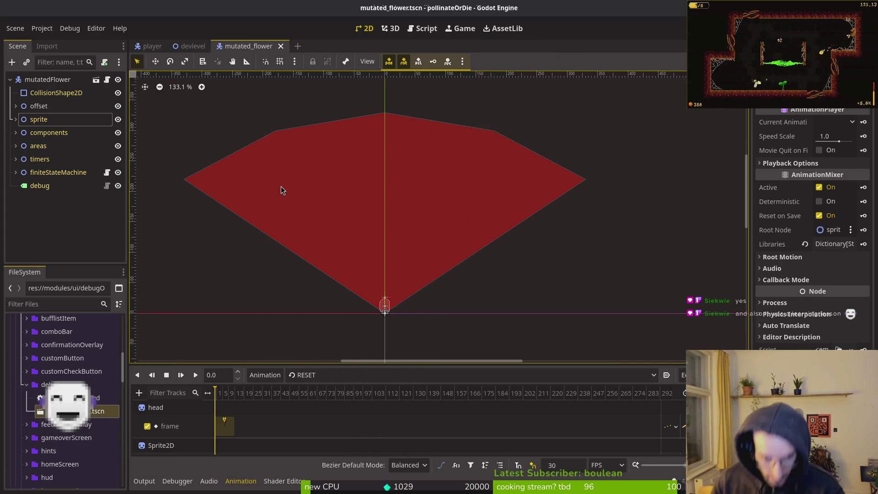
Review finiteStateMachine's spawning, idling, stunned, dying and shooting states, collapse it, then go to Neovim
click(15, 172)
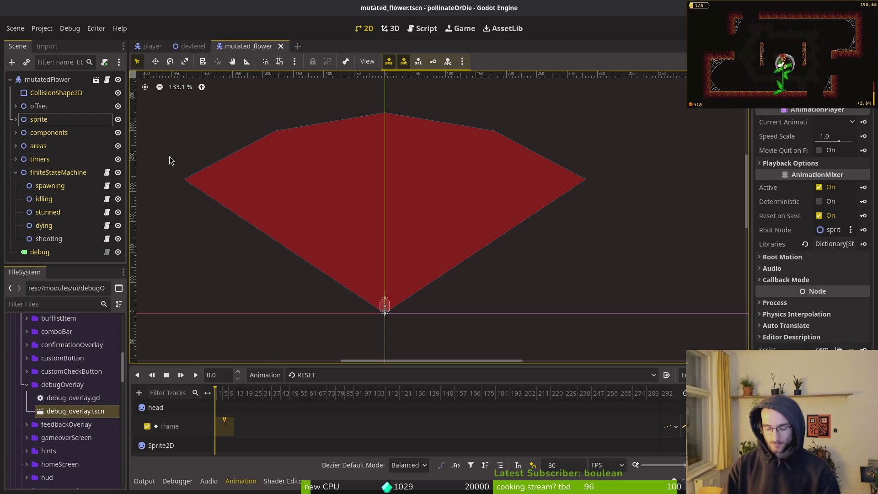
click(15, 172)
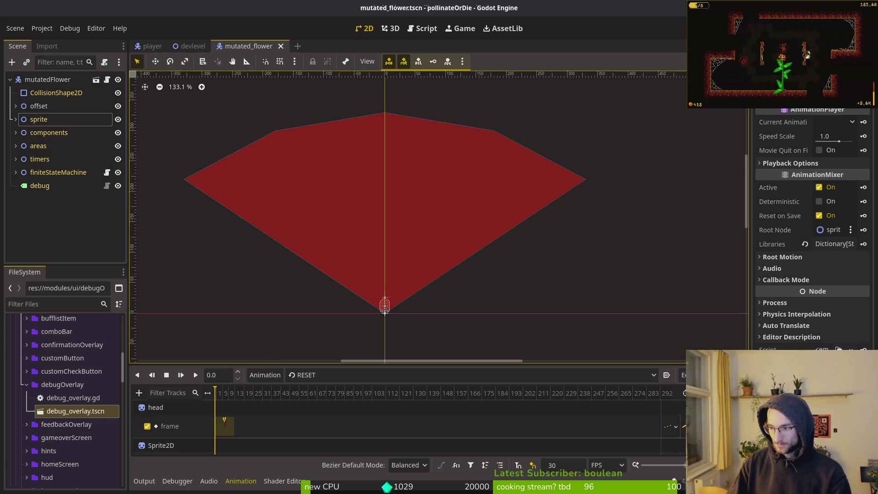
key(alt+Tab)
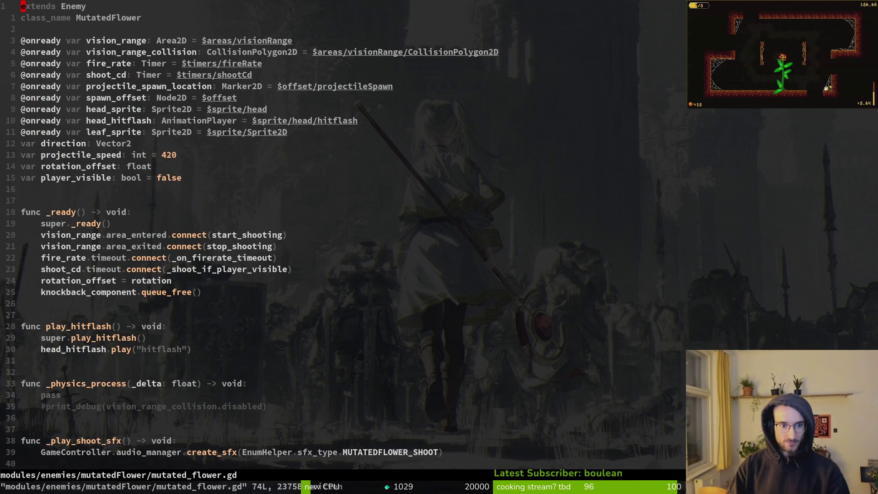
Move to aim_head's player visibility check in mutated_flower.gd, then return to Godot
key(j)
key(j)
key(j)
key(j)
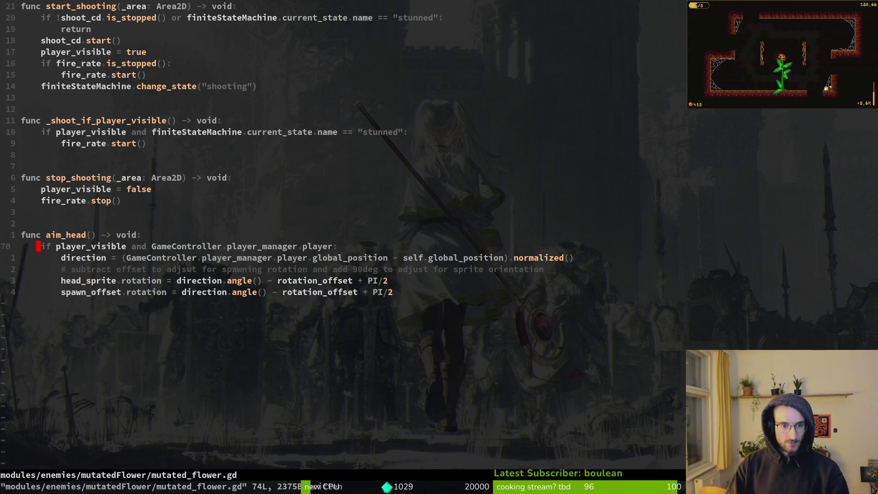
key(j)
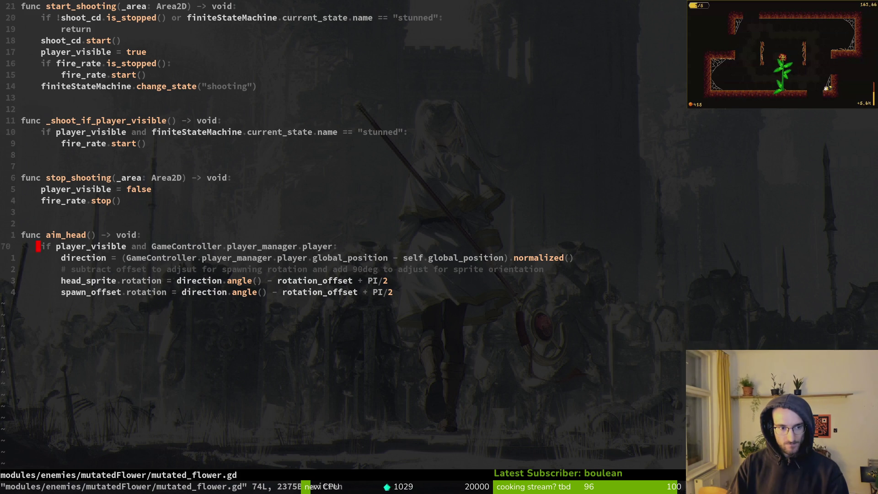
key(alt+Tab)
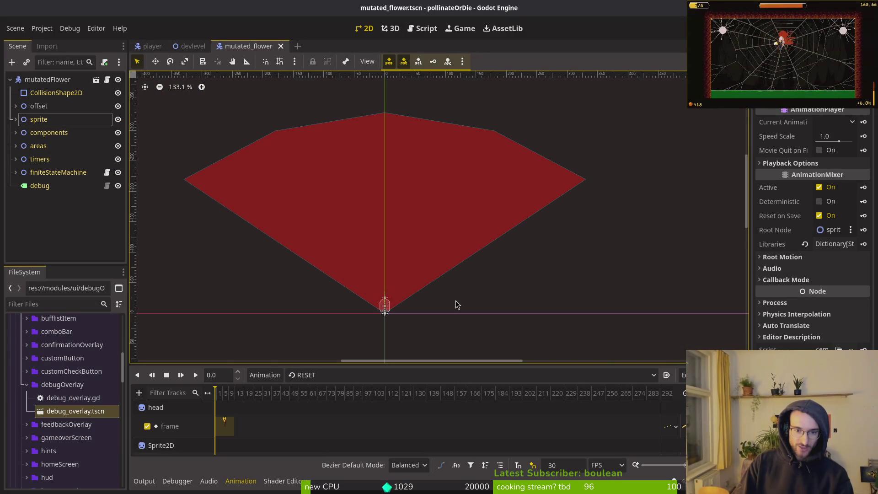
View CollisionShape2D's Circle shape at position x 0.0, y -4.0 px, then return to Neovim
click(54, 93)
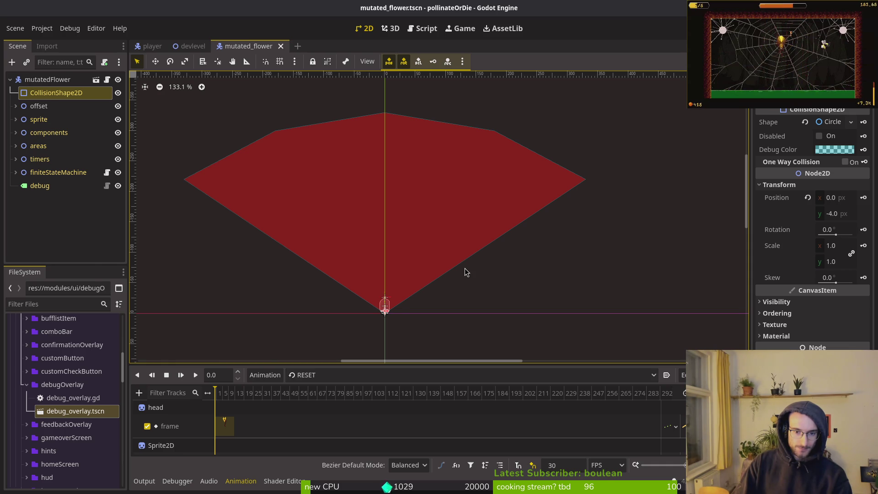
key(alt+Tab)
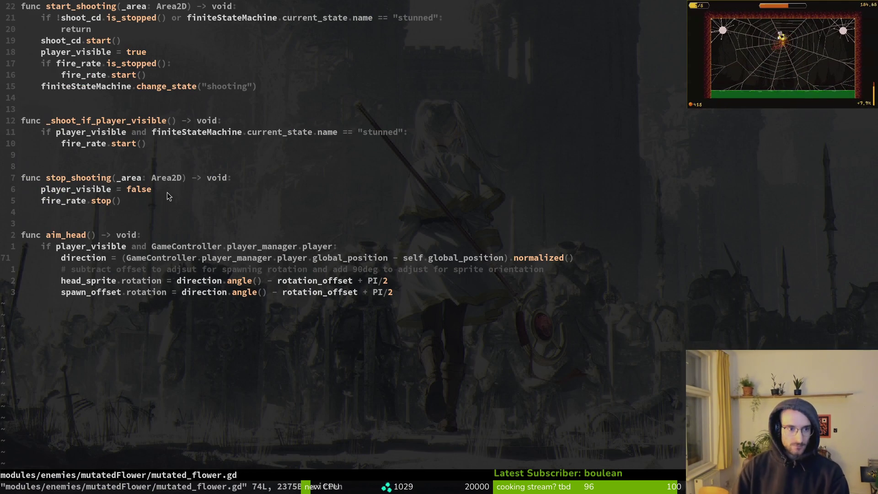
Scroll through mutated_flower.gd's declarations and functions
scroll(168, 363, up, 4)
scroll(169, 382, up, 11)
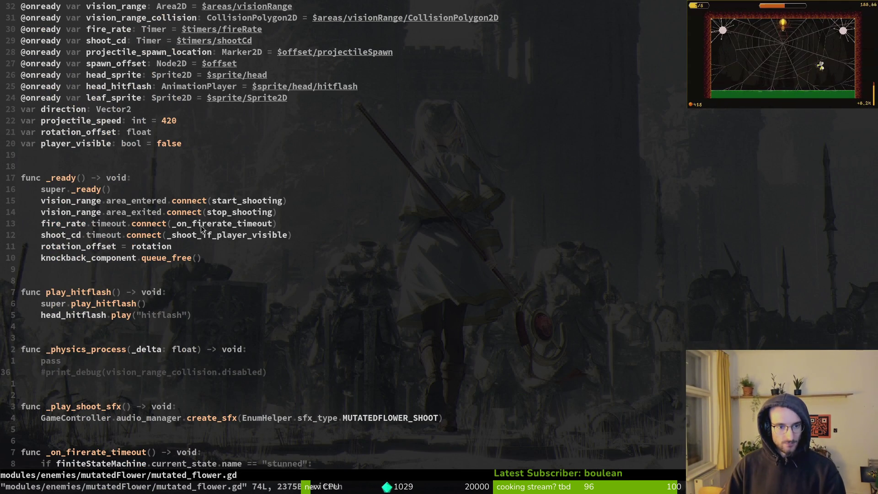
scroll(139, 388, down, 2)
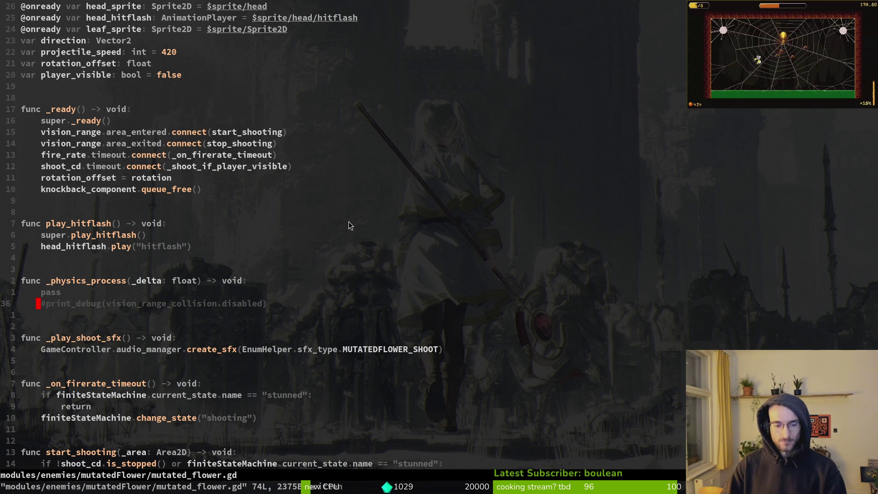
Open mutatedFlower/shooting.gd with a Telescope file search for 'shoo'
key(space)
key(f)
key(f)
text(shoo)
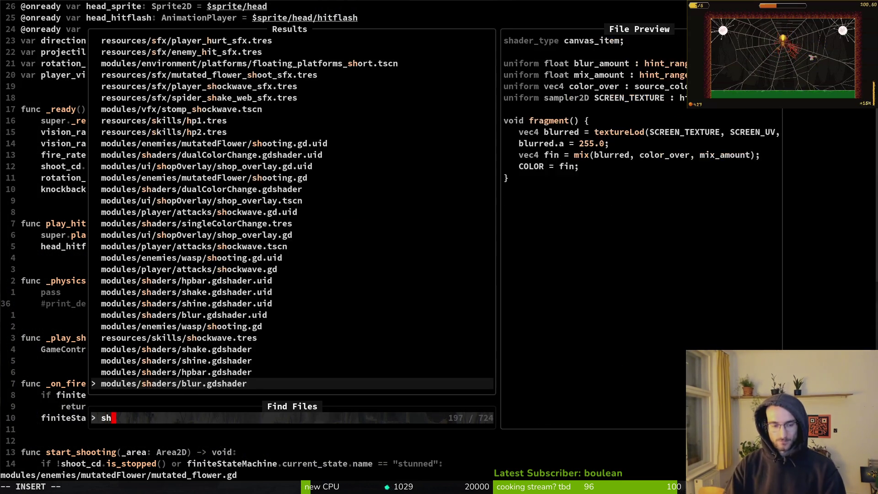
key(Up)
key(Up)
key(Return)
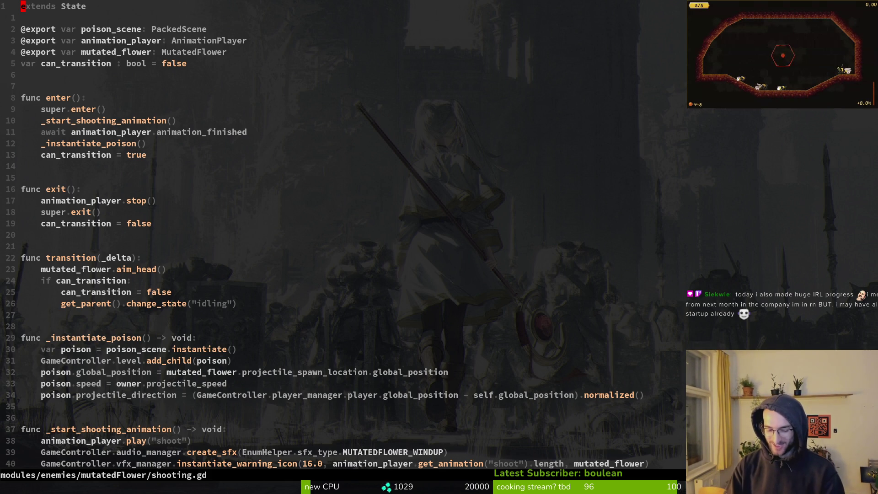
Step past shooting.gd's exported variables, enter and exit functions, then jump back to mutated_flower.gd
key(j)
key(j)
key(j)
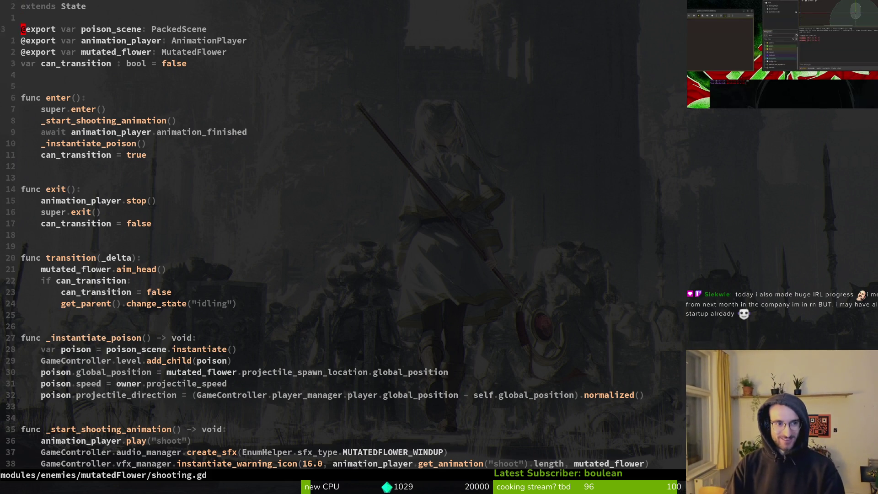
key(j)
key(j)
key(j)
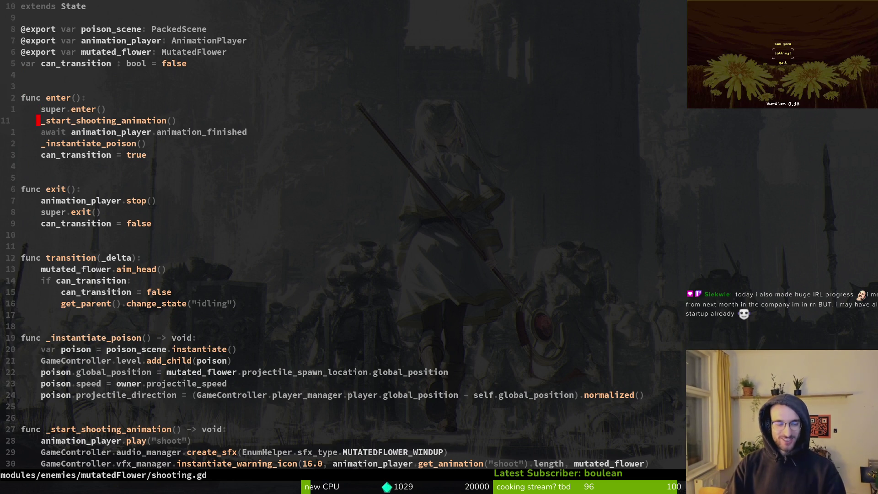
key(j)
key(j)
key(j)
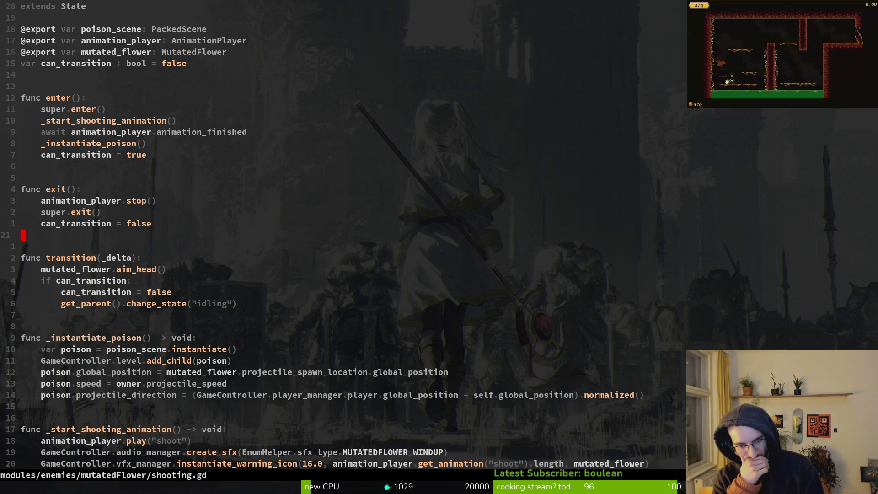
key(ctrl+o)
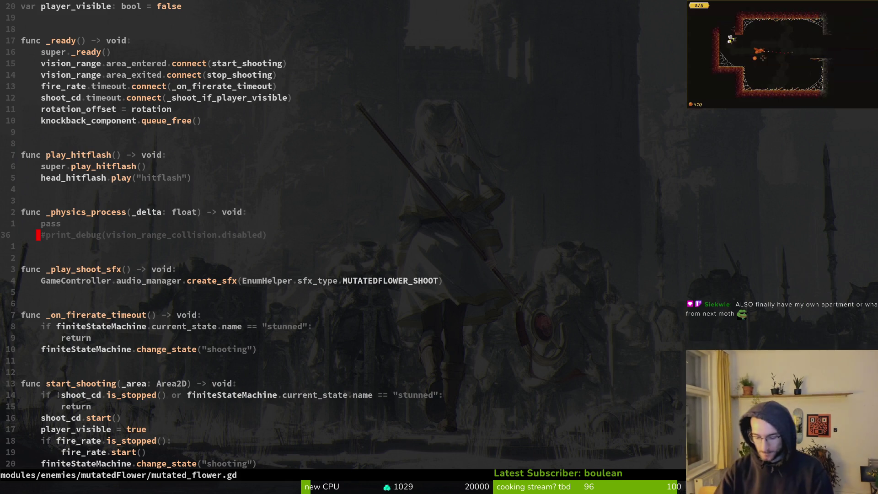
Open the flower's stunned.gd with a file search for 'flostu'
key(space)
key(f)
key(f)
text(flostu)
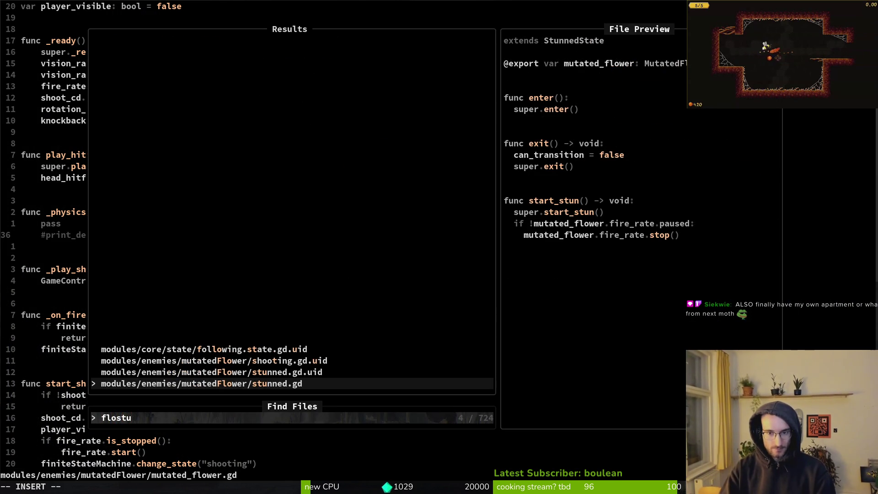
key(Return)
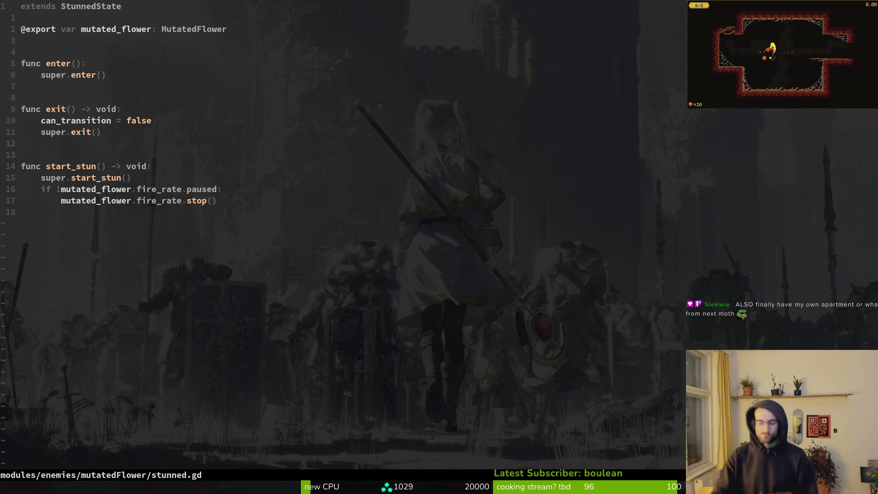
Open the core stunned.state.gd with a file search for 'statestu'
key(space)
key(f)
key(f)
text(stud)
key(BackSpace)
key(BackSpace)
key(BackSpace)
text(statestu)
key(Return)
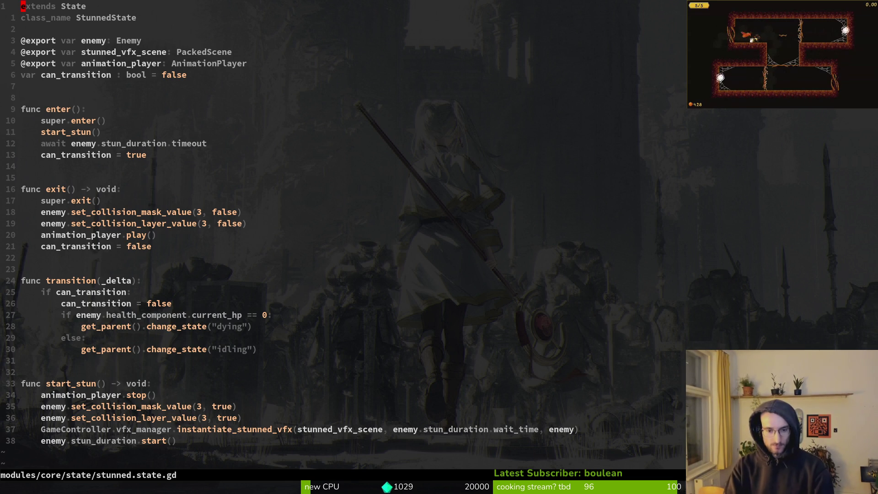
Compare the two stunned scripts with Ctrl-6, then jump to the parent stunned.state.gd definition
key(ctrl+6)
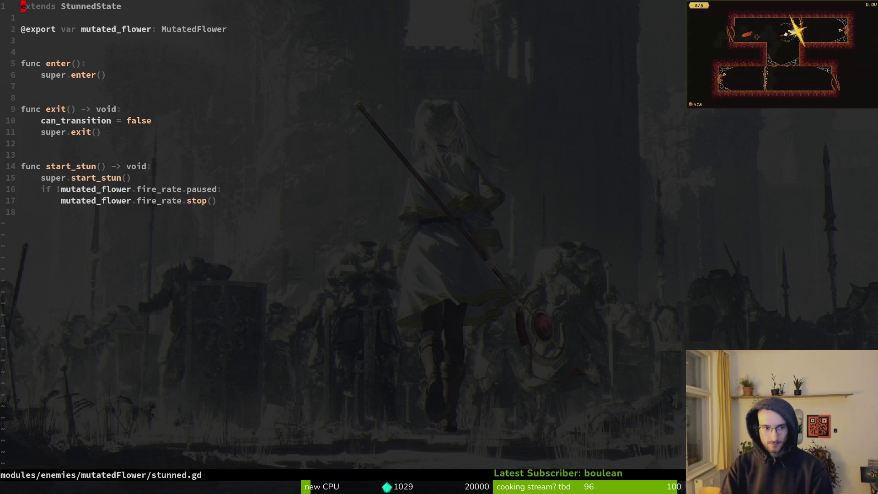
key(ctrl+6)
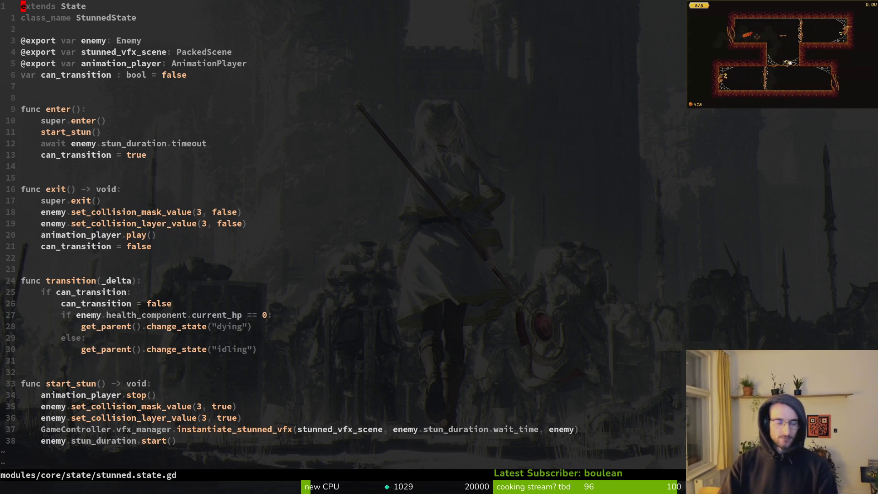
key(ctrl+6)
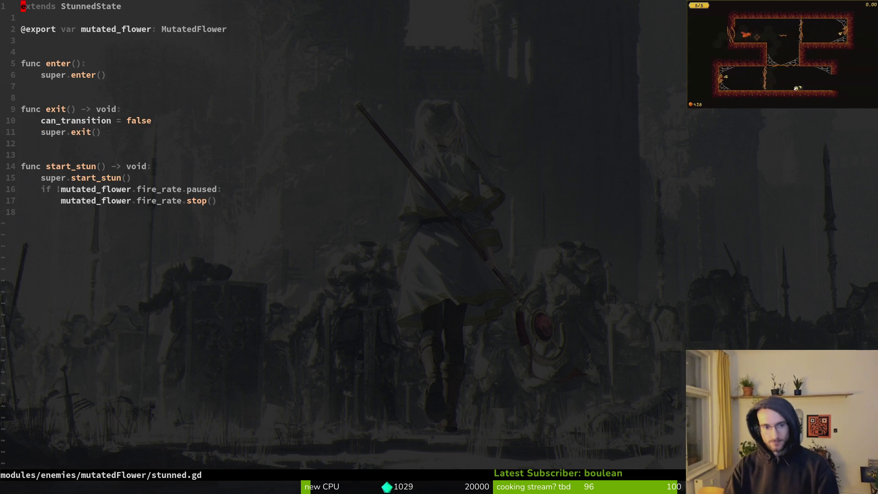
key(ctrl+6)
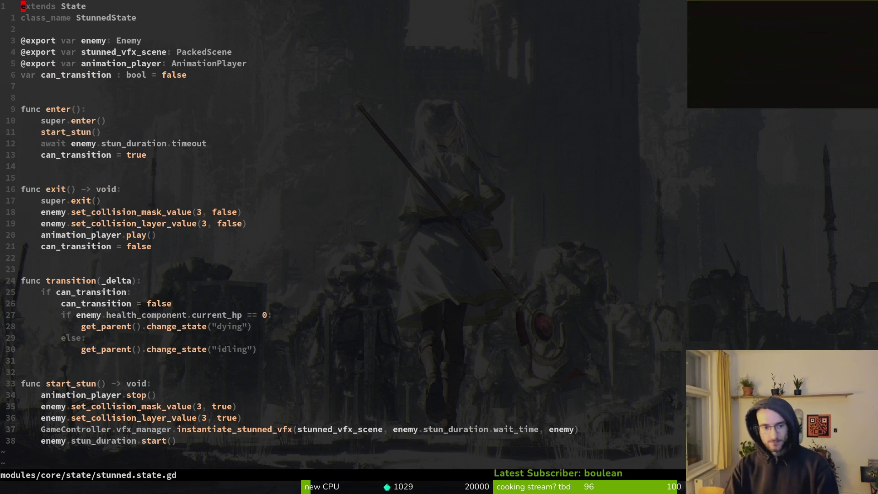
key(ctrl+6)
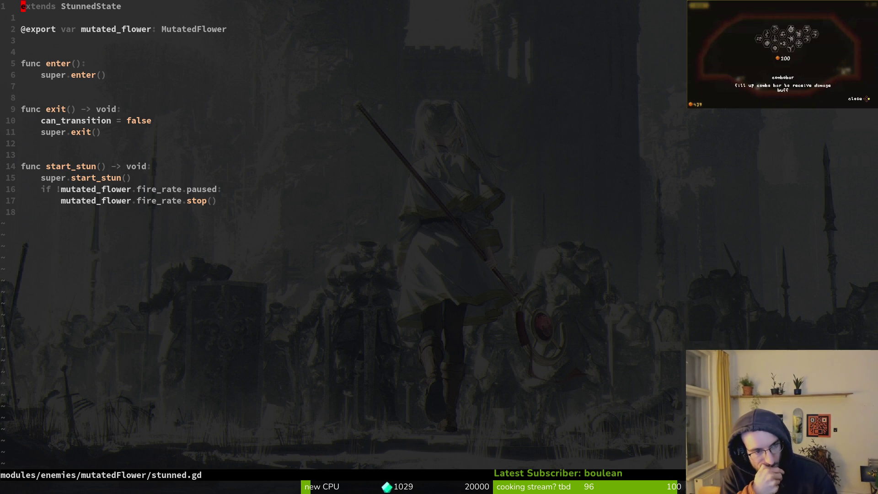
key(g)
key(d)
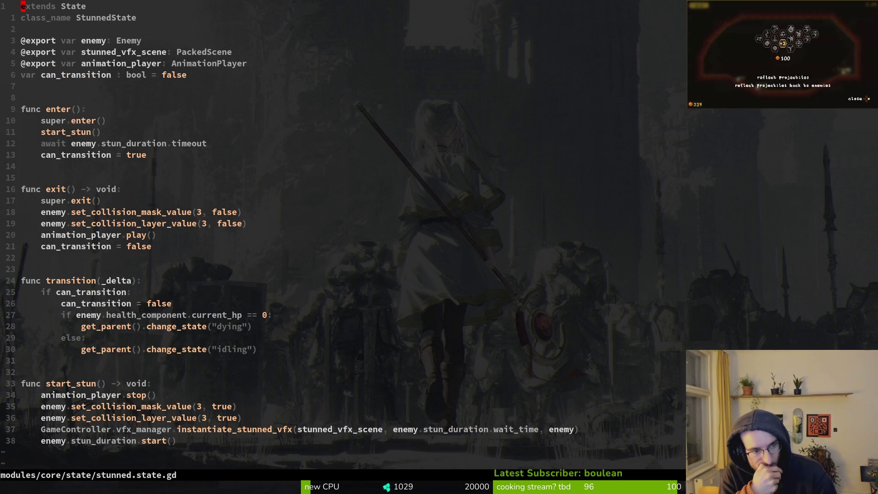
key(space)
Reopen mutated_flower.gd with a file search for 'mutflower'
key(f)
key(f)
text(mm)
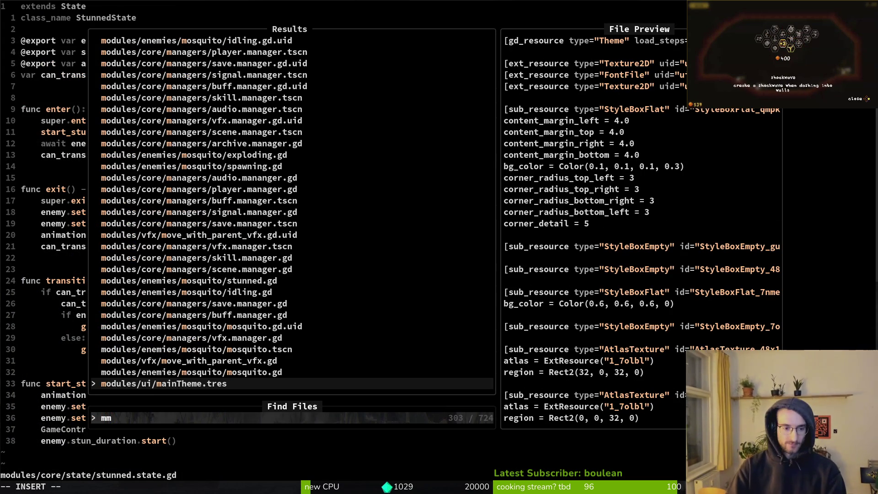
key(BackSpace)
text(utflower)
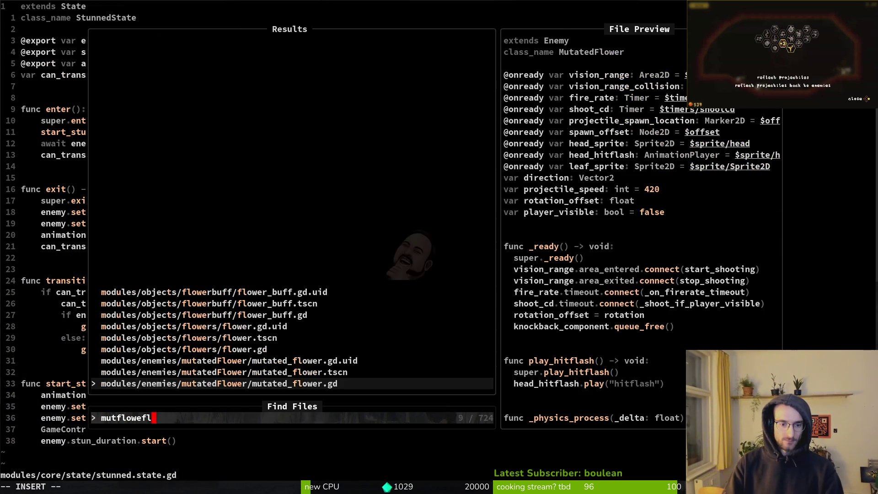
key(Return)
Go to the area_entered connection on line 21 and yank the two vision range connection lines
key(k)
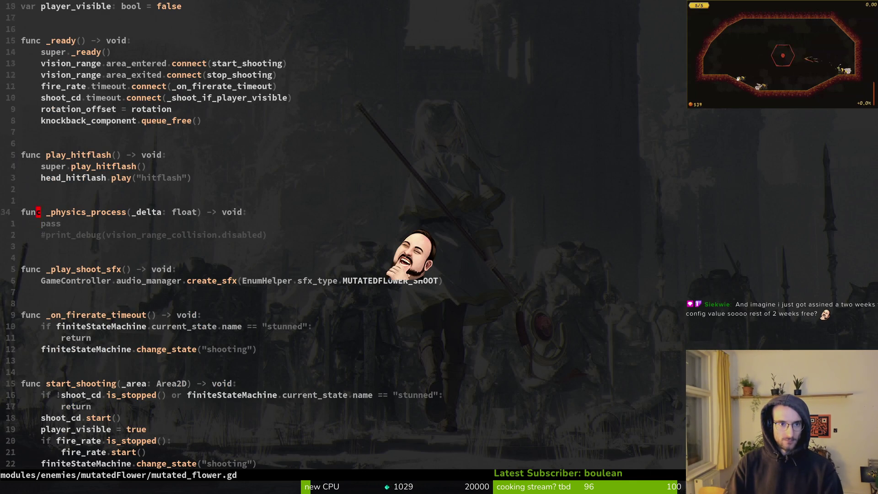
key(1)
key(4)
key(k)
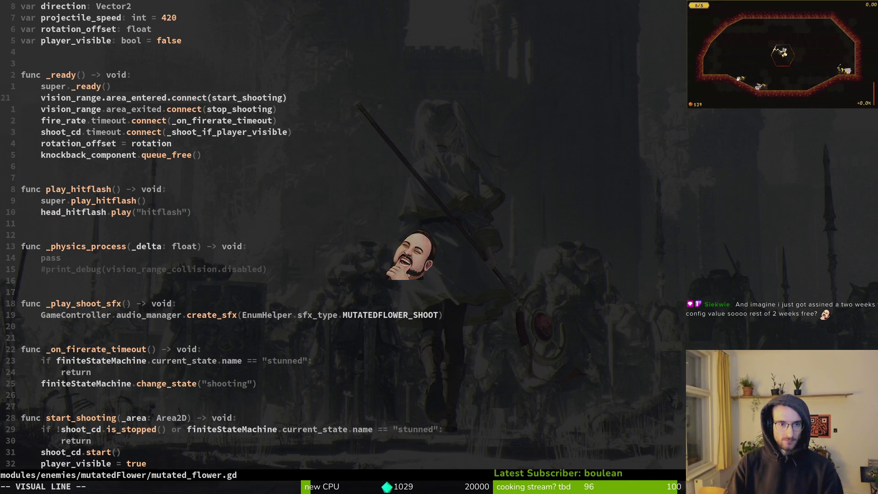
key(shift+v)
key(j)
key(y)
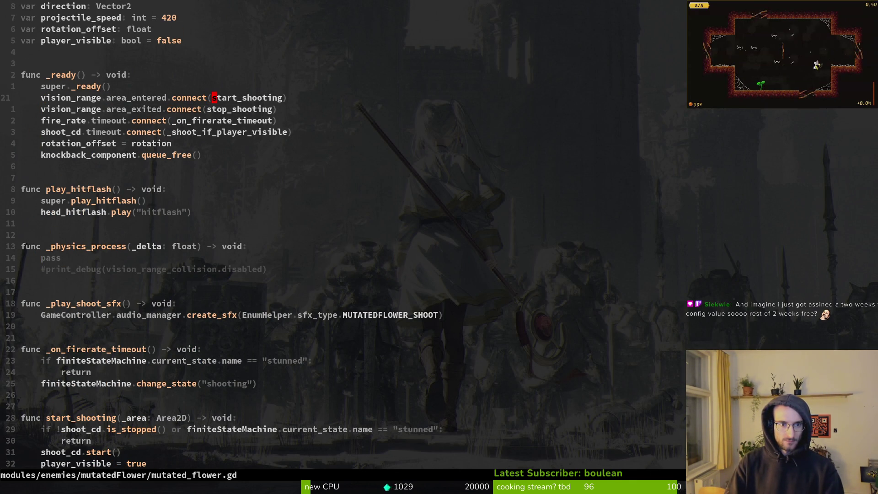
Clear the connect argument on line 21, undo the change, and save with :w
key(c)
key(i)
key(()
key(Escape)
text(u:w)
key(Return)
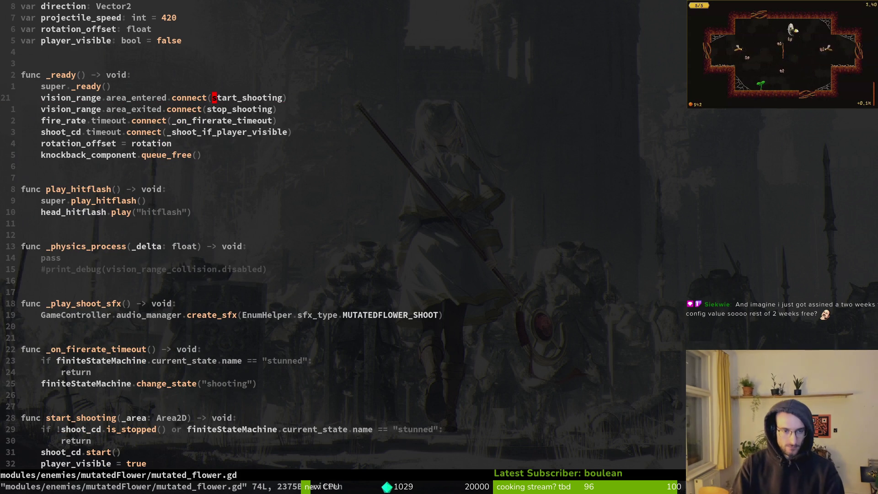